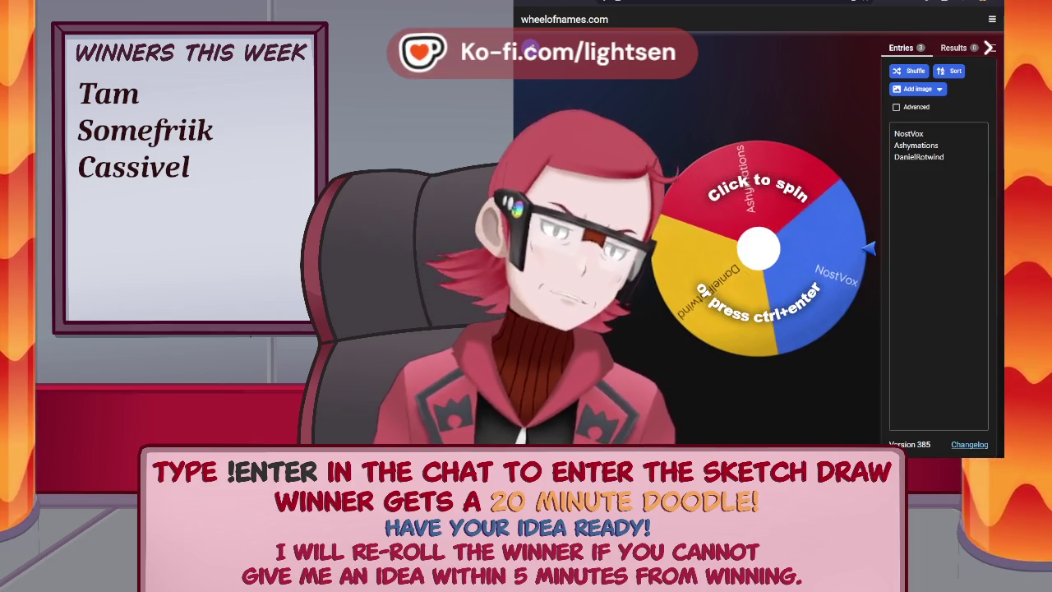
- Spin the entrant-name wheel on wheelofnames.com with Ctrl+Enter to draw a winner
key(ctrl+Return)
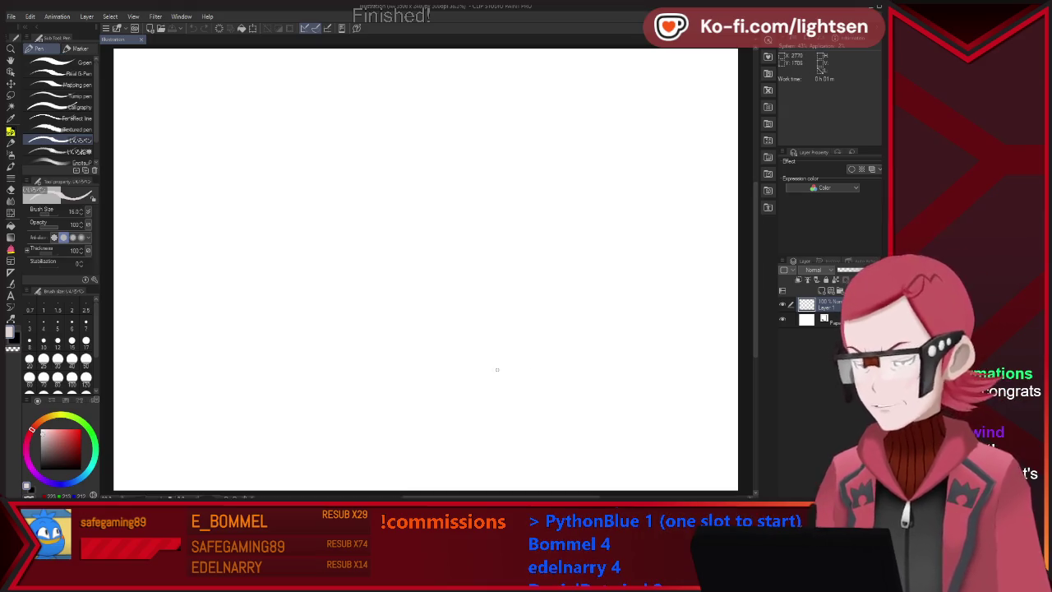
mouse_move(324, 258)
mouse_down()
mouse_move(463, 376)
mouse_move(307, 280)
mouse_up()
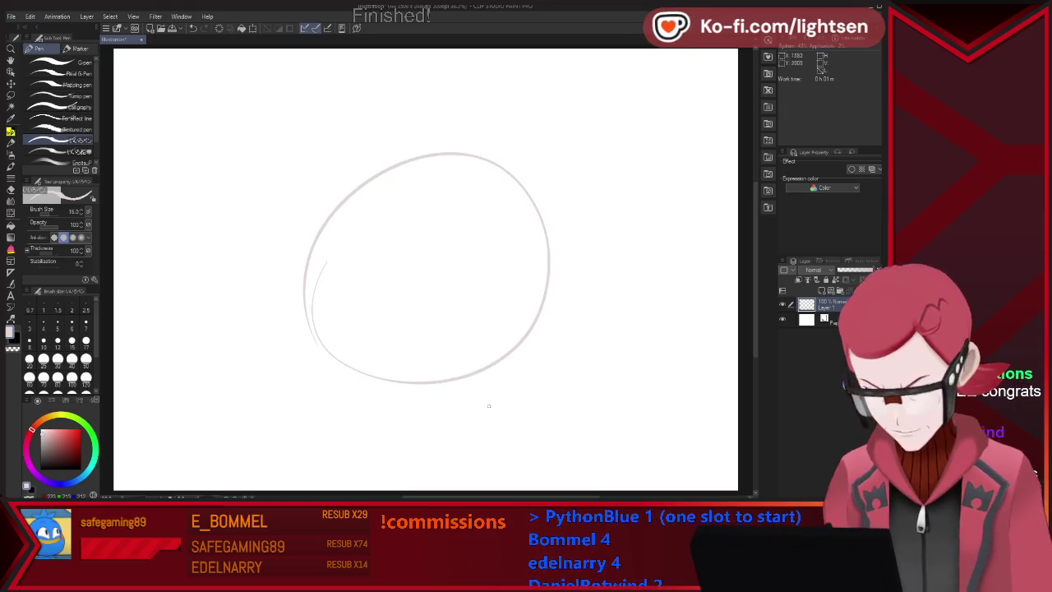
key(ctrl+z)
scroll(507, 285, up, 1)
scroll(507, 285, up, 1)
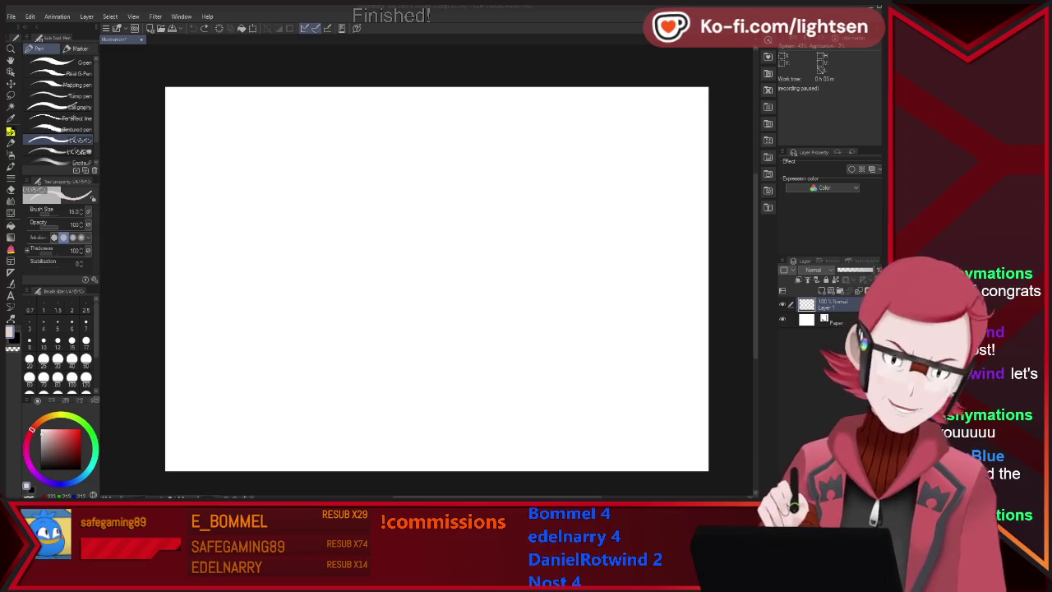
- Sketch the head circle's left and right arcs and a curved line down its middle
mouse_move(309, 236)
mouse_down()
mouse_move(306, 297)
mouse_move(417, 122)
mouse_move(535, 206)
mouse_up()
key(ctrl+z)
mouse_move(370, 170)
mouse_down()
mouse_move(491, 378)
mouse_move(345, 343)
mouse_up()
drag(536, 168, 536, 343)
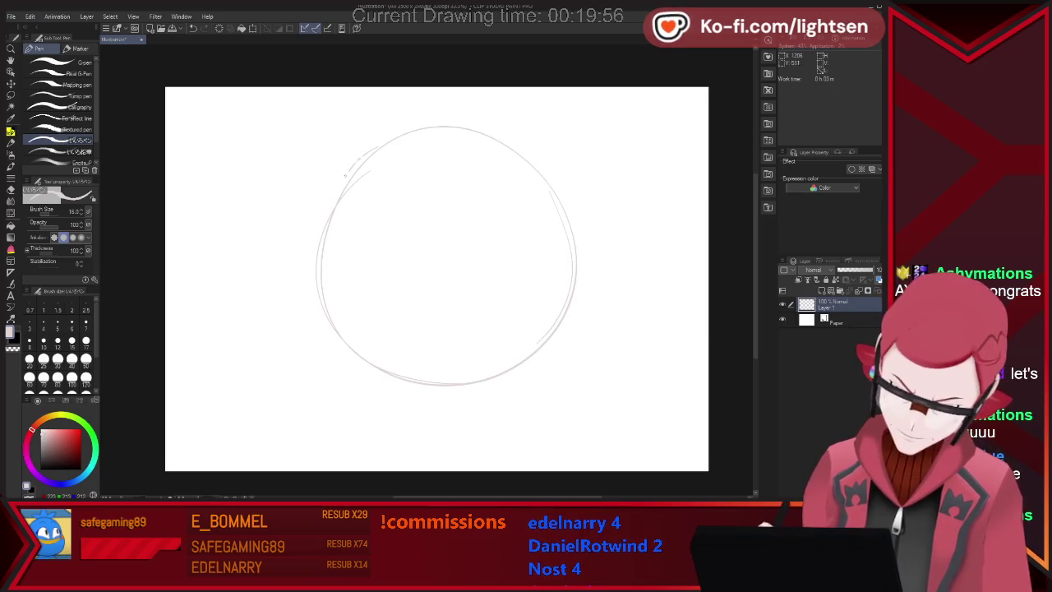
drag(412, 136, 452, 322)
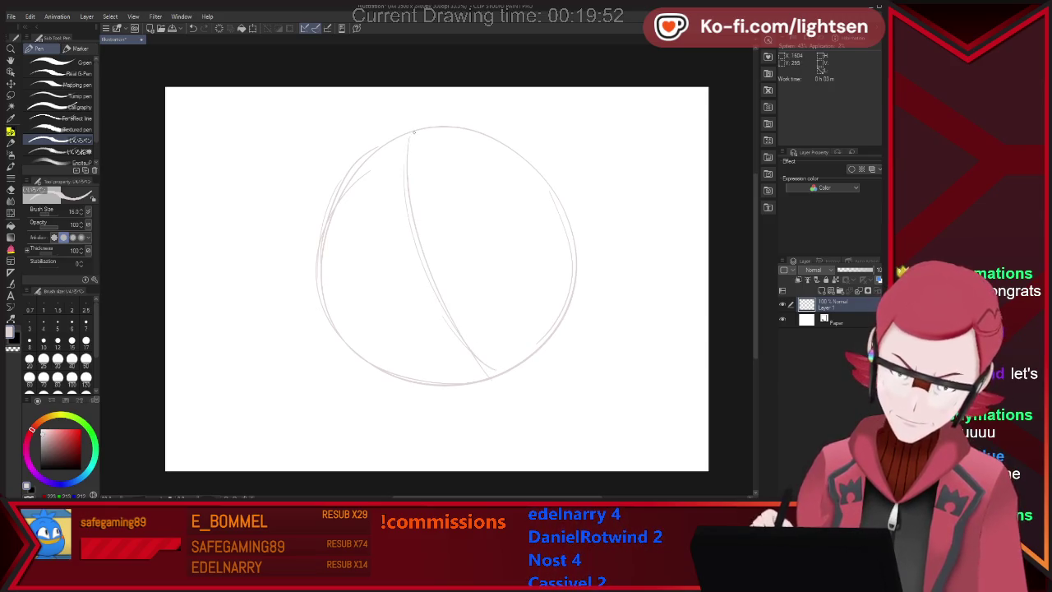
drag(411, 155, 493, 368)
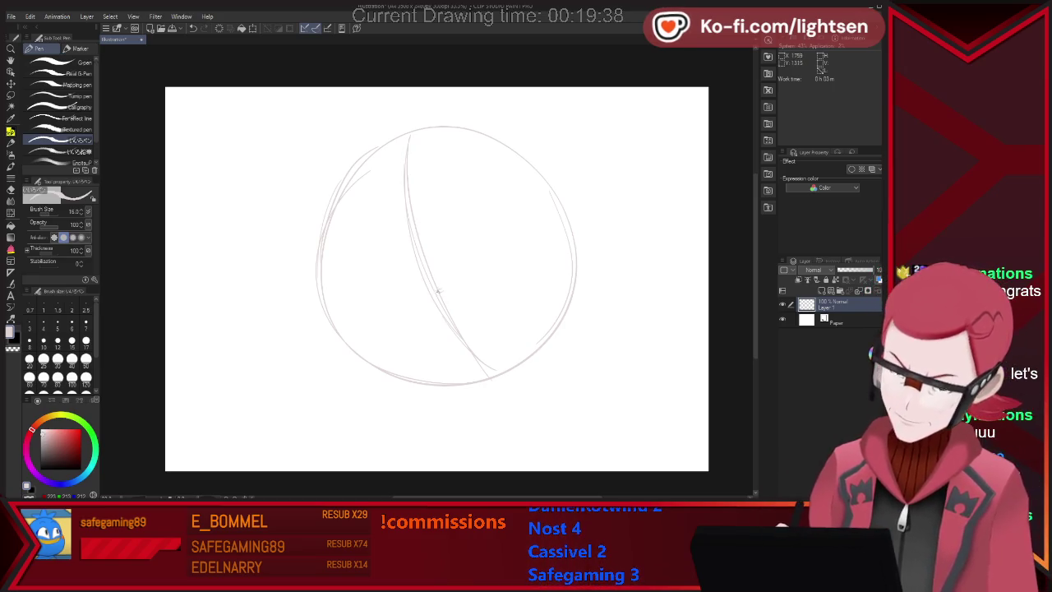
- Add a slanted inner stroke, erase stray bits, extend the inner curve and add a diagonal
drag(444, 277, 443, 179)
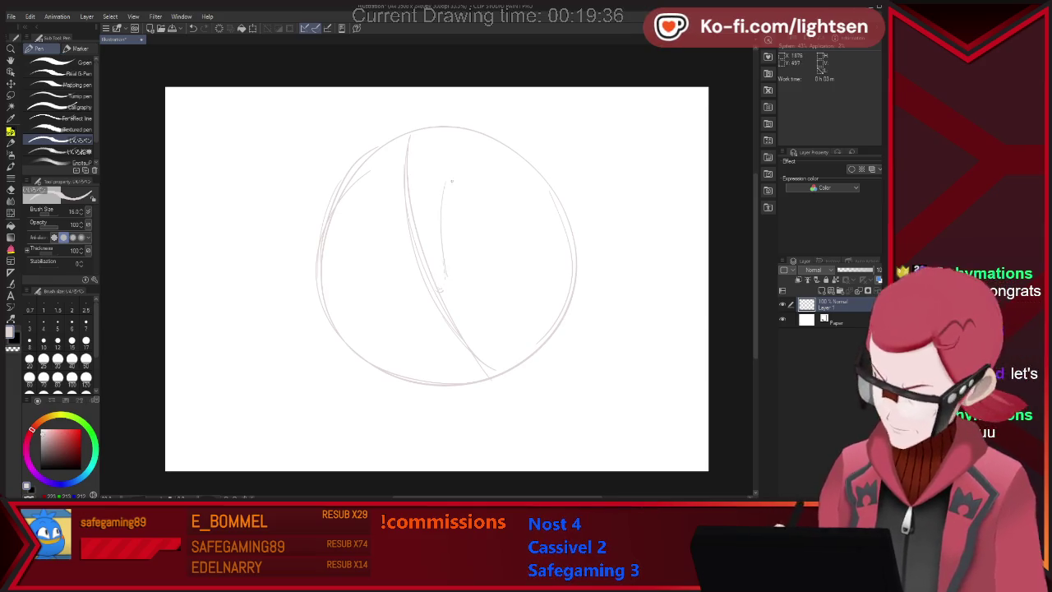
key(ctrl+z)
drag(444, 281, 459, 187)
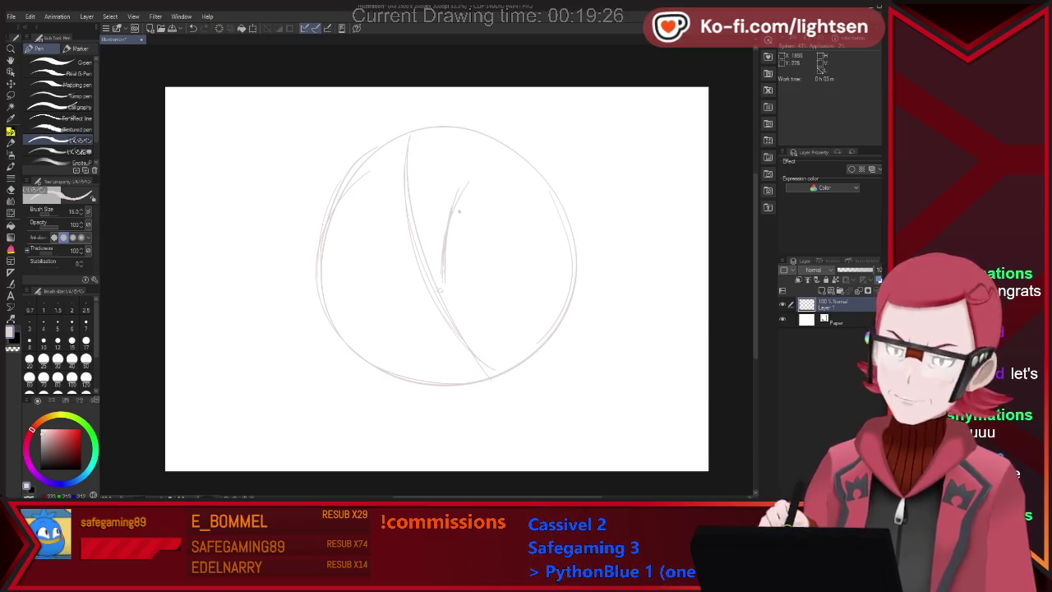
key(e)
drag(460, 193, 449, 222)
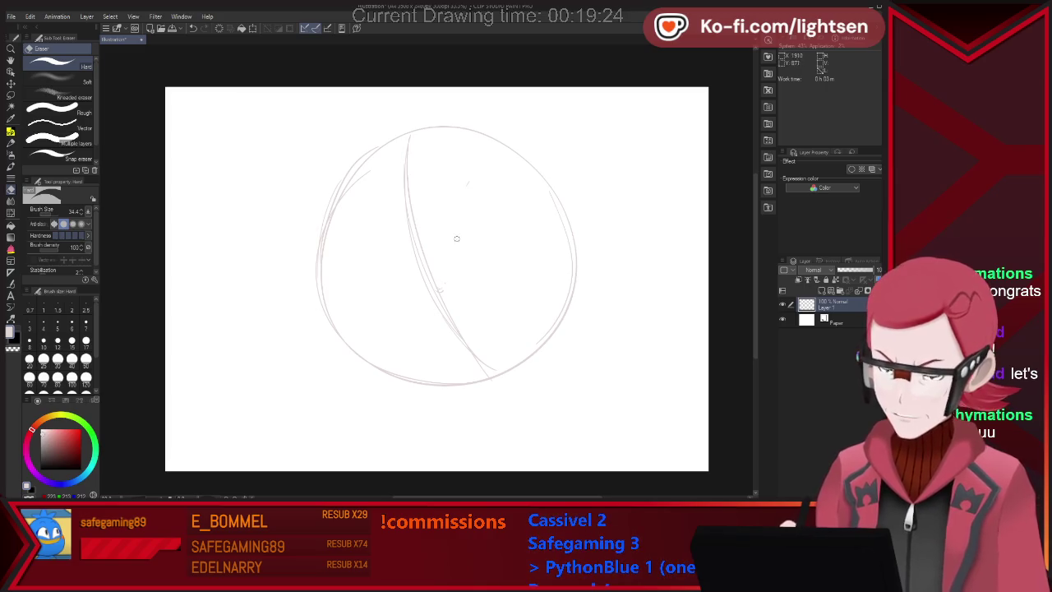
key(p)
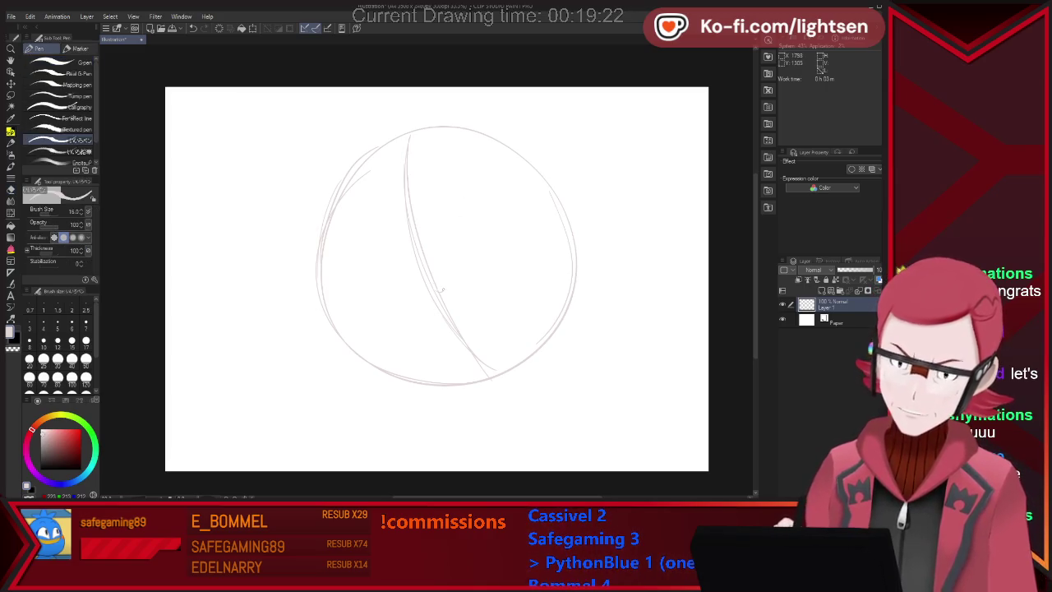
drag(499, 171, 445, 283)
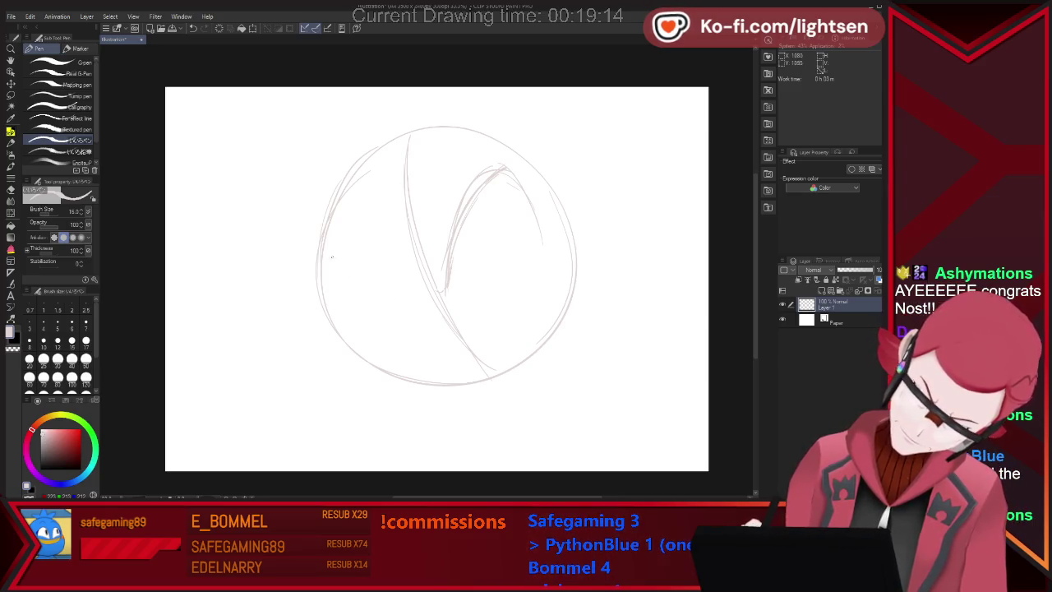
mouse_move(321, 255)
mouse_down()
mouse_move(421, 289)
mouse_move(458, 213)
mouse_up()
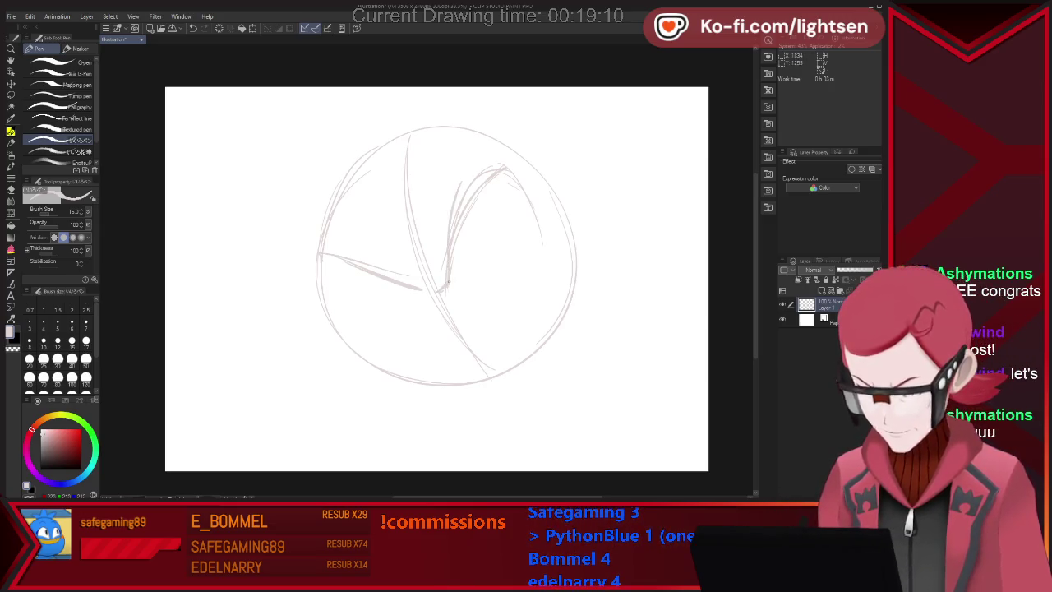
- Erase and rework parts of the inner curved strokes inside the head circle
key(e)
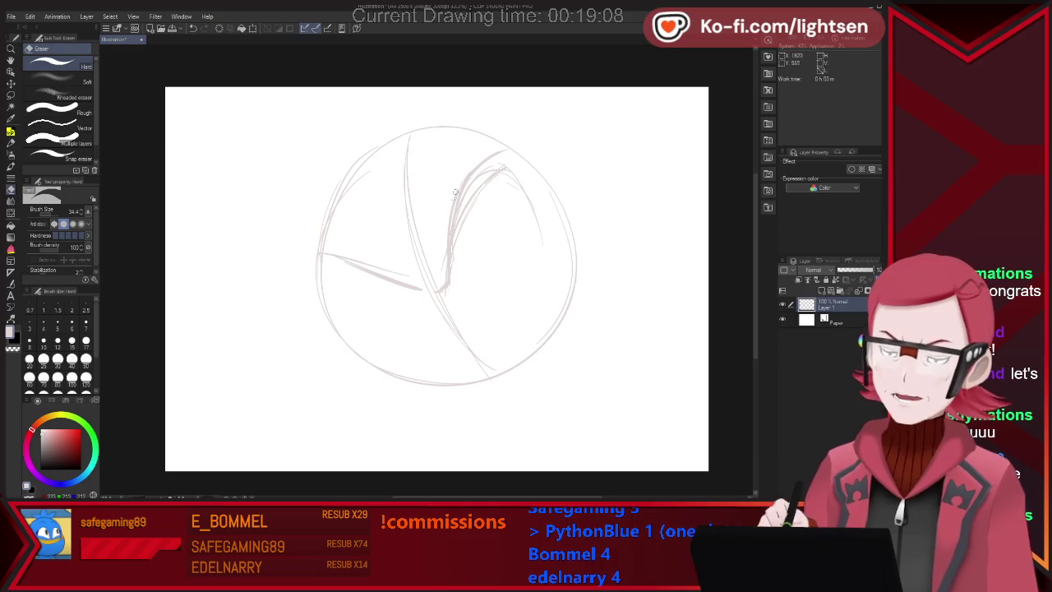
drag(457, 180, 448, 288)
drag(454, 222, 458, 257)
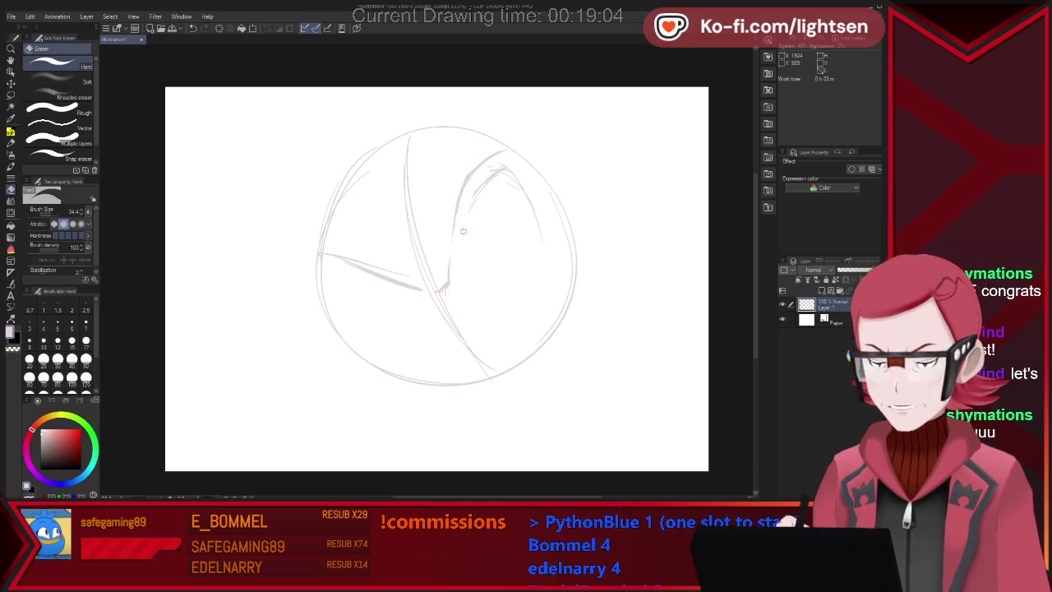
key(p)
drag(458, 216, 440, 294)
key(e)
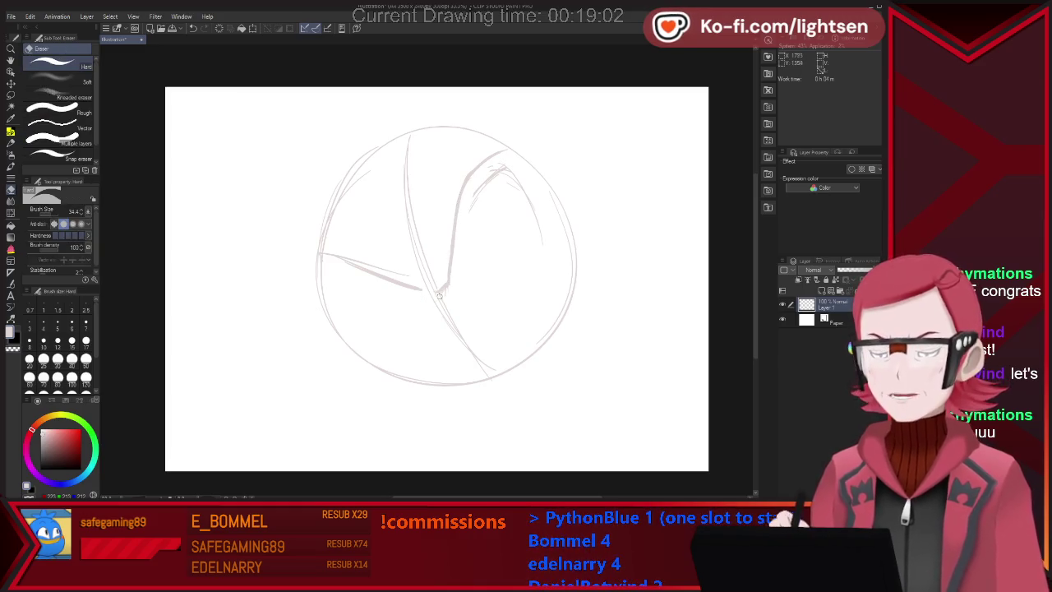
key(p)
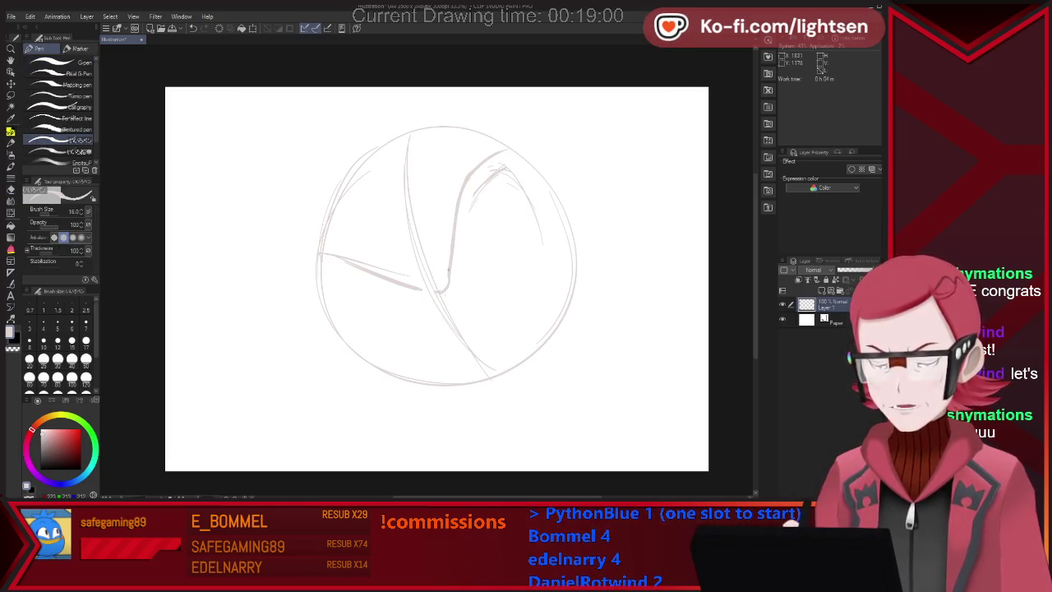
key(e)
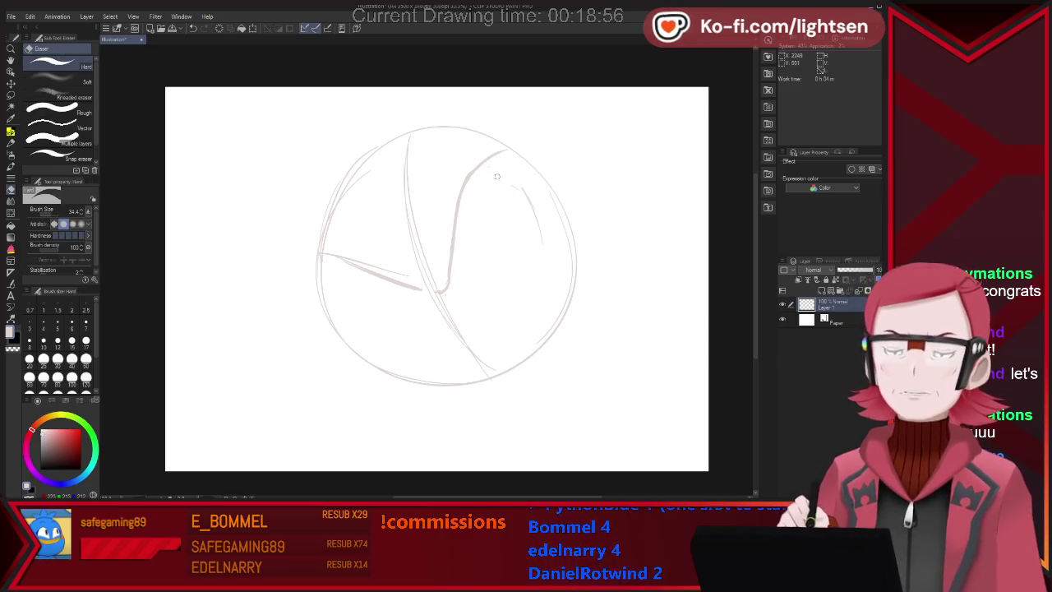
key(p)
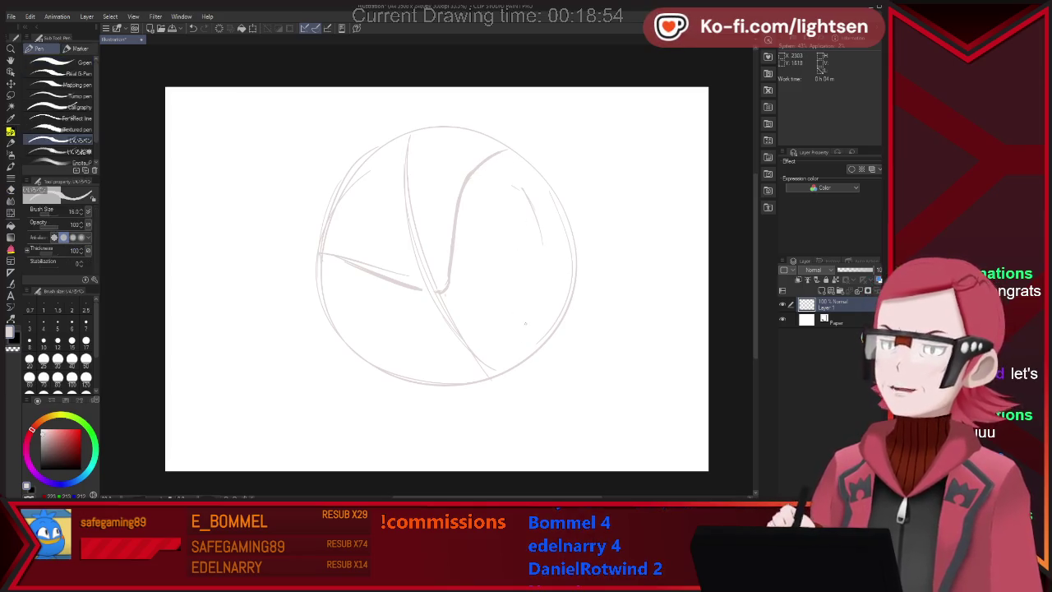
- Retry the V brow's right arm, then add strokes from its right tip and near its top
key(ctrl+z)
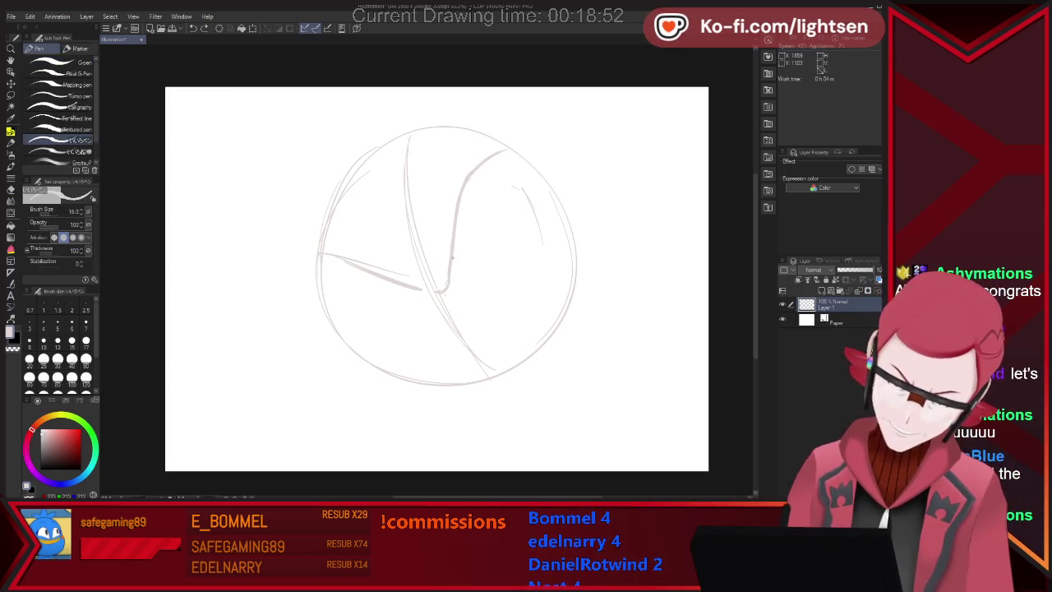
drag(451, 259, 515, 211)
key(ctrl+z)
mouse_move(450, 260)
mouse_down()
mouse_move(514, 211)
mouse_move(450, 260)
mouse_up()
key(ctrl+z)
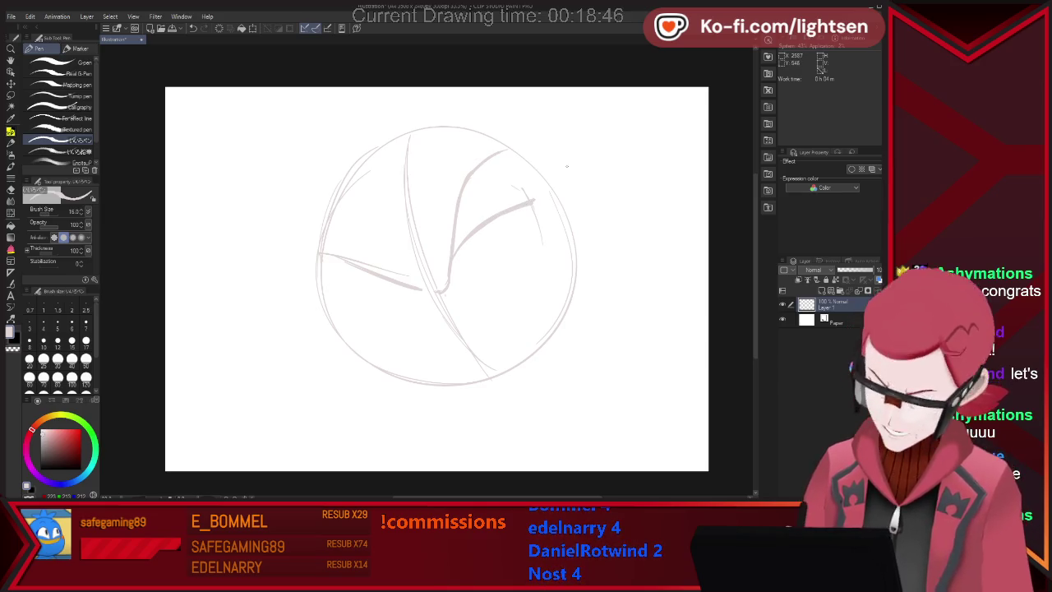
drag(532, 201, 544, 262)
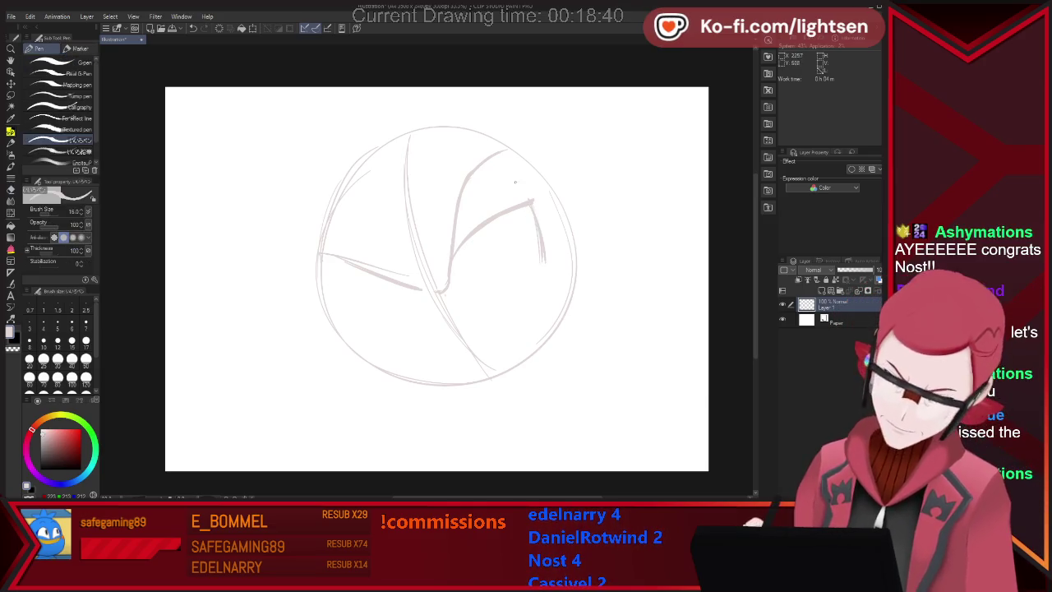
drag(492, 168, 516, 183)
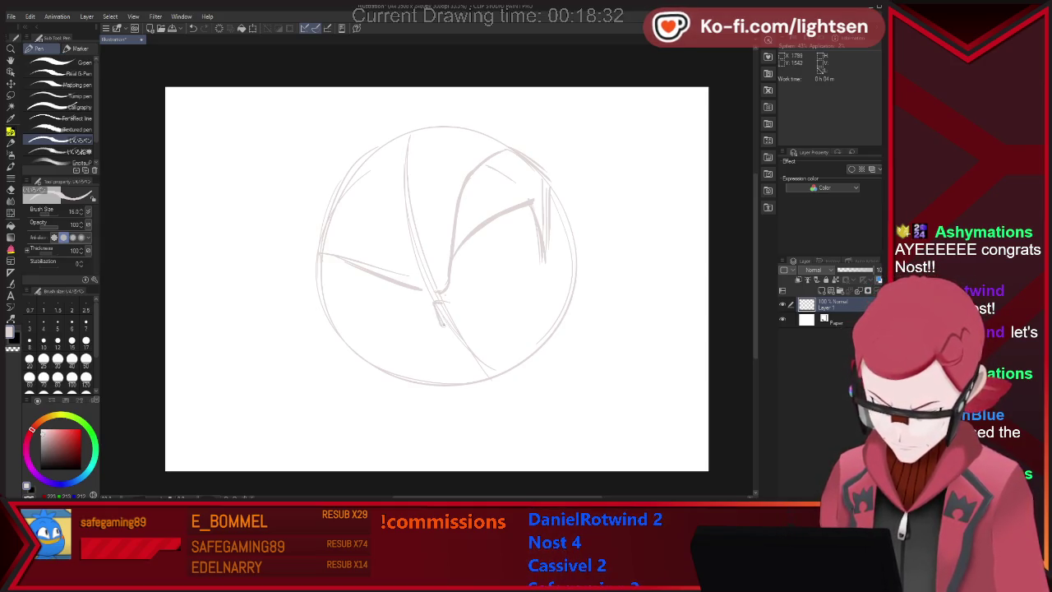
- Clear faint lower-circle strokes and rough in neck strokes below the head circle
key(e)
drag(437, 324, 448, 305)
key(p)
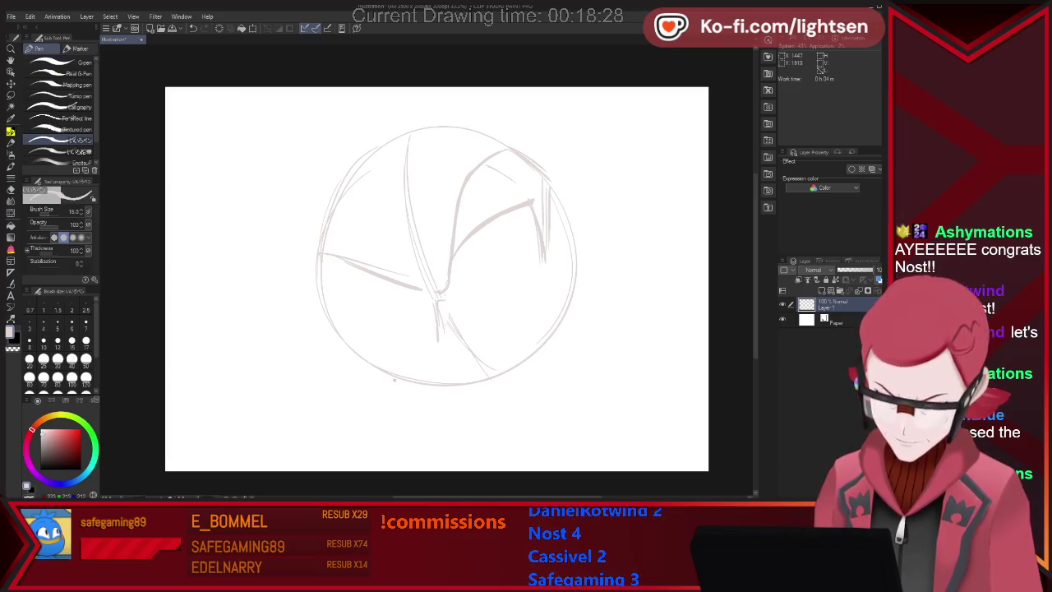
mouse_move(388, 392)
mouse_down()
mouse_move(391, 443)
mouse_move(410, 457)
mouse_up()
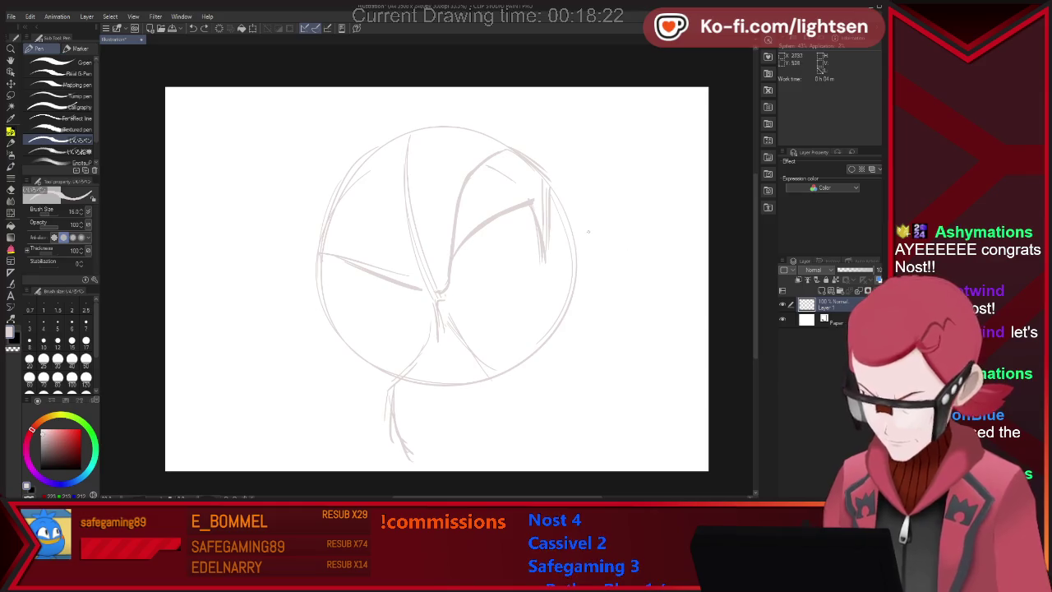
key(e)
drag(389, 402, 394, 418)
key(p)
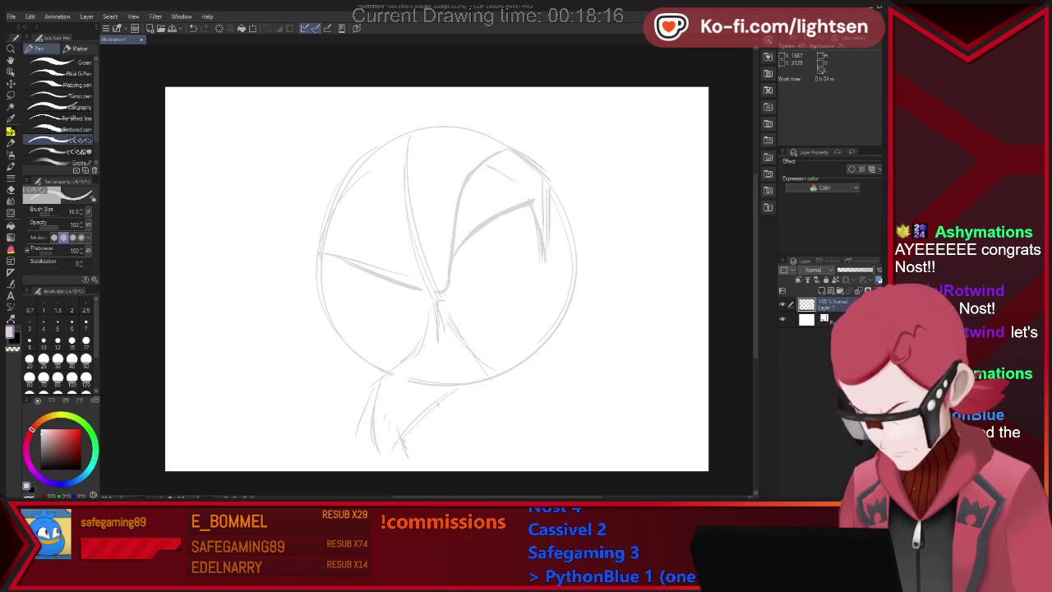
key(ctrl+z)
key(ctrl+z)
key(ctrl+z)
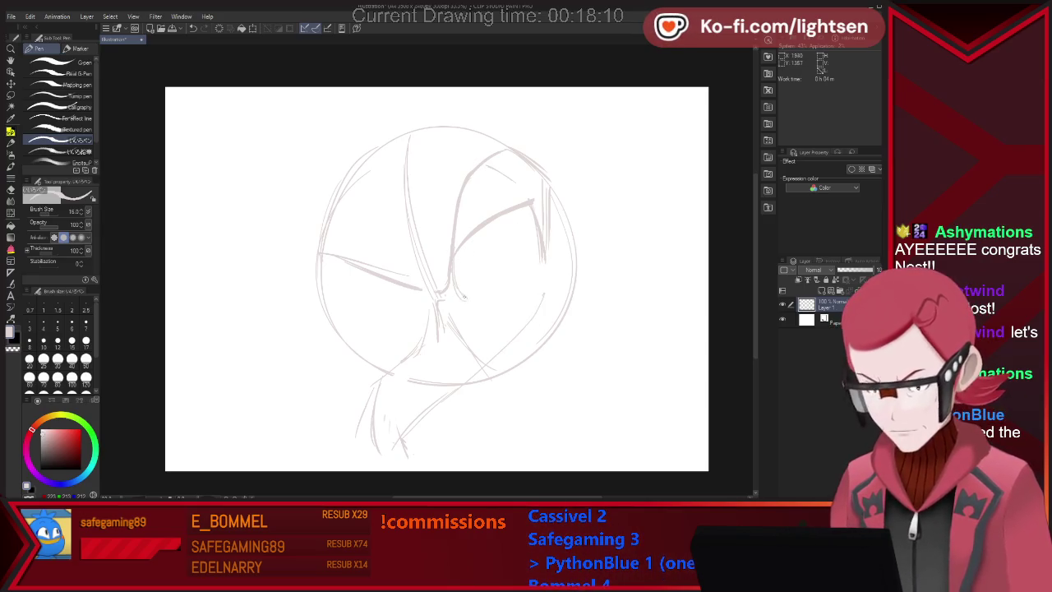
- Lasso the head sketch, flip it horizontally, nudge it right and tilt it slightly counter-clockwise
key(ctrl+z)
key(ctrl+z)
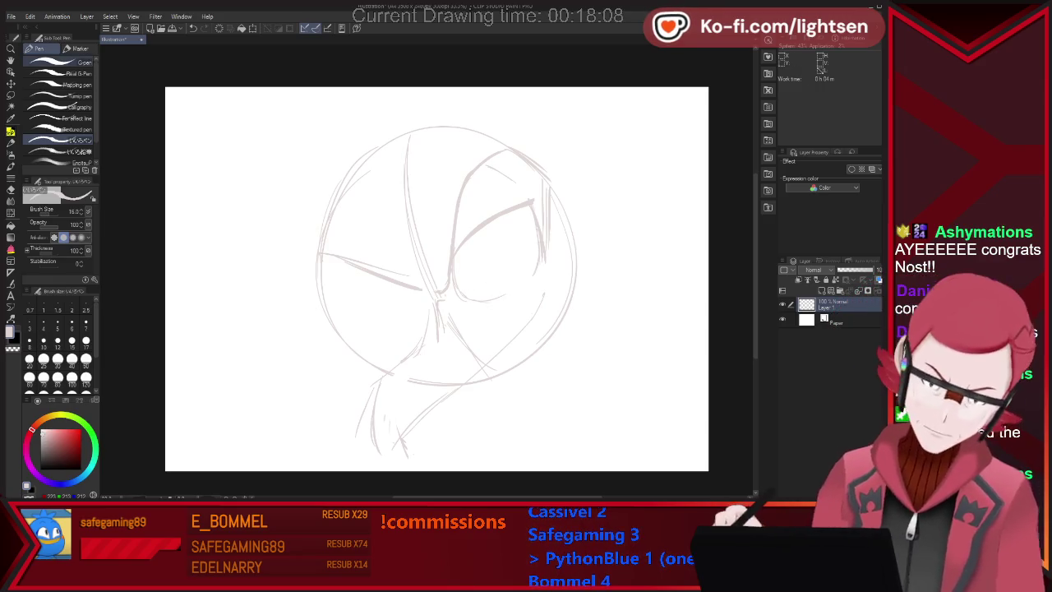
key(m)
mouse_move(498, 424)
mouse_down()
mouse_move(611, 286)
mouse_move(593, 335)
mouse_up()
key(ctrl+t)
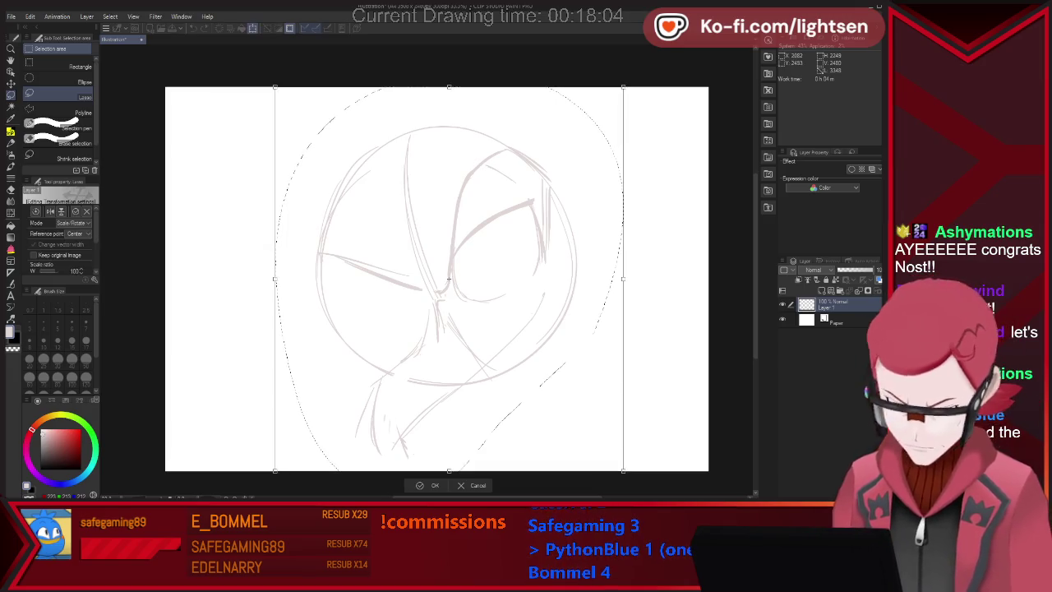
click(50, 211)
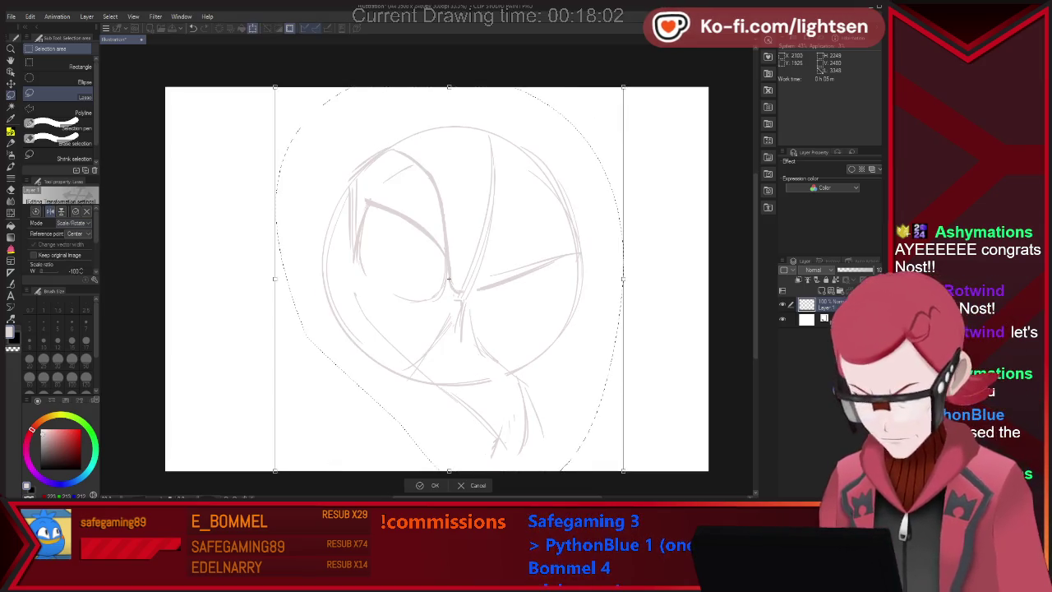
drag(449, 280, 499, 275)
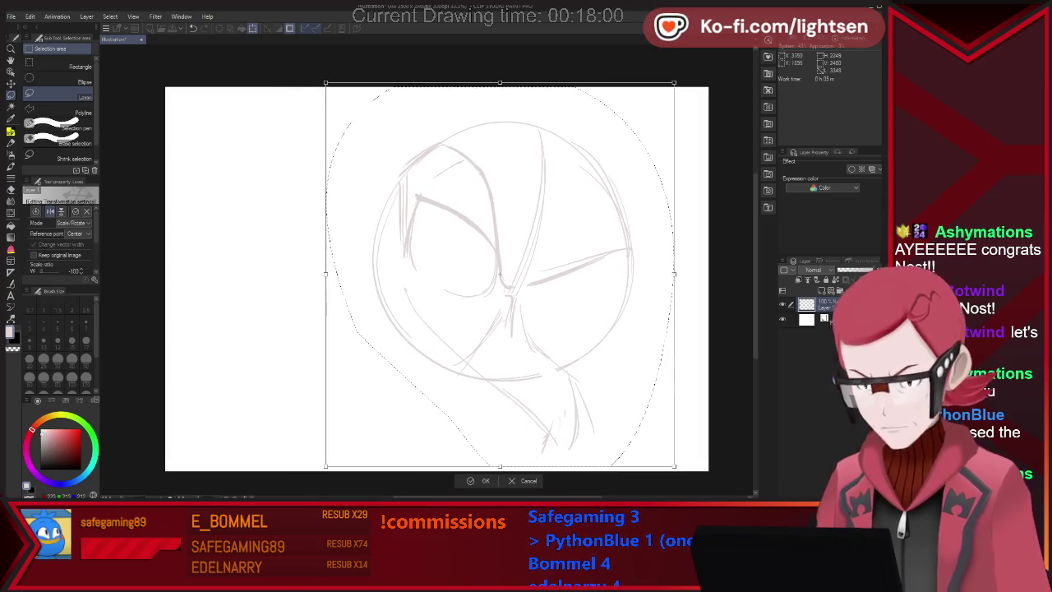
drag(687, 481, 710, 456)
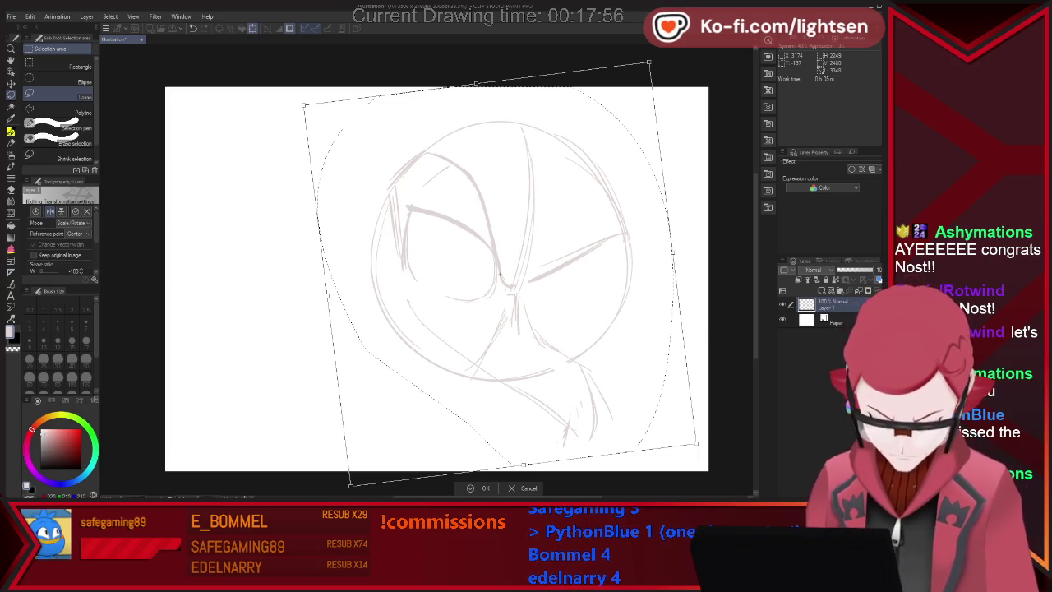
key(Return)
- Erase the stray eye strokes and part of the upper eye line
key(p)
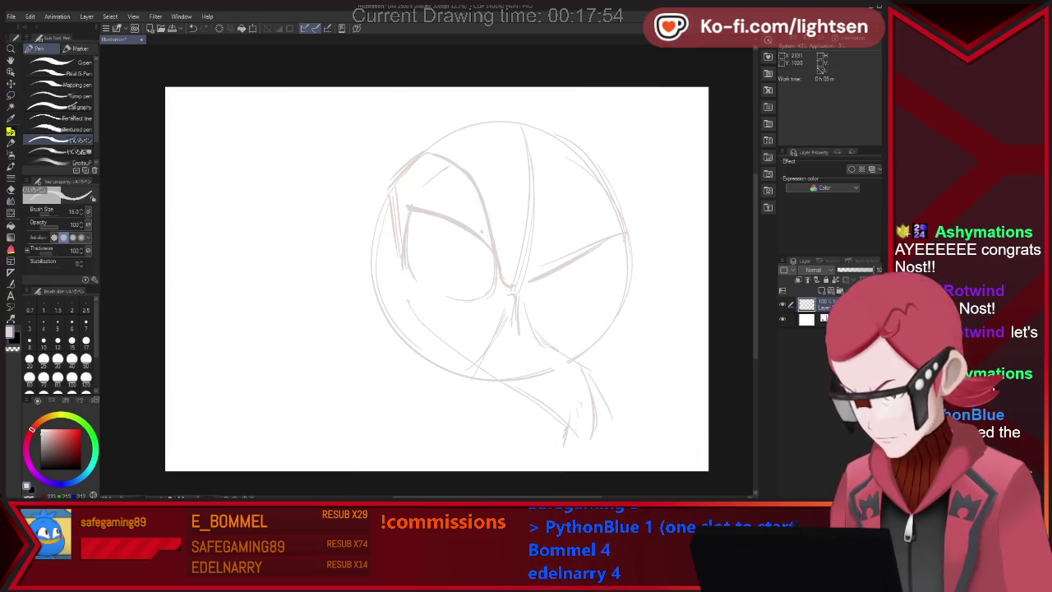
key(e)
drag(431, 212, 493, 251)
key(p)
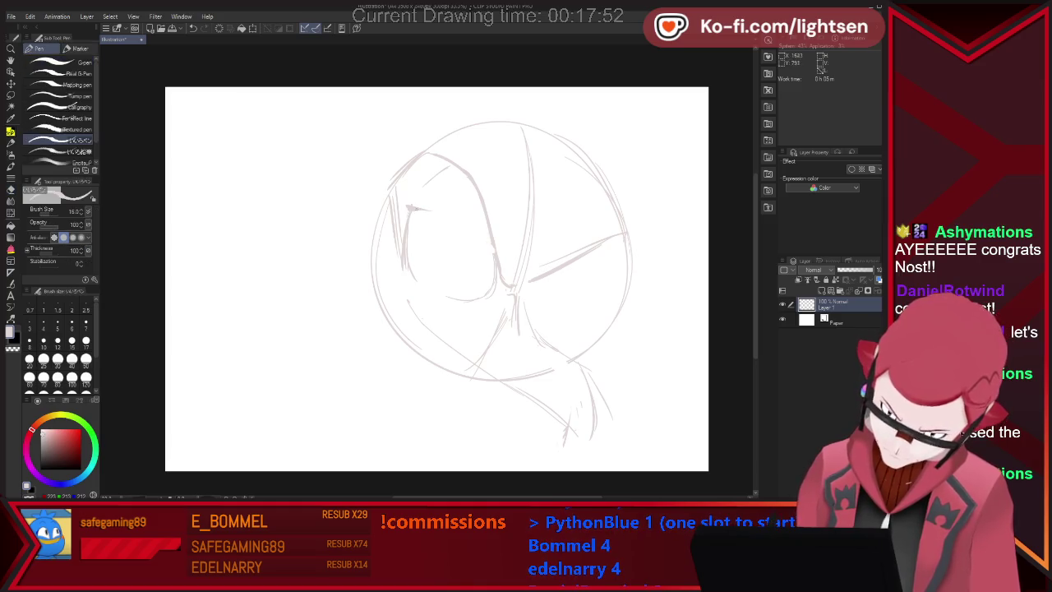
key(e)
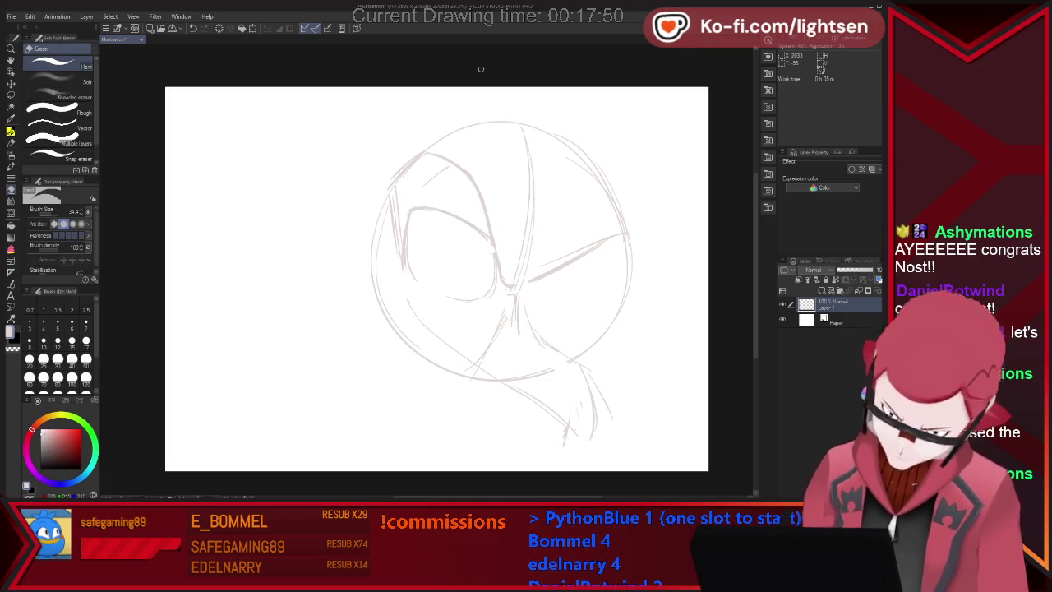
key(p)
key(e)
key(p)
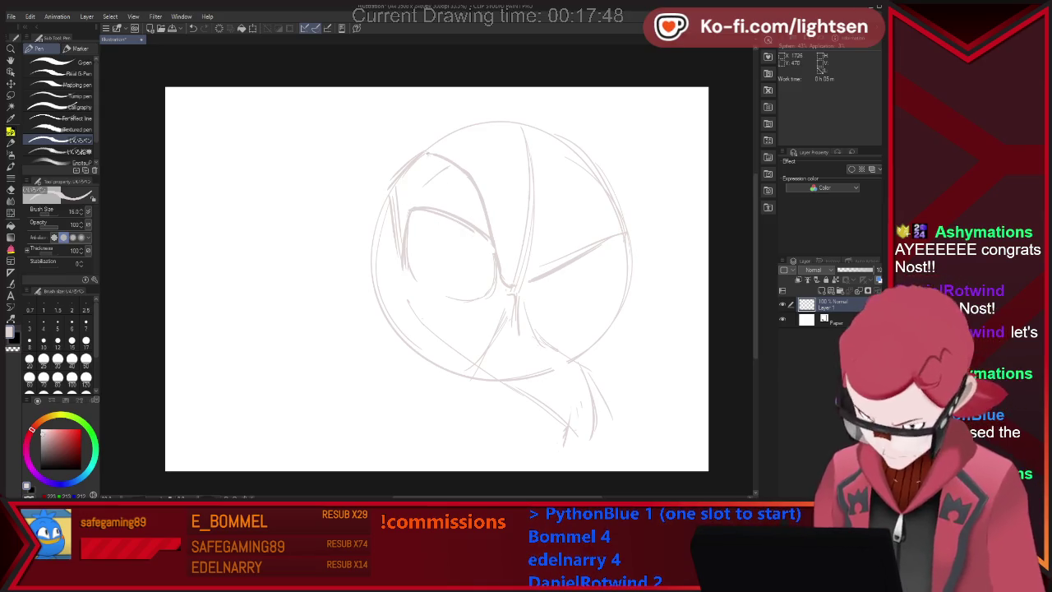
key(e)
drag(423, 210, 471, 228)
key(p)
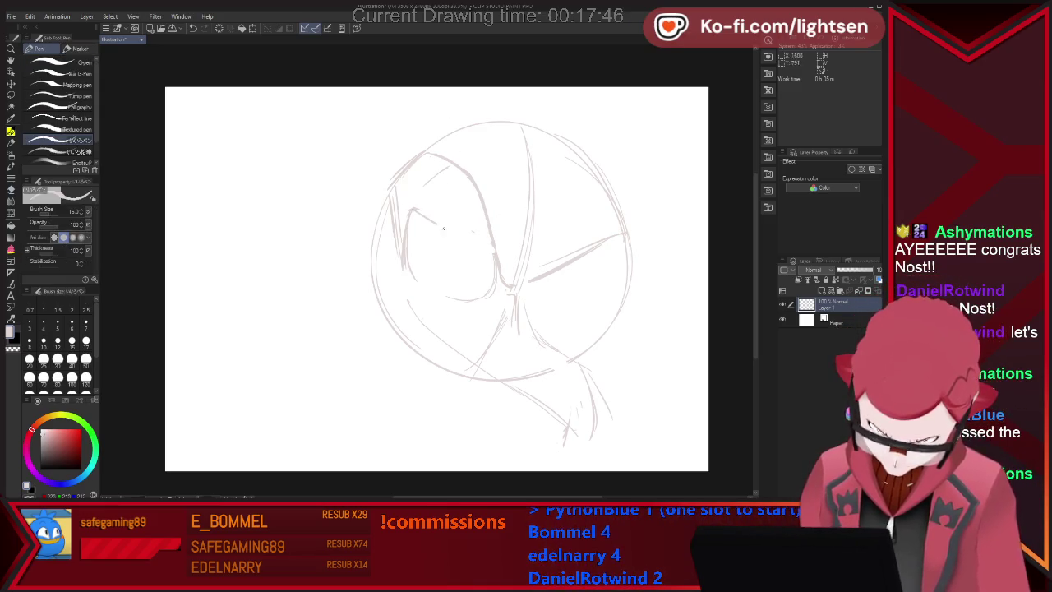
- Draw head-edge and cheek lines, a left-face curve, the lower jaw and a chin stroke
drag(416, 190, 439, 169)
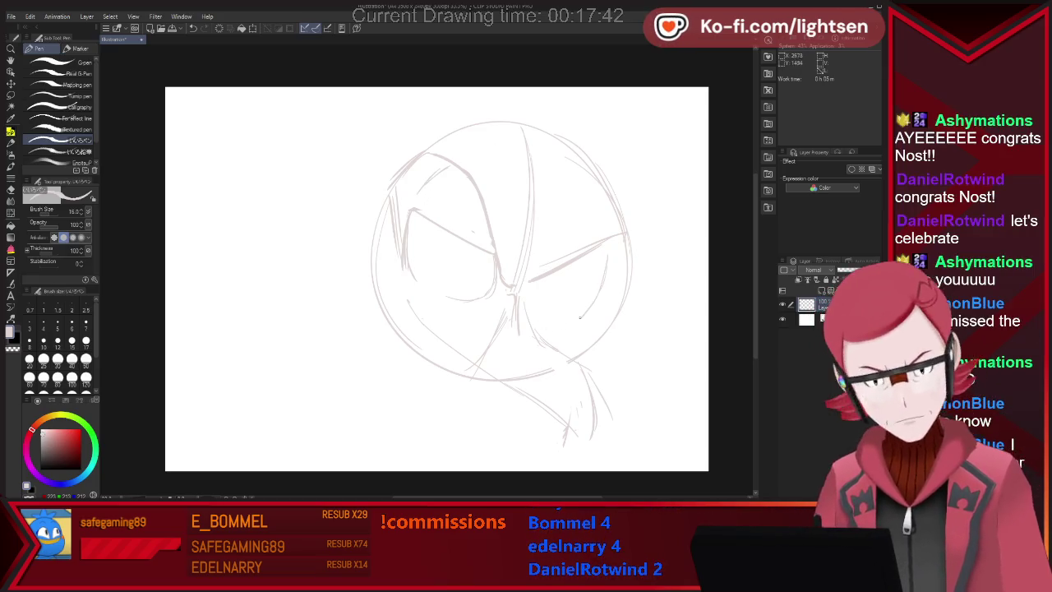
mouse_move(562, 327)
mouse_down()
mouse_move(591, 311)
mouse_move(584, 337)
mouse_up()
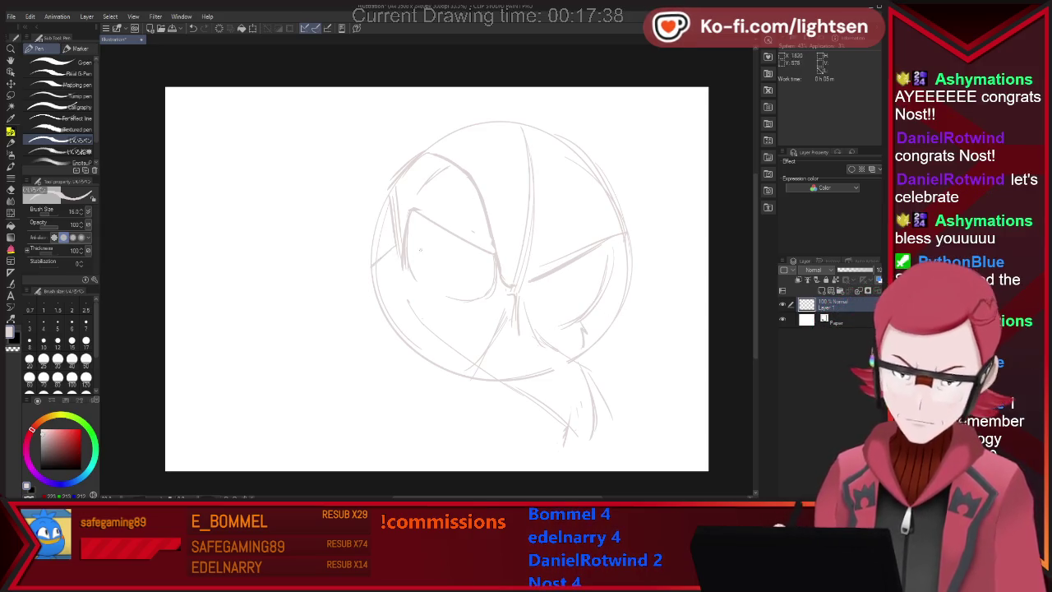
drag(393, 256, 370, 265)
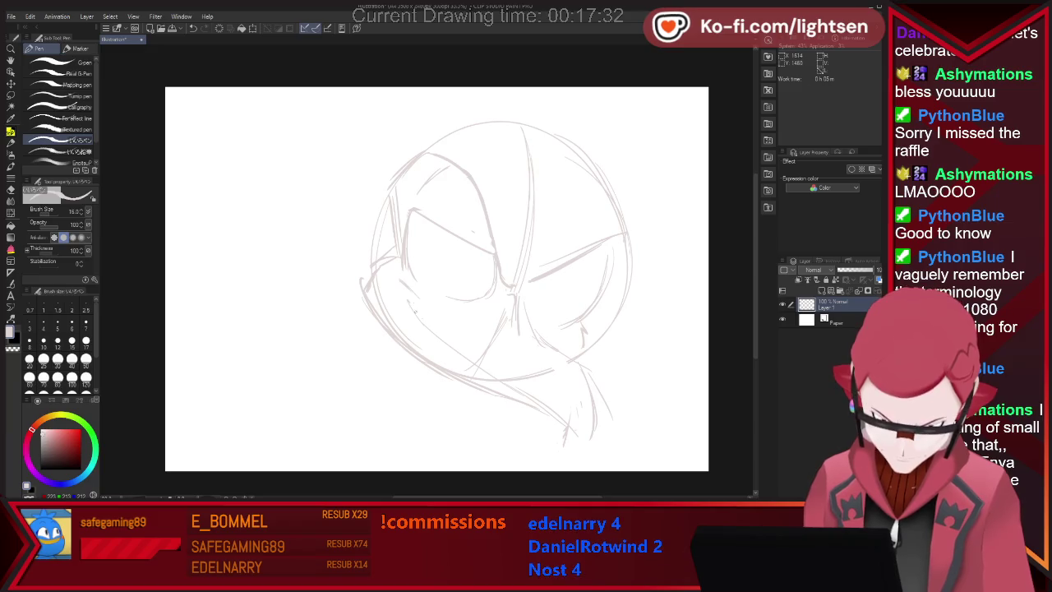
drag(394, 283, 429, 333)
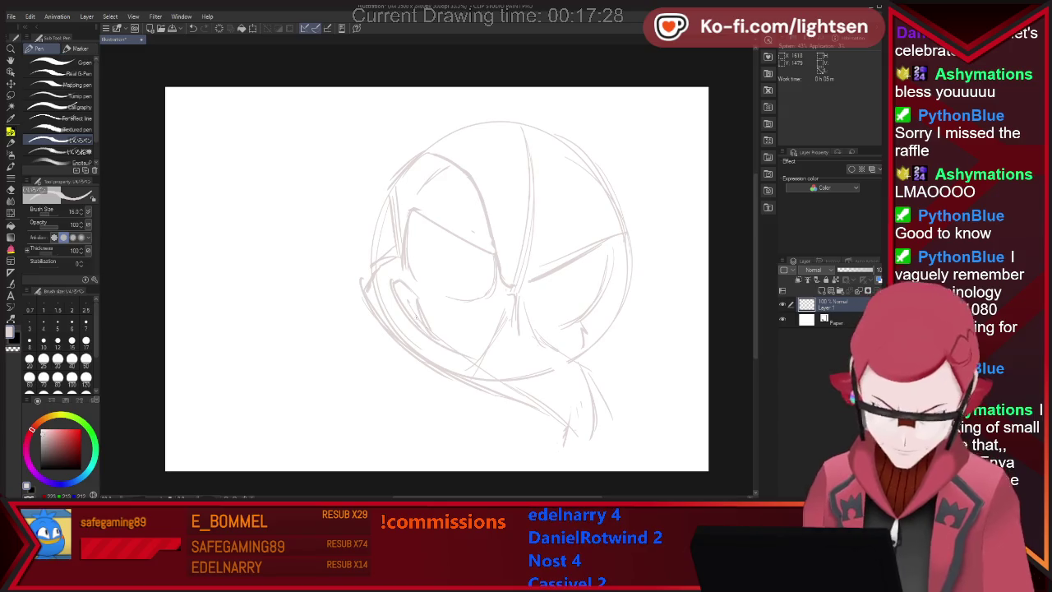
key(e)
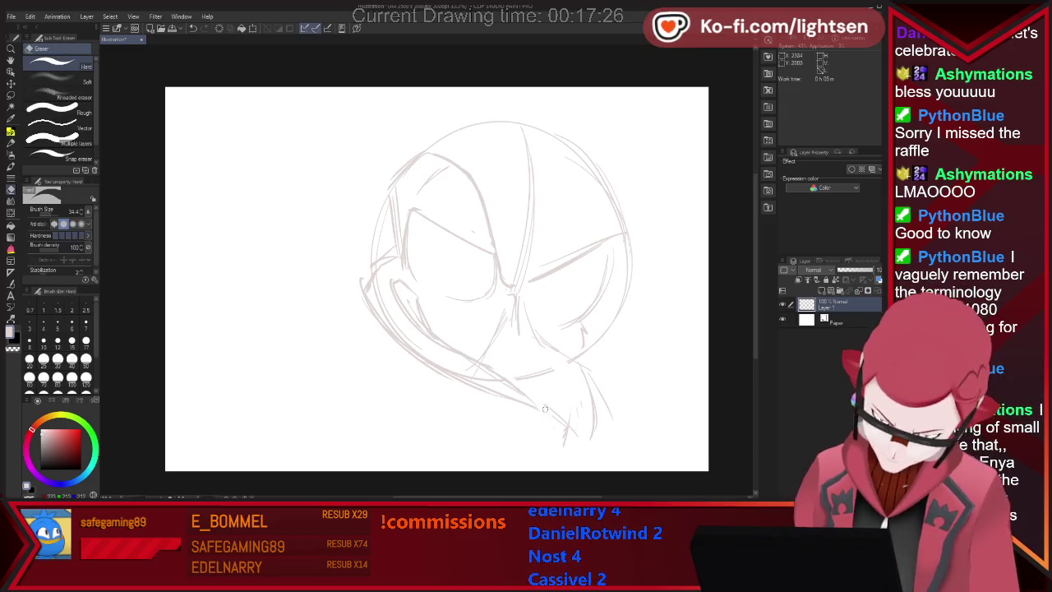
key(p)
drag(539, 402, 493, 385)
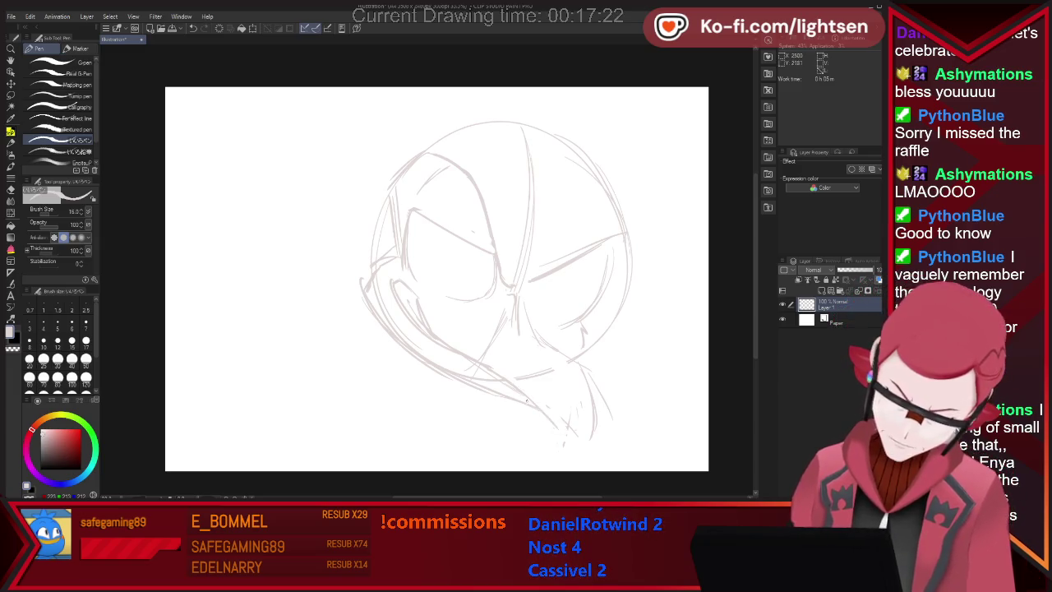
key(e)
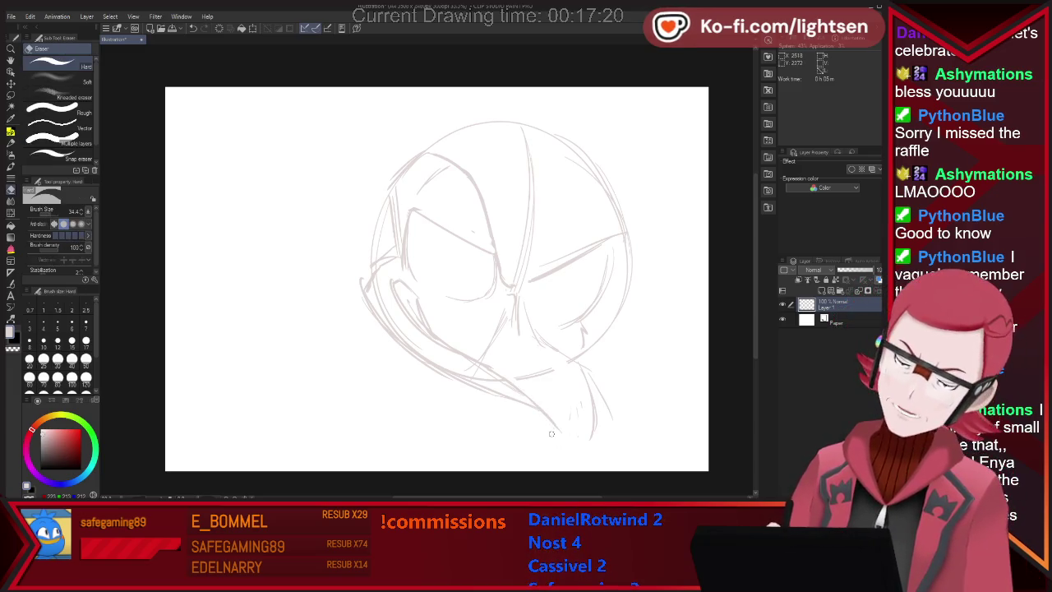
key(p)
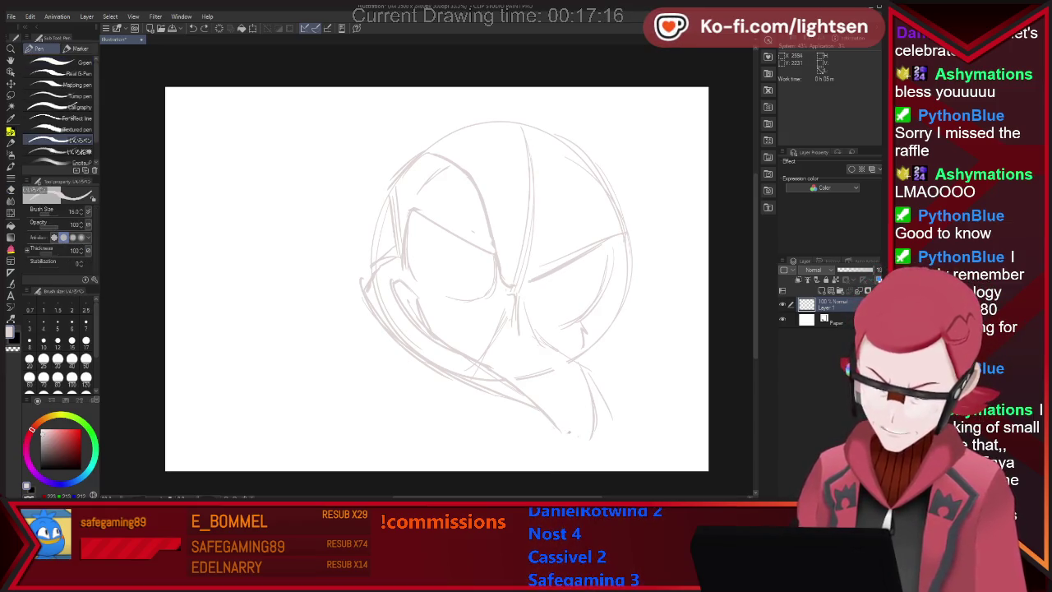
drag(584, 411, 583, 382)
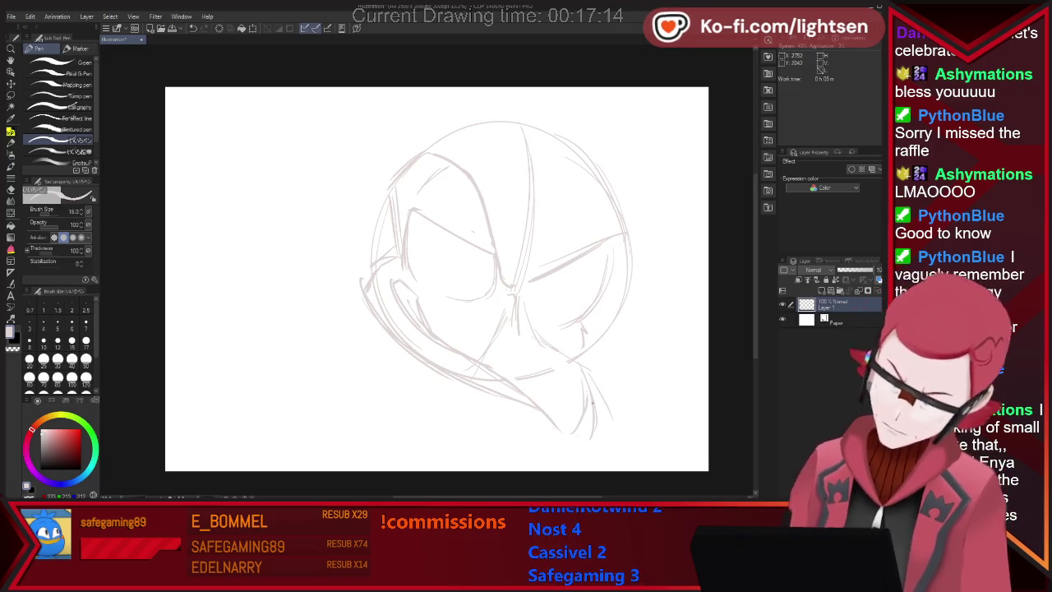
- Erase the chin-side strokes and faint sketch lines near the beak
key(e)
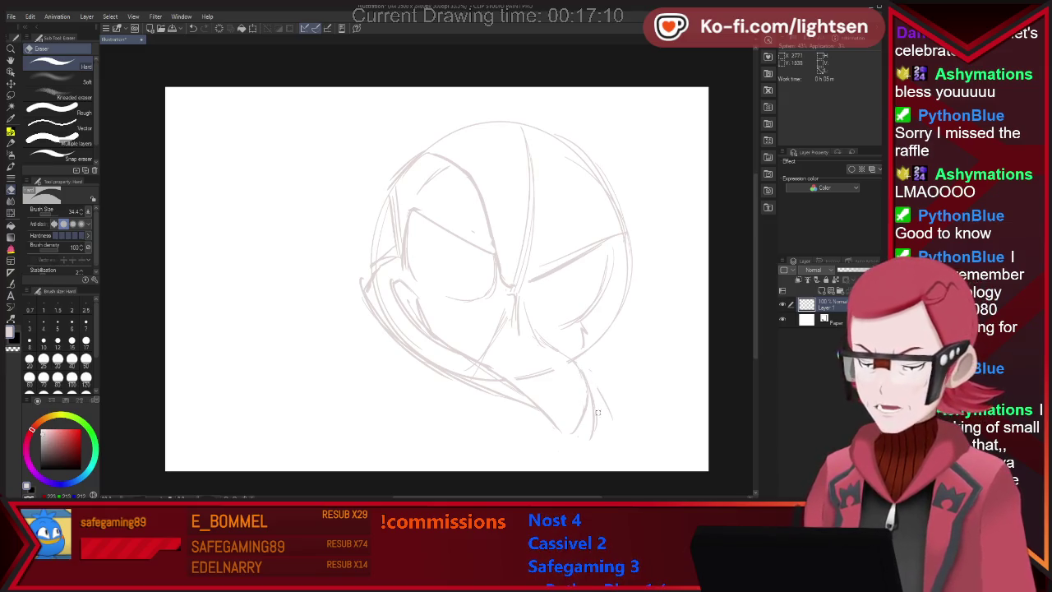
drag(597, 402, 592, 434)
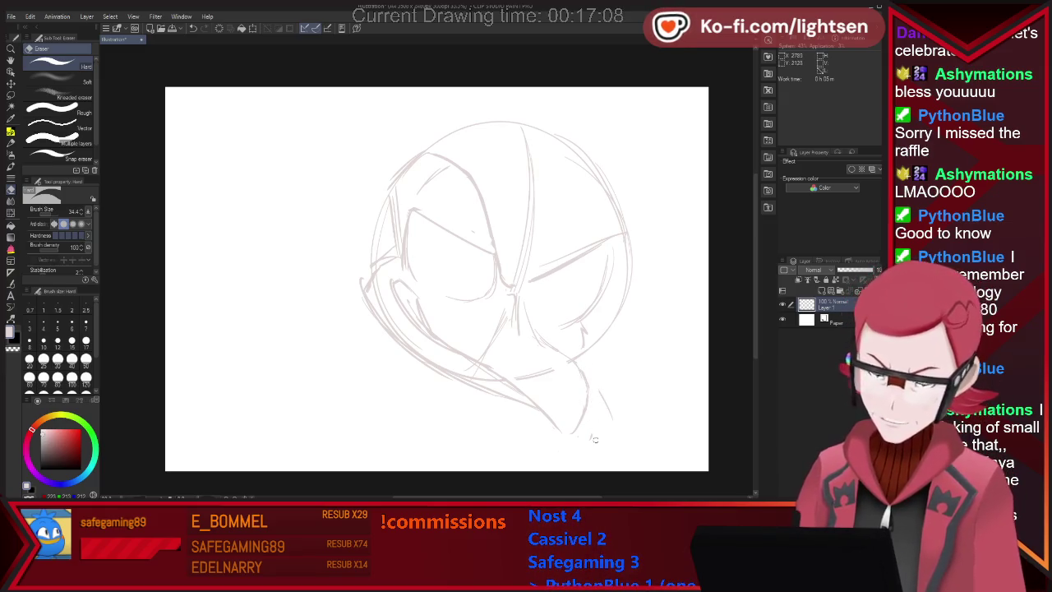
drag(605, 398, 614, 415)
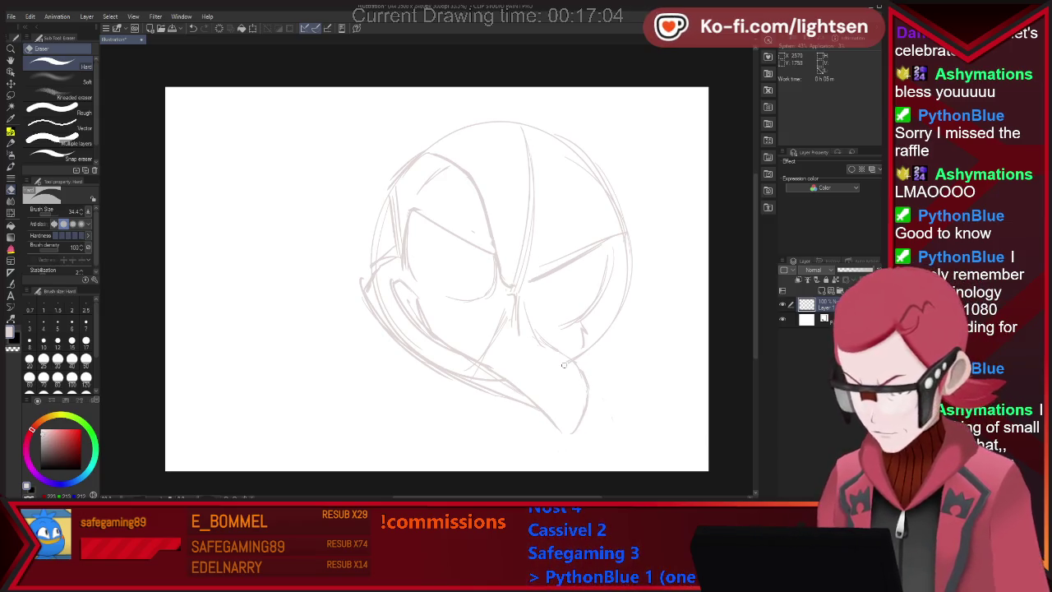
drag(505, 316, 495, 338)
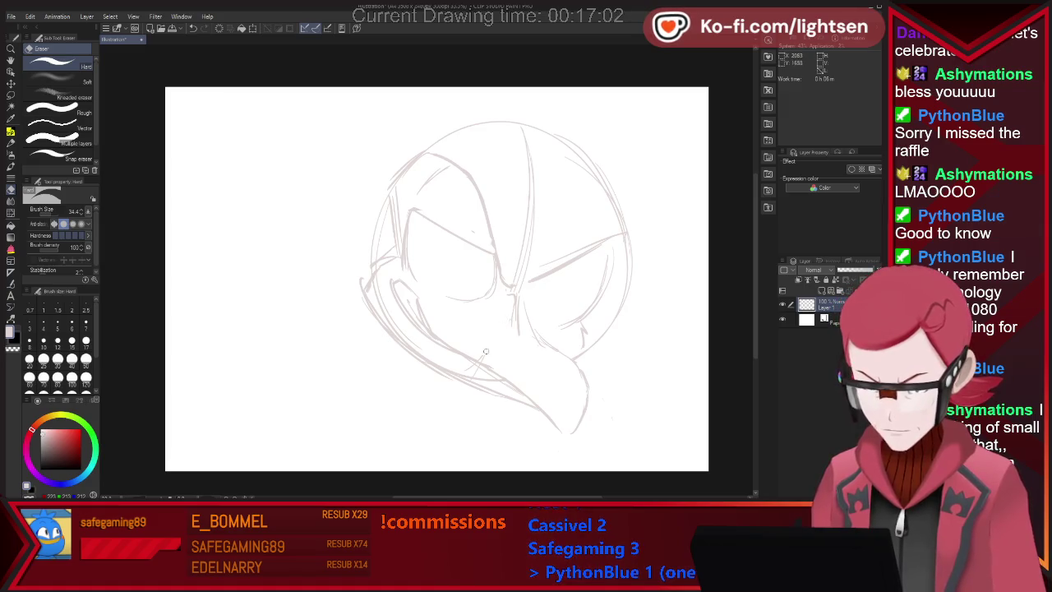
drag(517, 300, 512, 306)
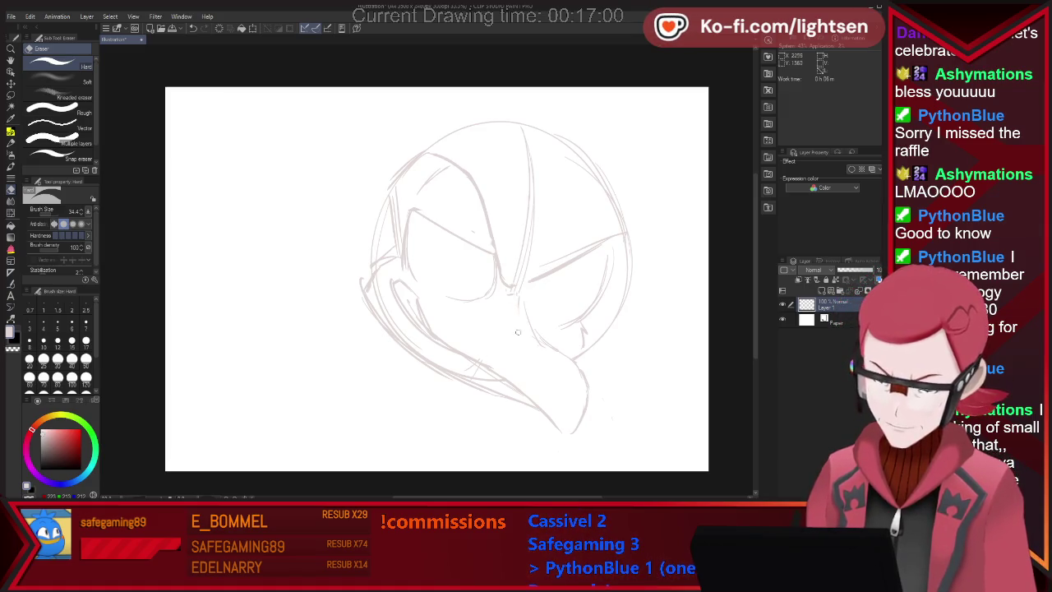
key(p)
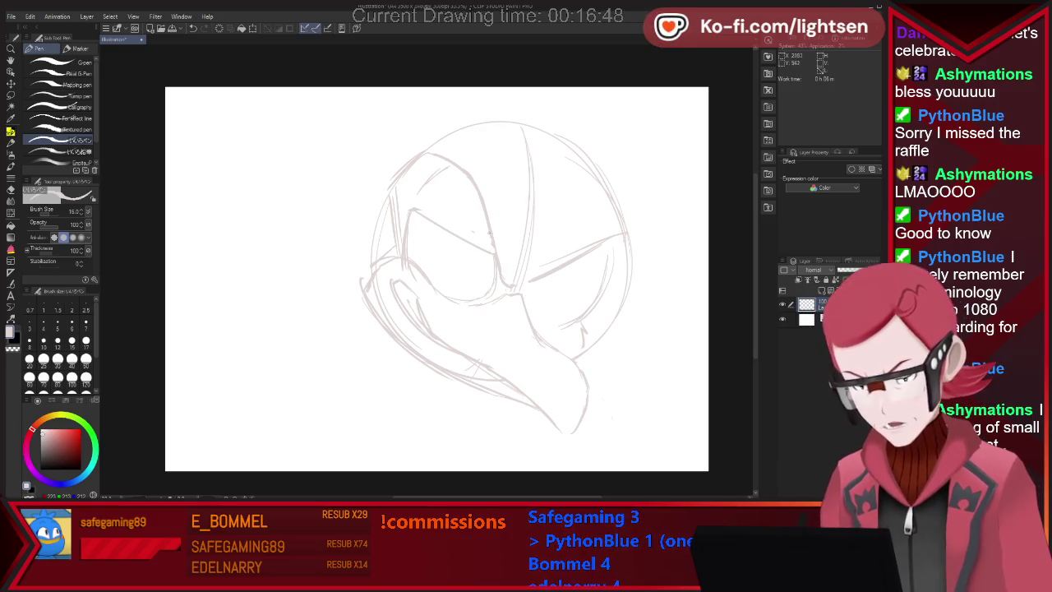
- Redraw a shorter, stronger right brow, add pupils to both eyes and a stroke left of the face
mouse_move(612, 247)
mouse_down()
mouse_move(535, 282)
mouse_move(544, 304)
mouse_up()
drag(608, 253, 533, 279)
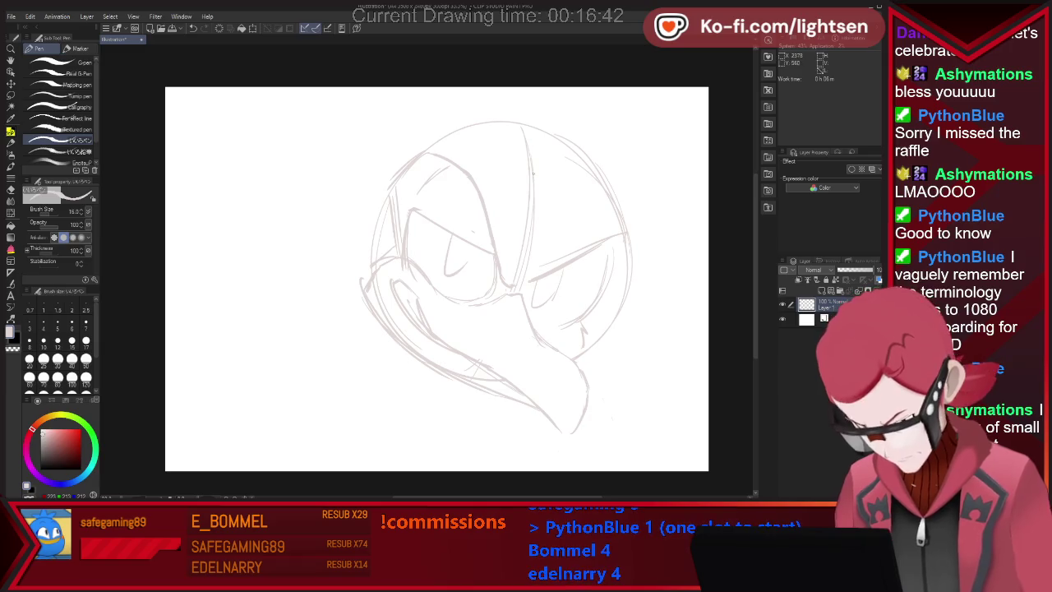
drag(464, 243, 458, 258)
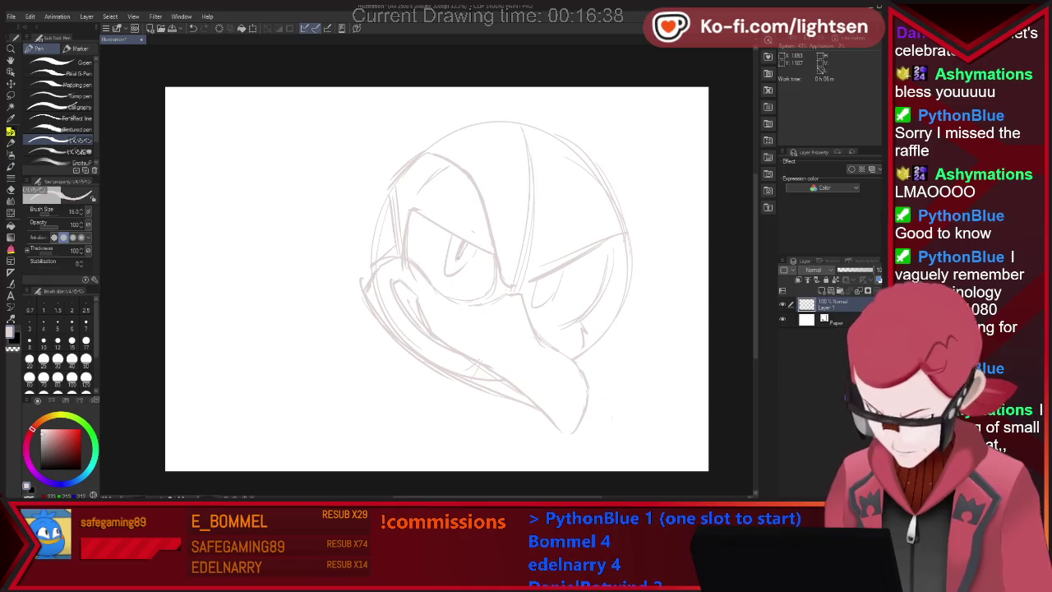
drag(536, 283, 534, 294)
key(e)
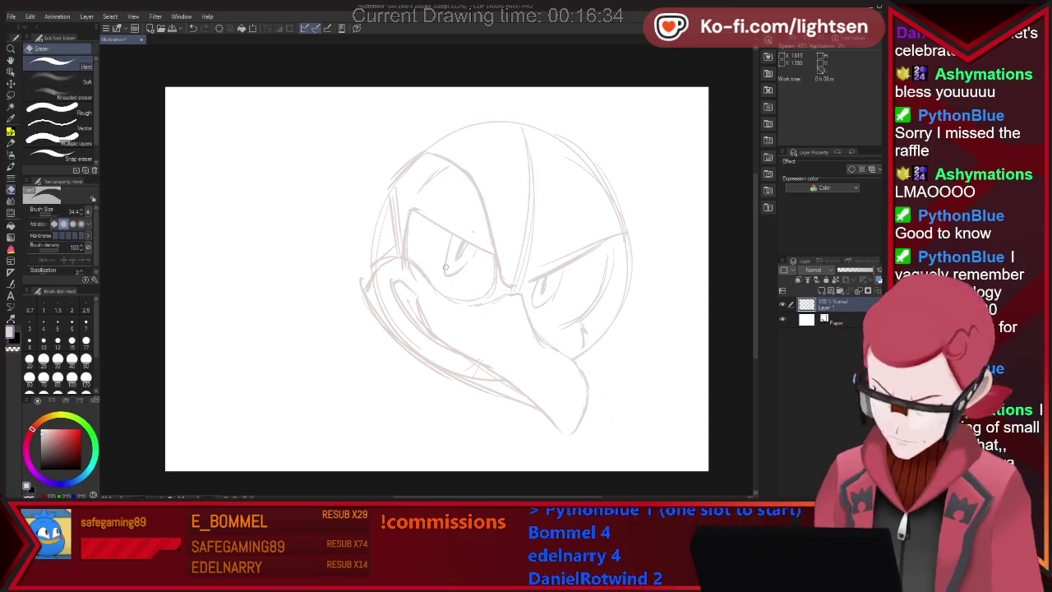
key(p)
key(e)
key(p)
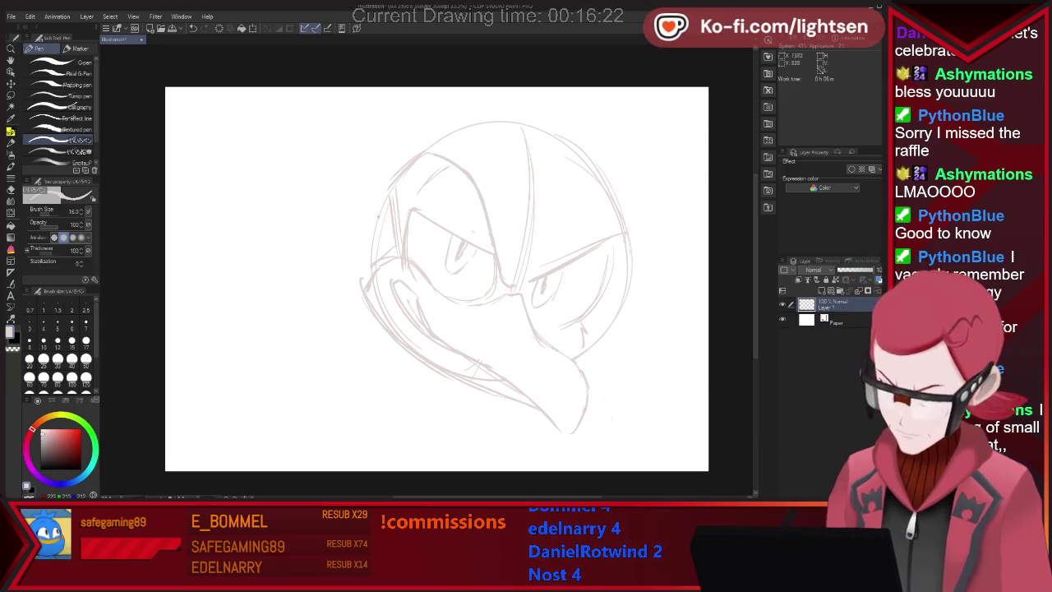
mouse_move(350, 191)
mouse_down()
mouse_move(319, 232)
mouse_move(351, 259)
mouse_up()
key(e)
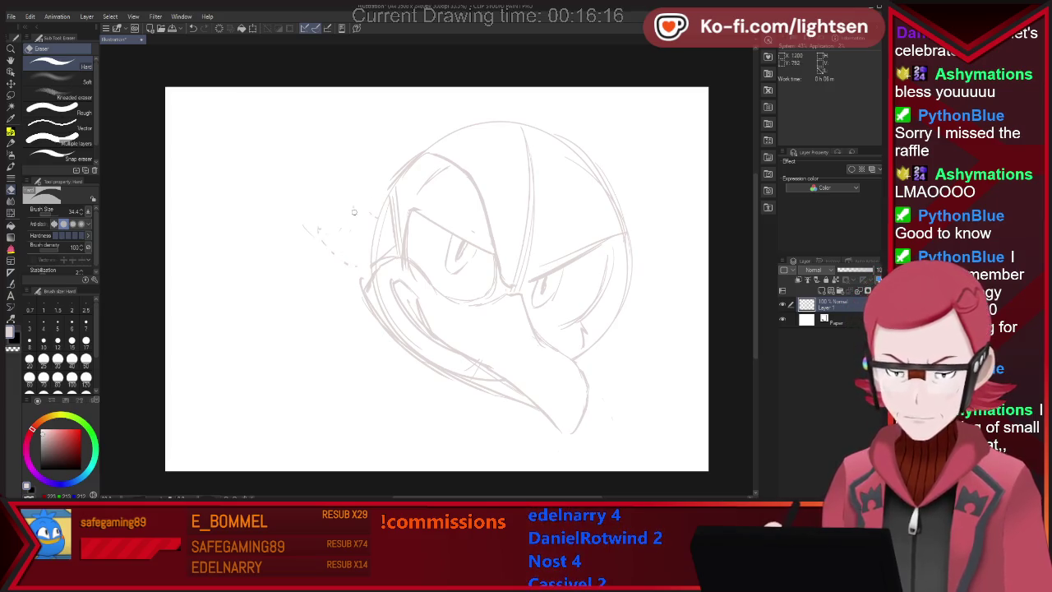
- Add a crest stroke at upper left, cheek strokes on both sides and a faint head-top stroke
key(p)
mouse_move(339, 199)
mouse_down()
mouse_move(354, 228)
mouse_move(321, 245)
mouse_up()
drag(614, 294, 598, 324)
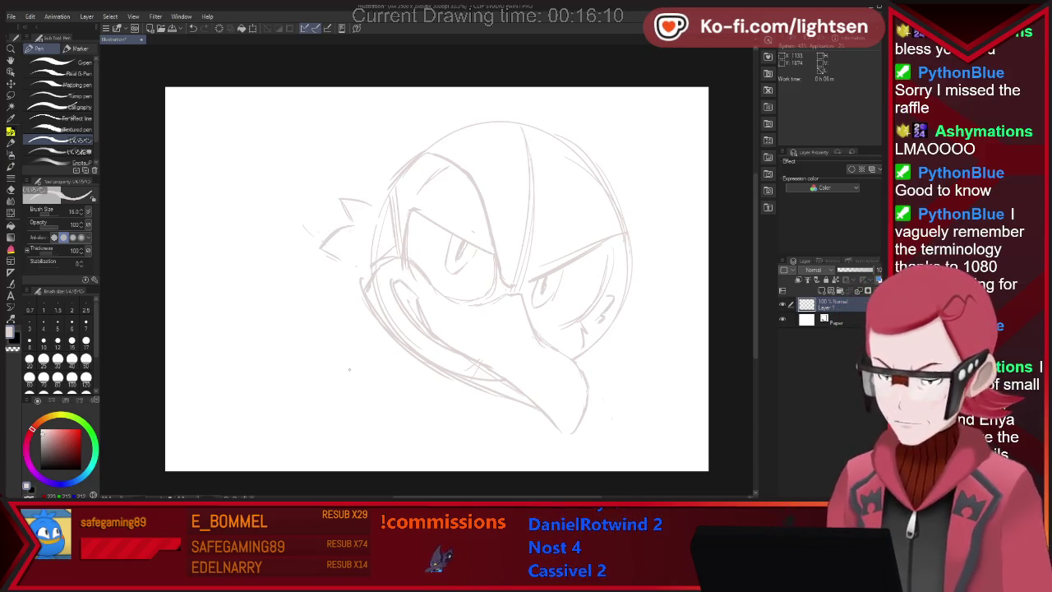
key(ctrl+z)
drag(392, 341, 303, 316)
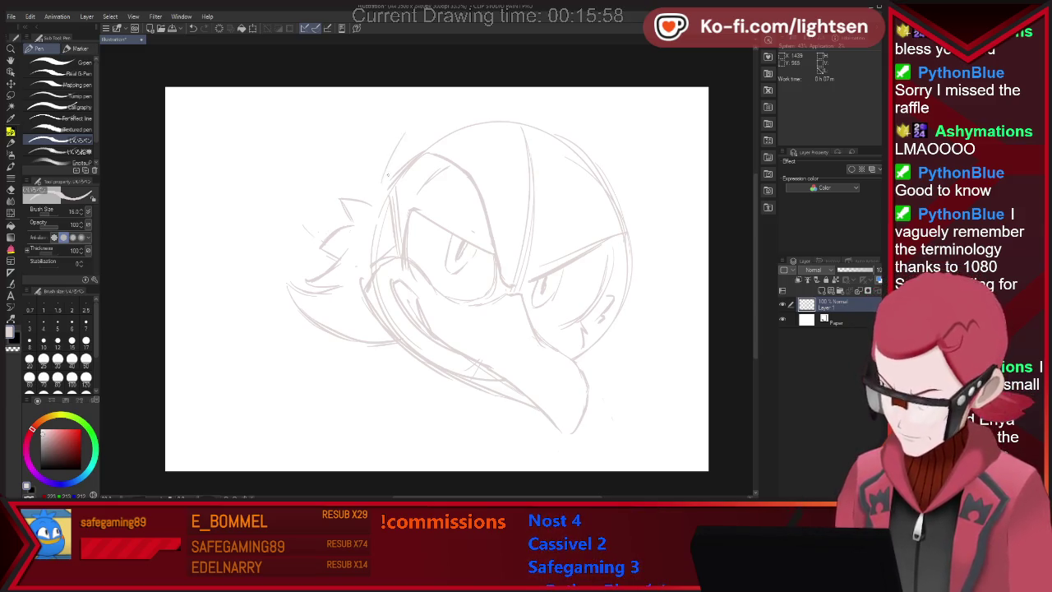
drag(451, 183, 495, 253)
- Erase stray sketch strokes inside the head and along its top
key(e)
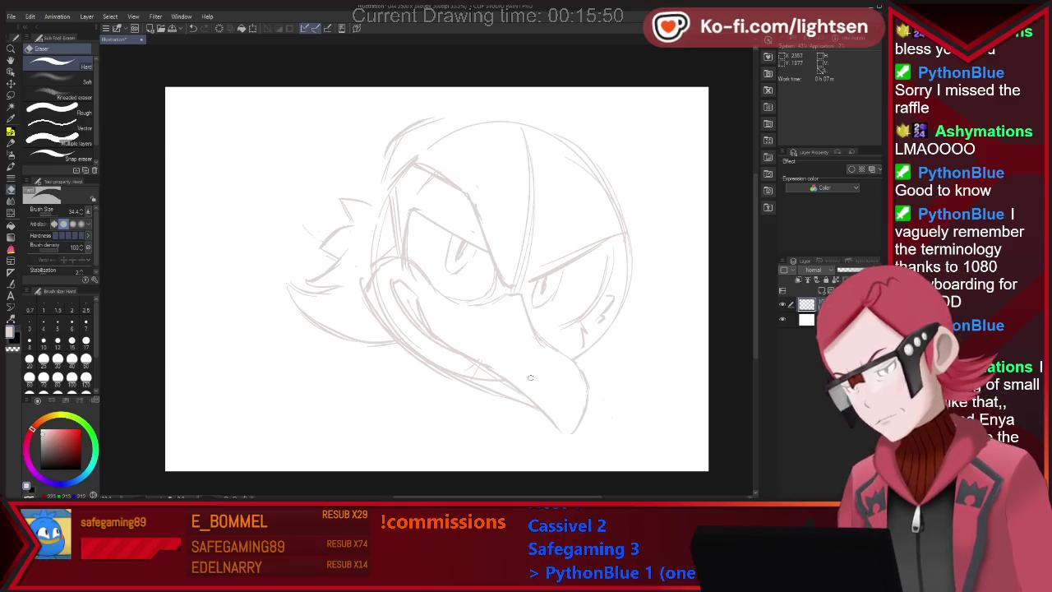
drag(419, 166, 450, 179)
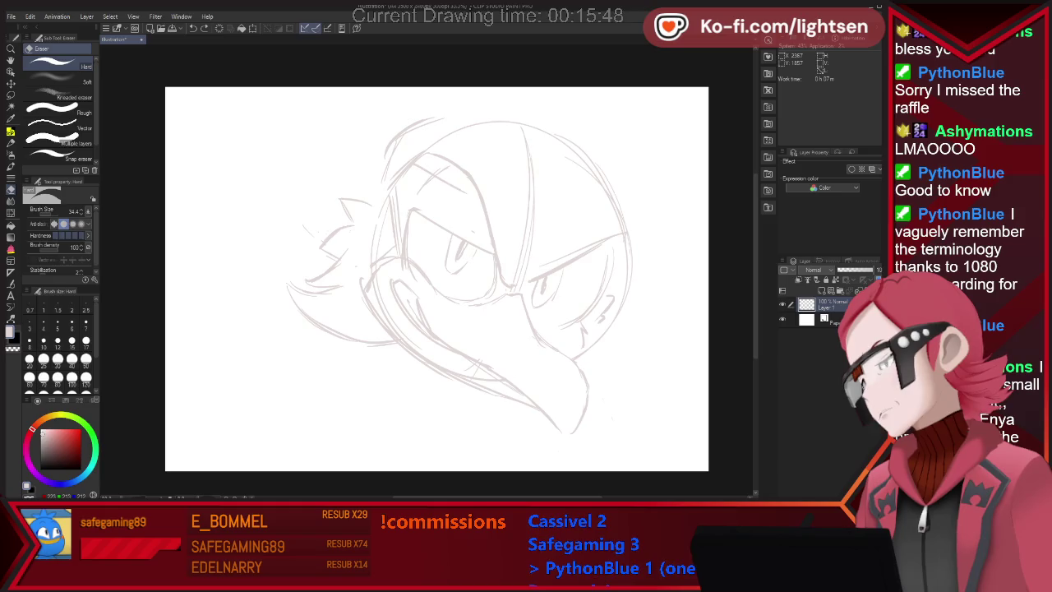
key(p)
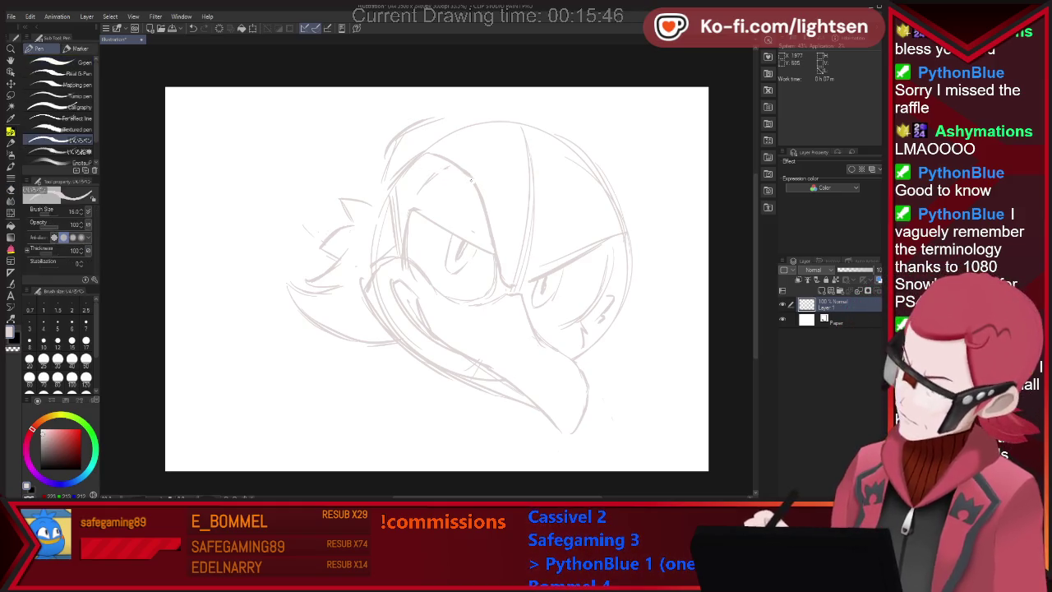
key(e)
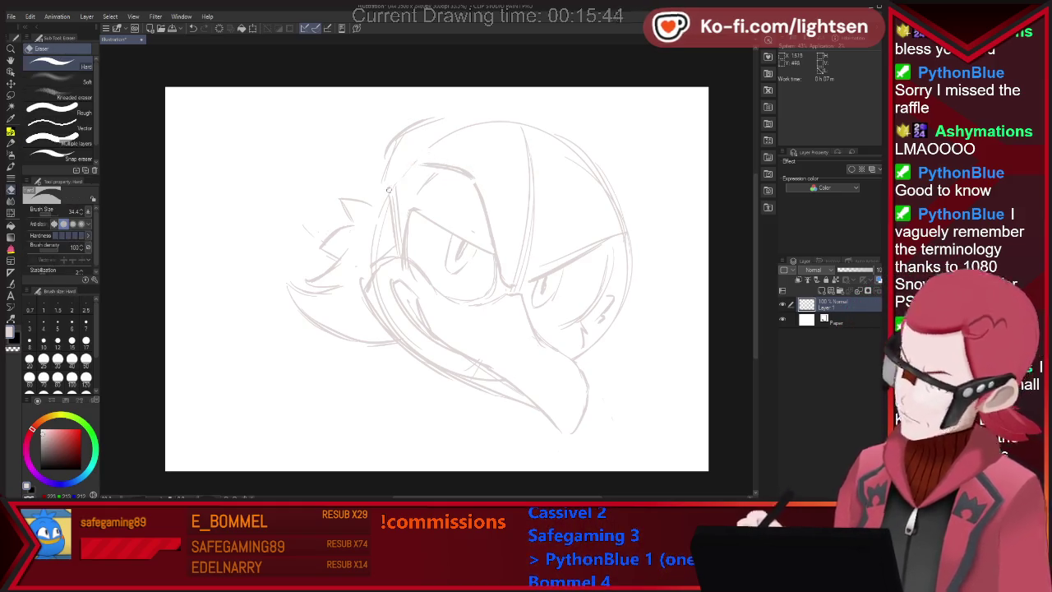
key(p)
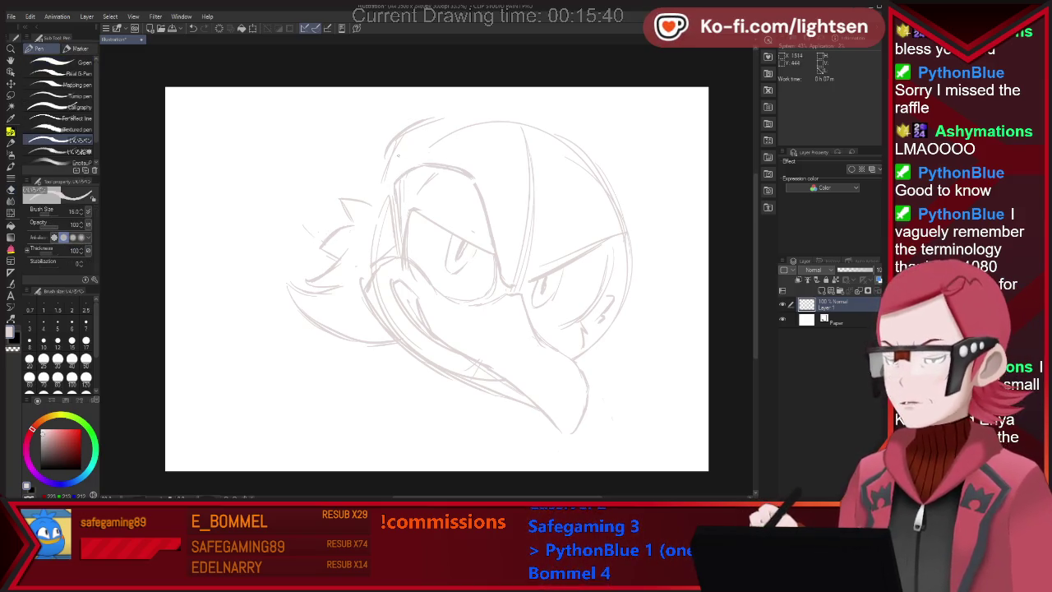
key(e)
mouse_move(436, 127)
mouse_down()
mouse_move(374, 173)
mouse_move(451, 130)
mouse_up()
key(p)
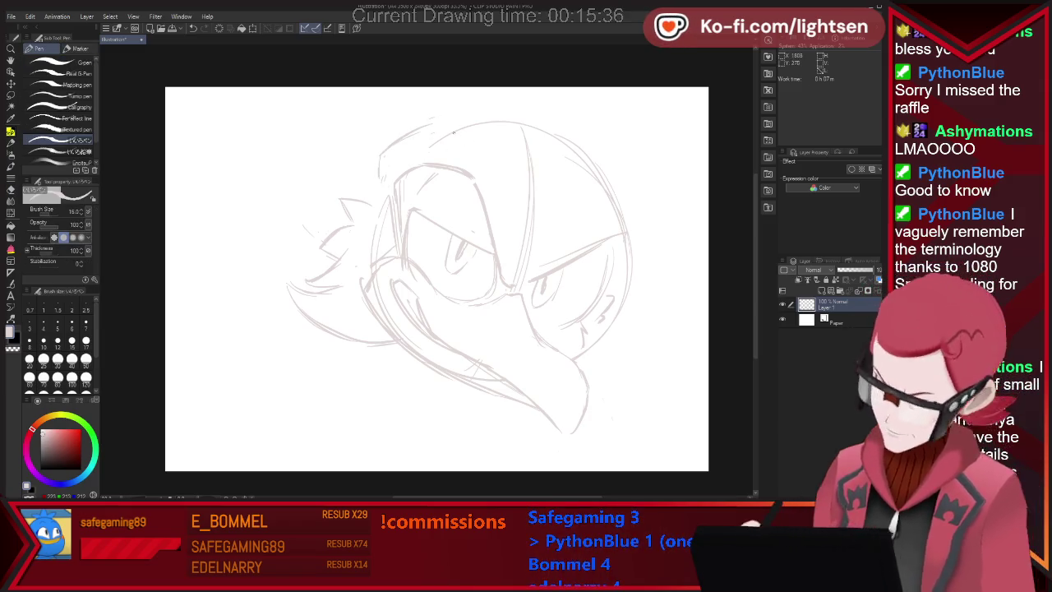
- Sketch the head's right side and redraw the brow line lower over the right eye
drag(507, 275, 502, 171)
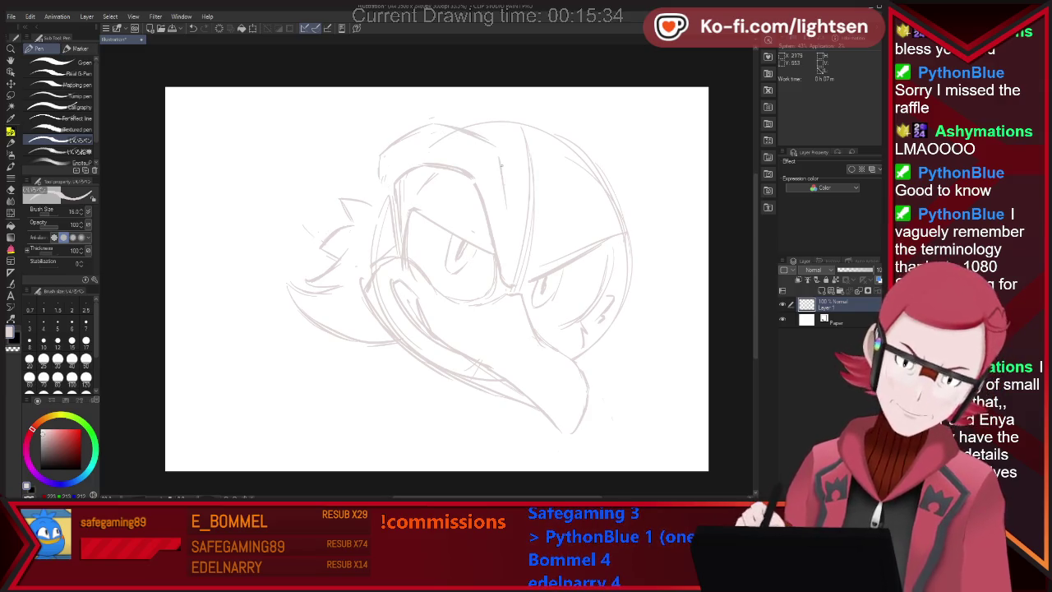
key(e)
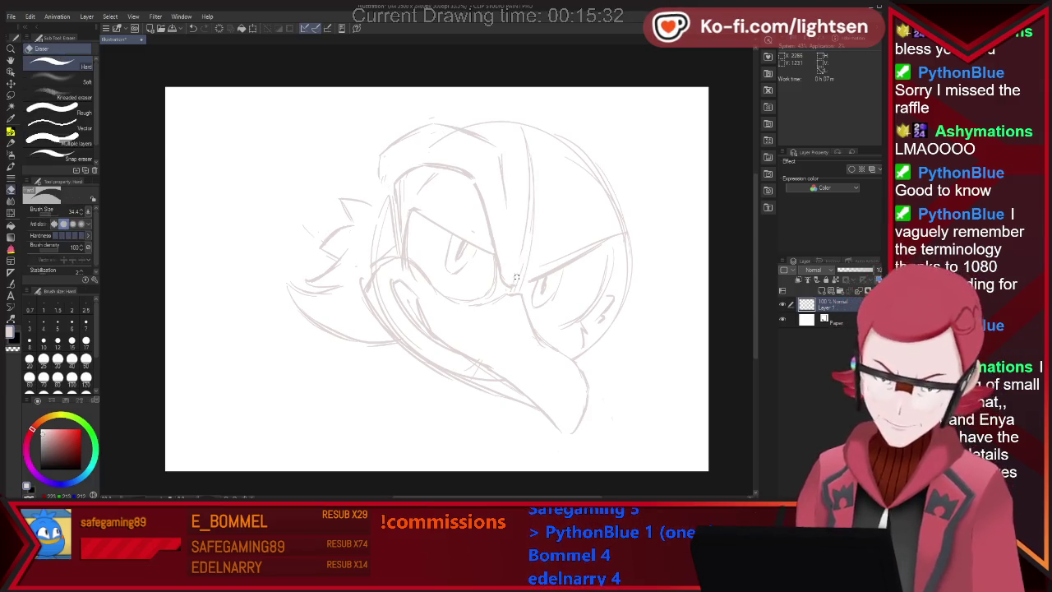
key(p)
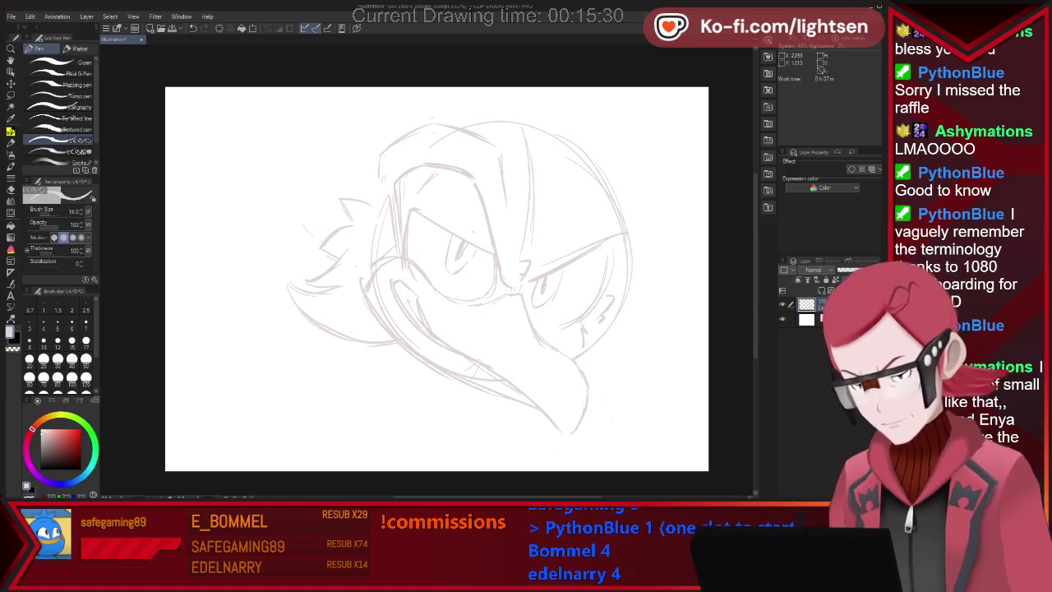
key(e)
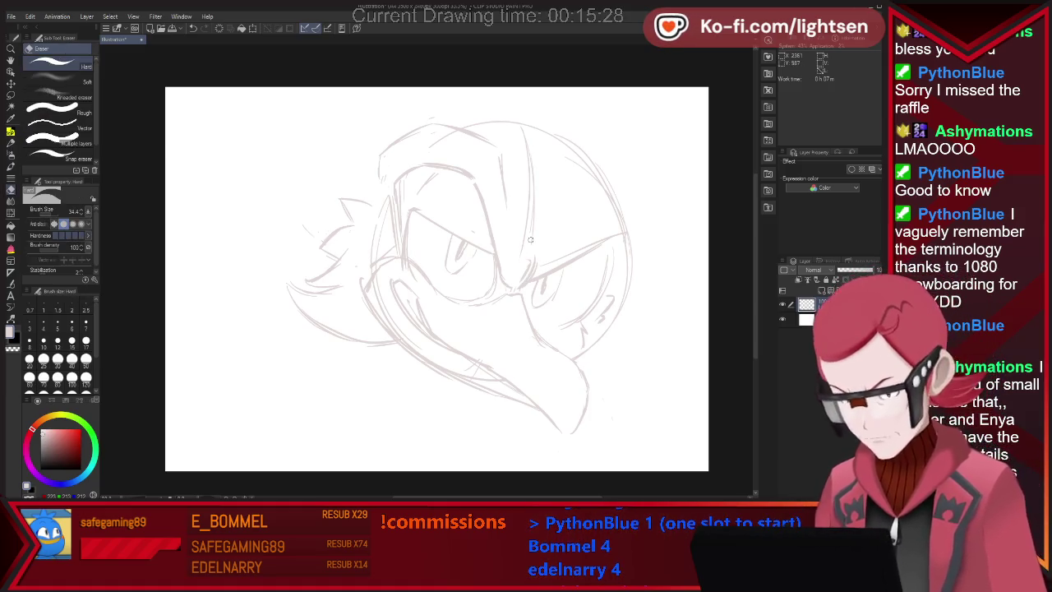
key(p)
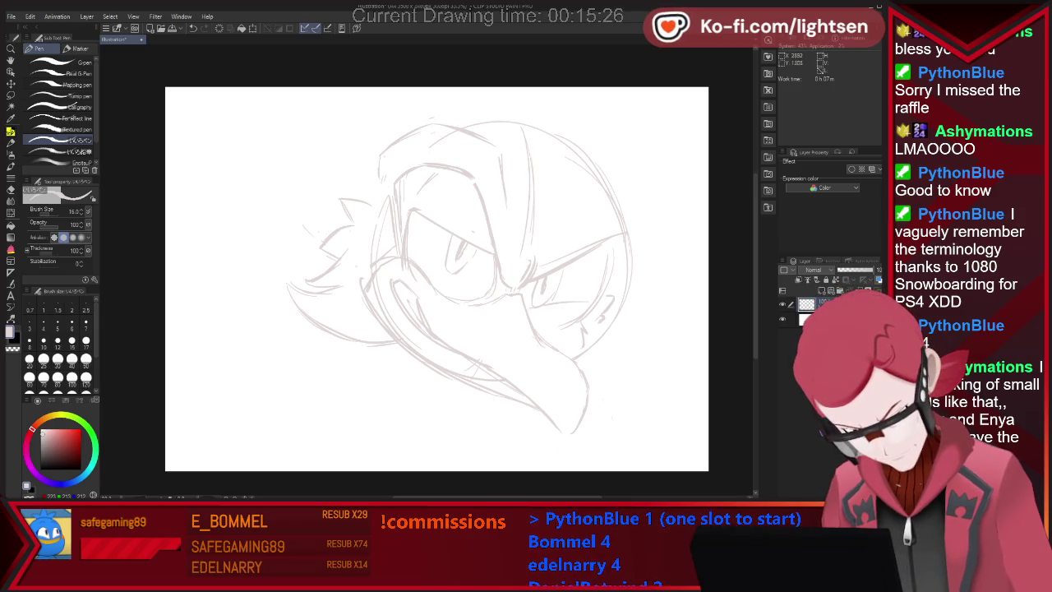
key(e)
key(p)
drag(535, 275, 616, 267)
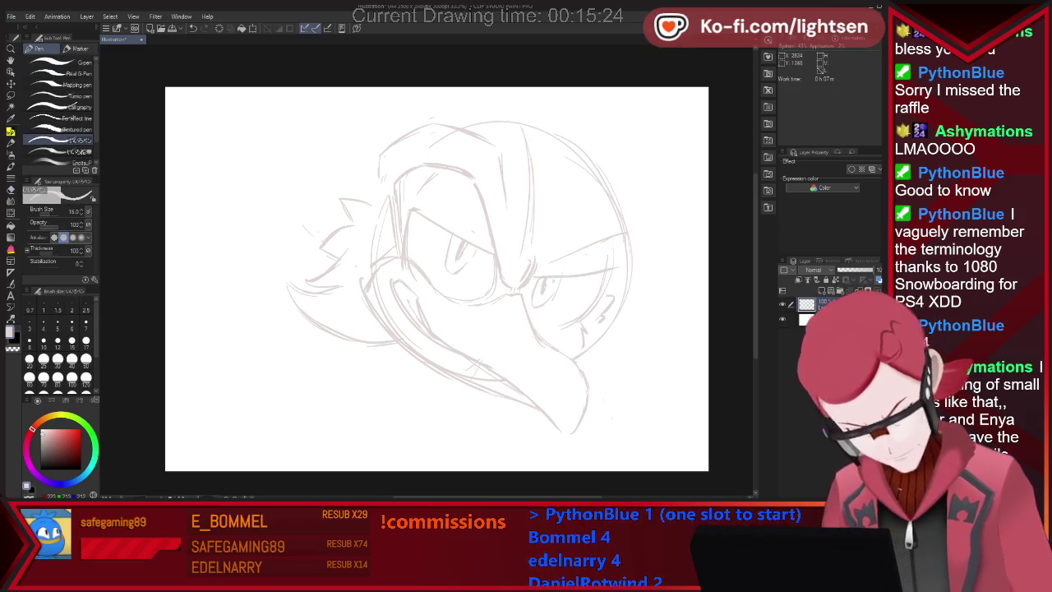
- Add a short stroke along the brow, then lasso the whole sketch
key(e)
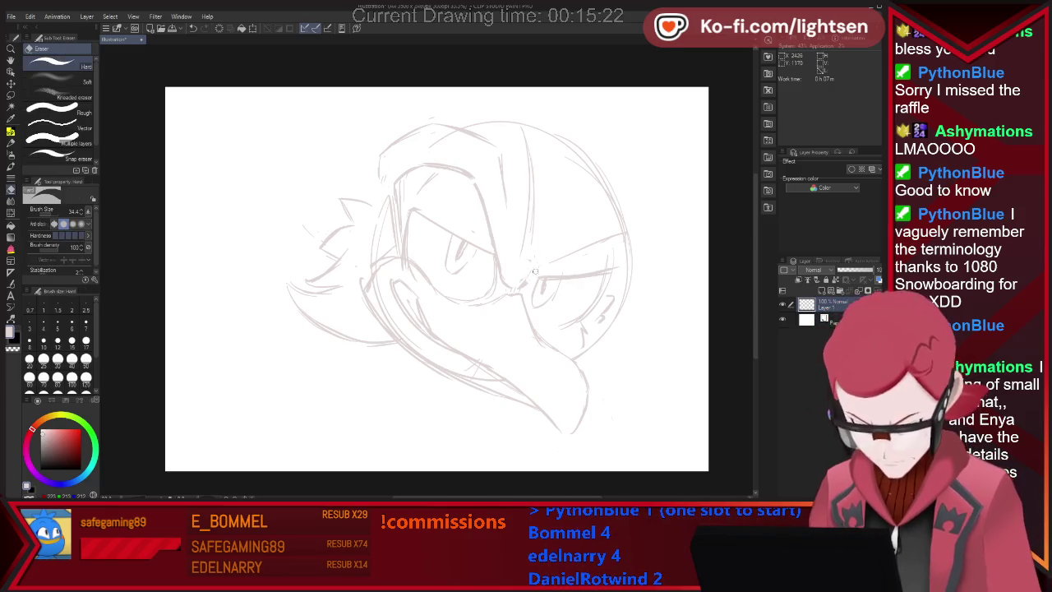
key(p)
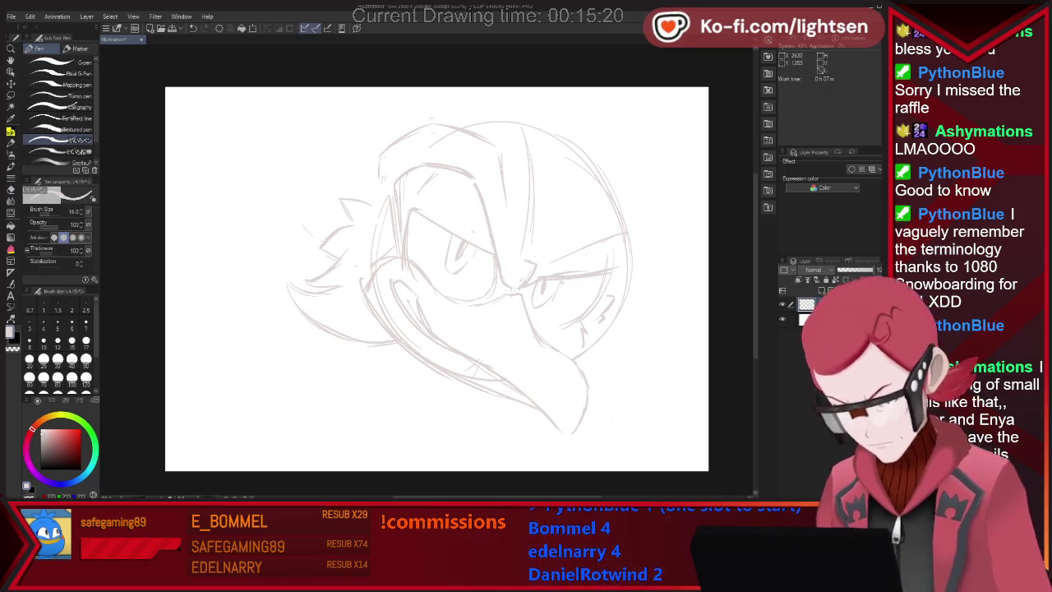
key(e)
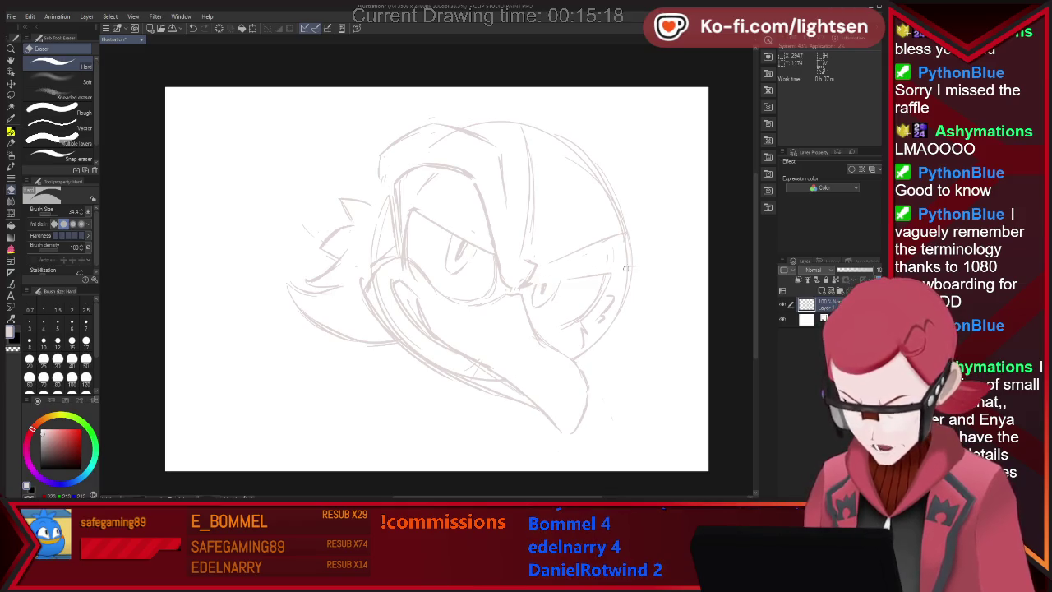
key(p)
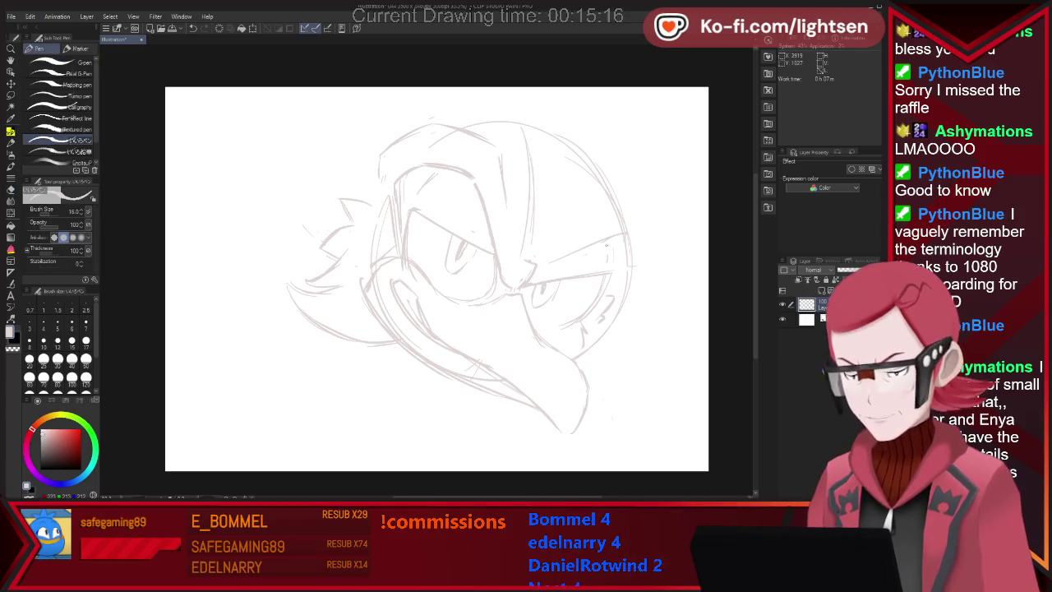
drag(585, 253, 623, 241)
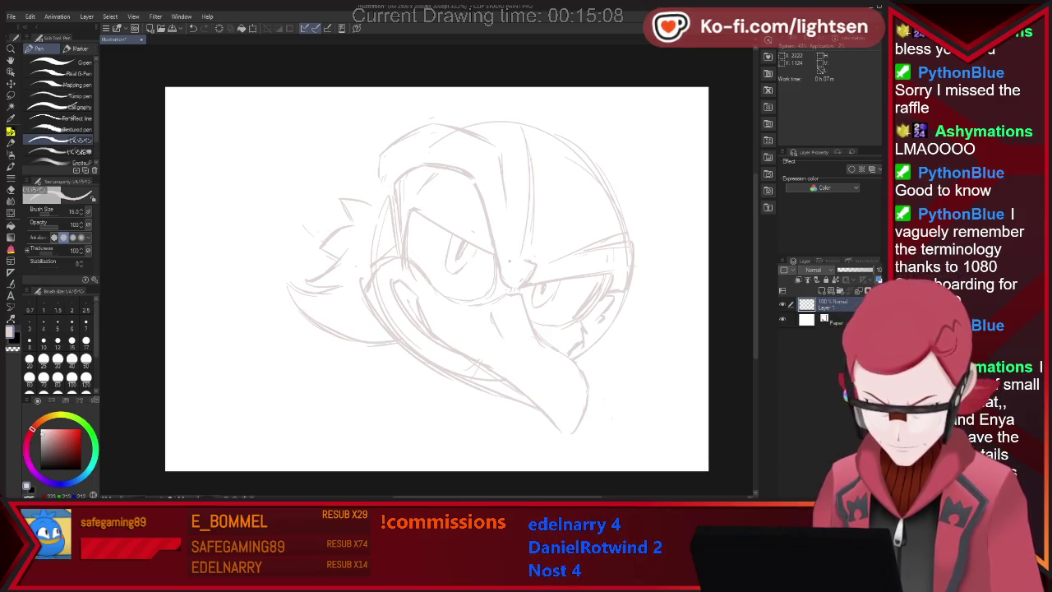
key(m)
mouse_move(462, 85)
mouse_down()
mouse_move(436, 441)
mouse_move(461, 85)
mouse_up()
- Shrink the selected sketch slightly, move it up and right, confirm, and deselect
click(538, 477)
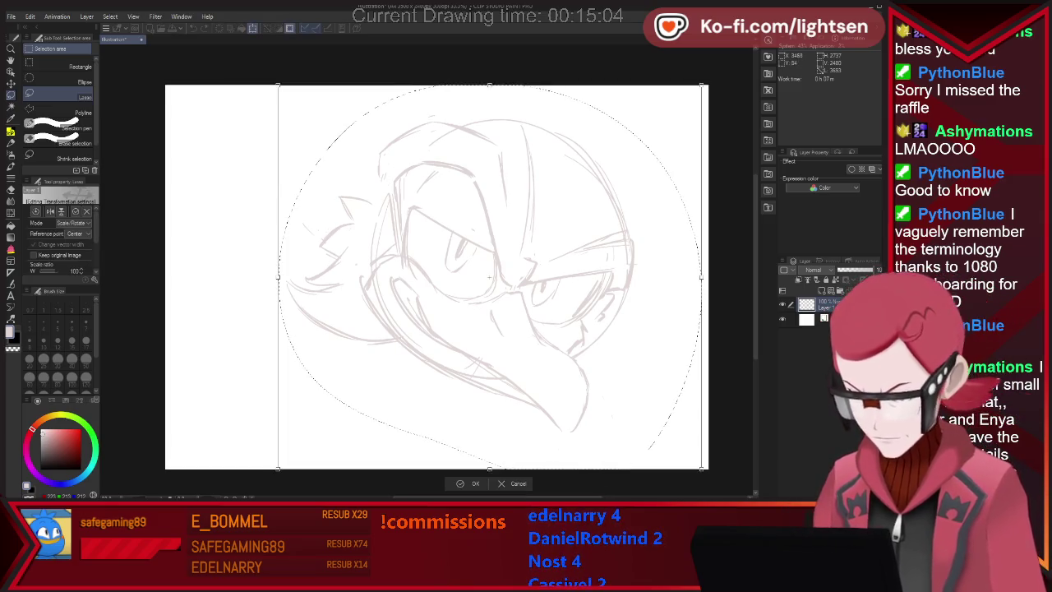
drag(704, 85, 659, 124)
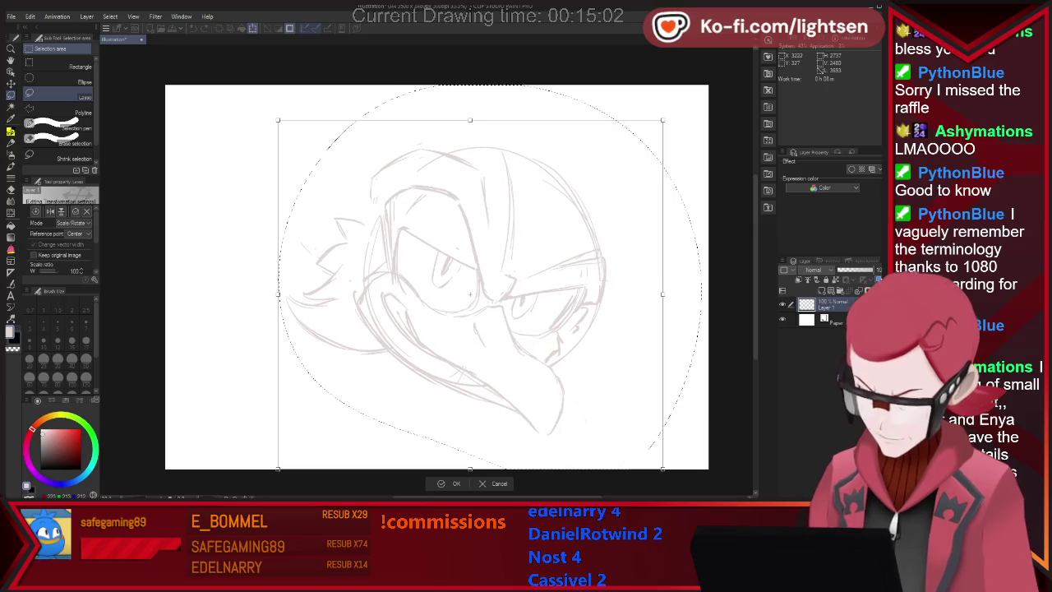
drag(468, 296, 497, 276)
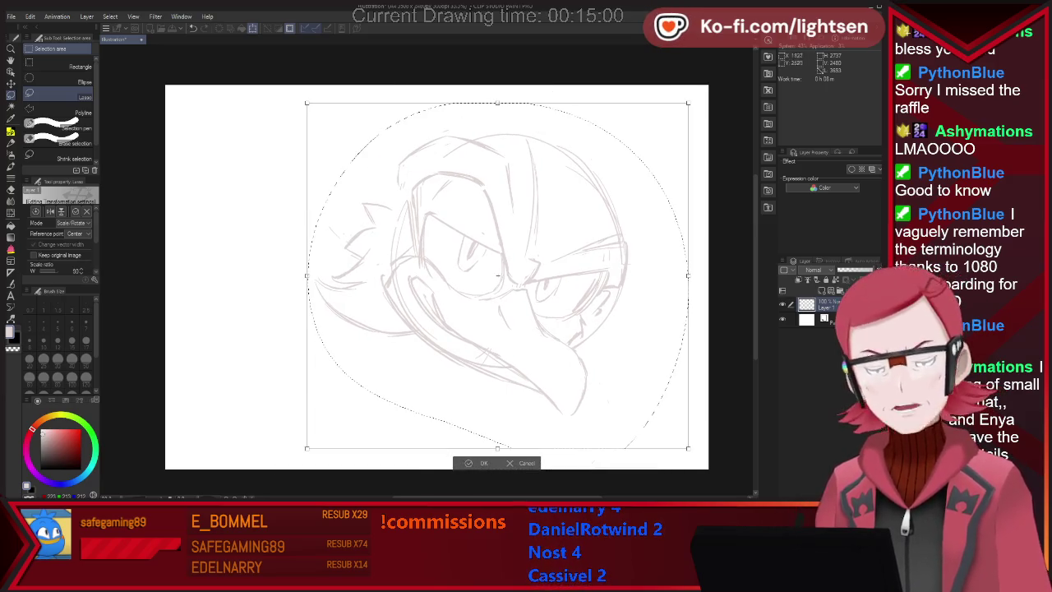
key(Return)
key(ctrl+d)
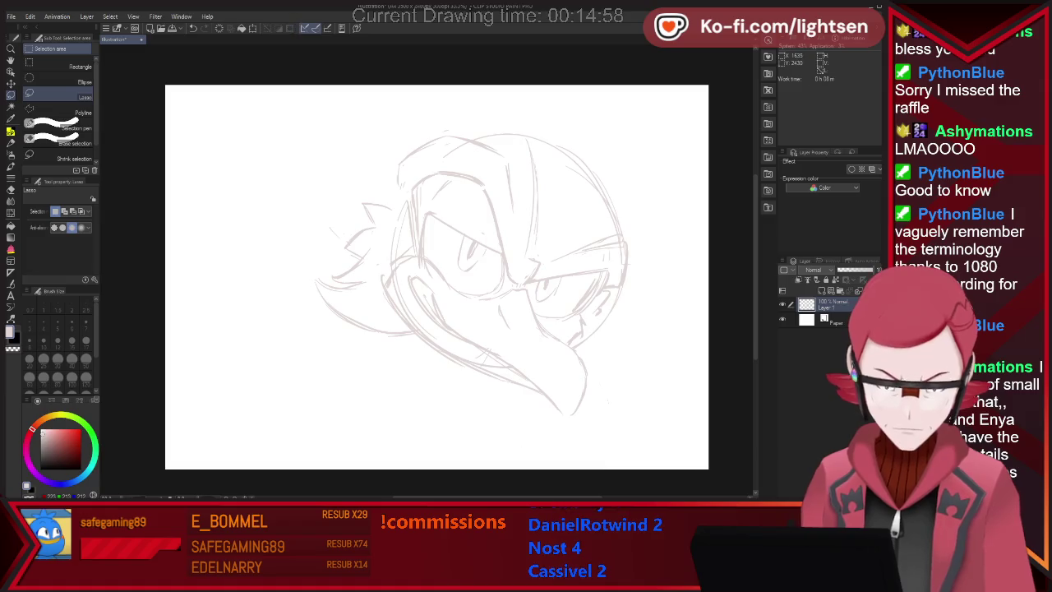
- Sketch arcs around the head's top and sides, then erase faint upper-head lines with a size-55 eraser
key(p)
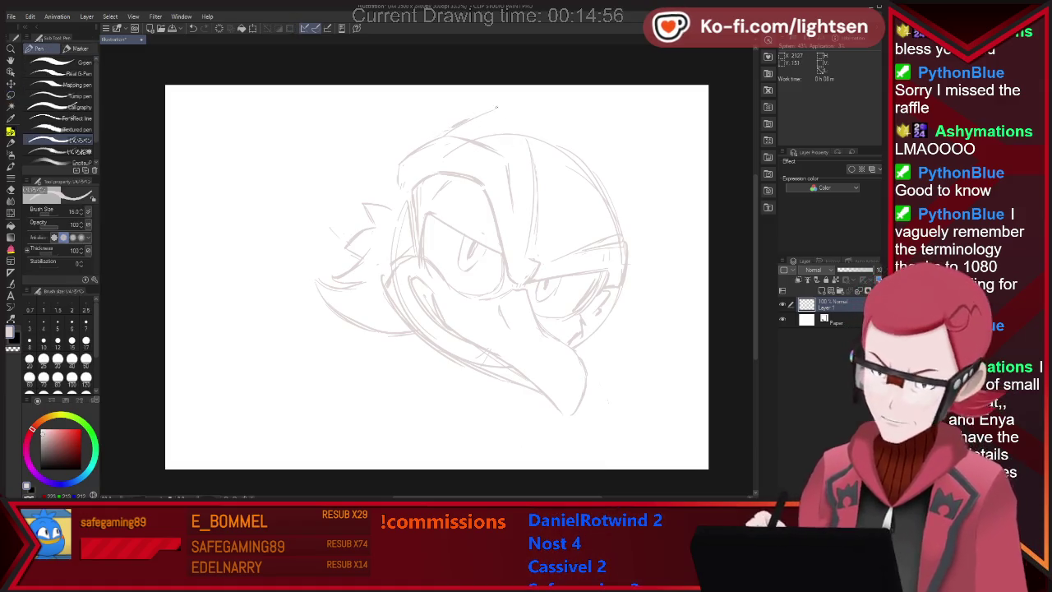
mouse_move(473, 99)
mouse_down()
mouse_move(633, 210)
mouse_move(631, 234)
mouse_up()
drag(448, 120, 400, 154)
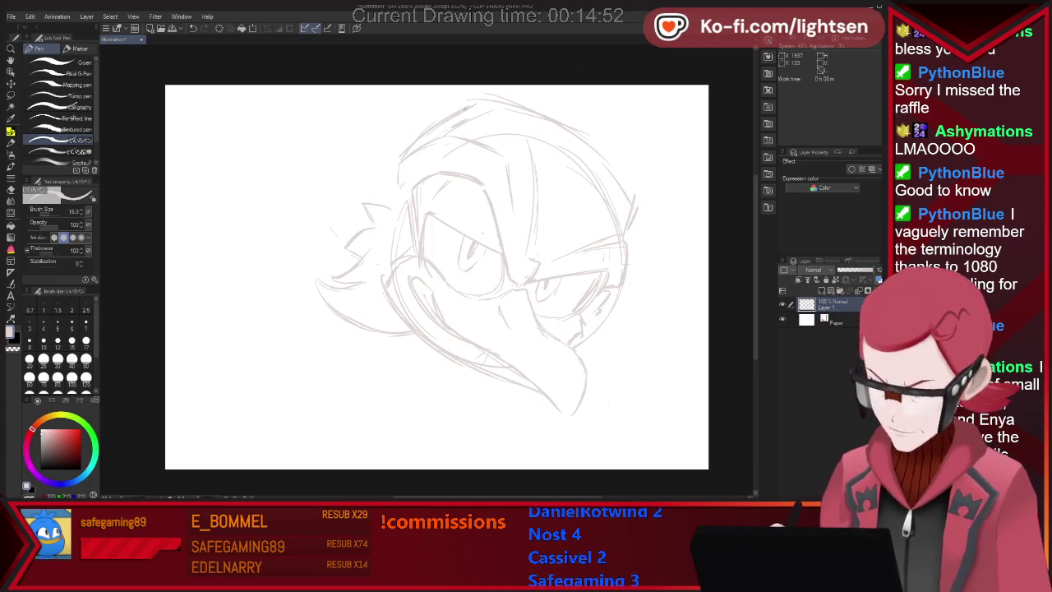
key(e)
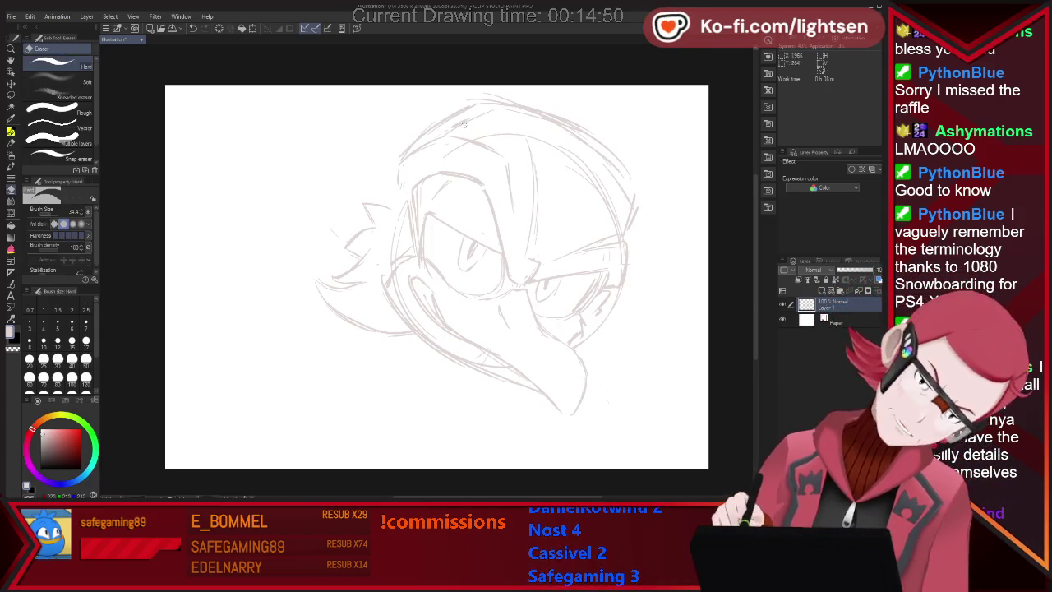
key(bracketright)
key(bracketright)
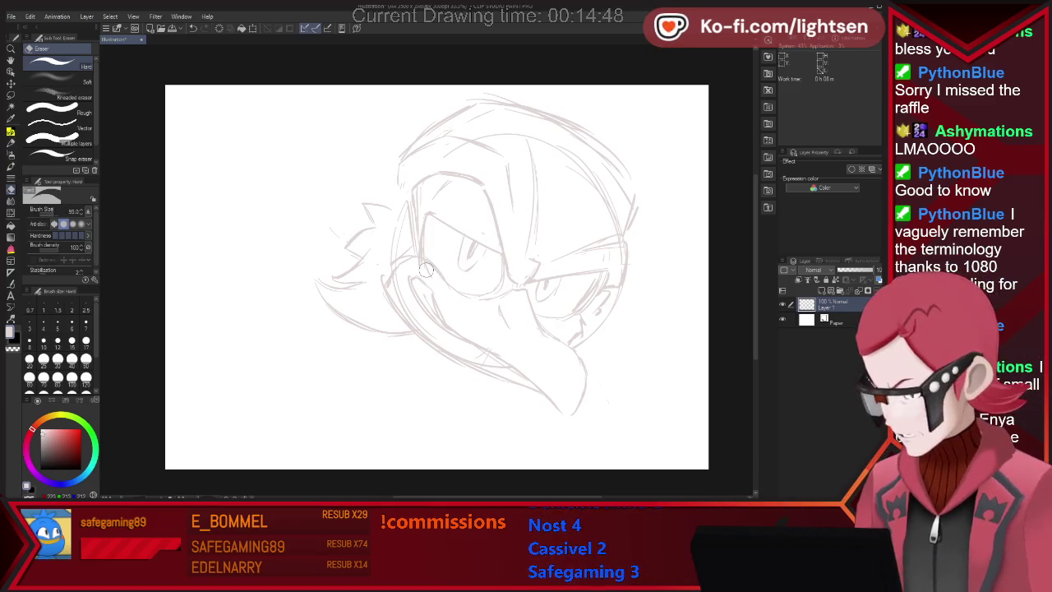
drag(529, 153, 530, 217)
drag(610, 209, 578, 168)
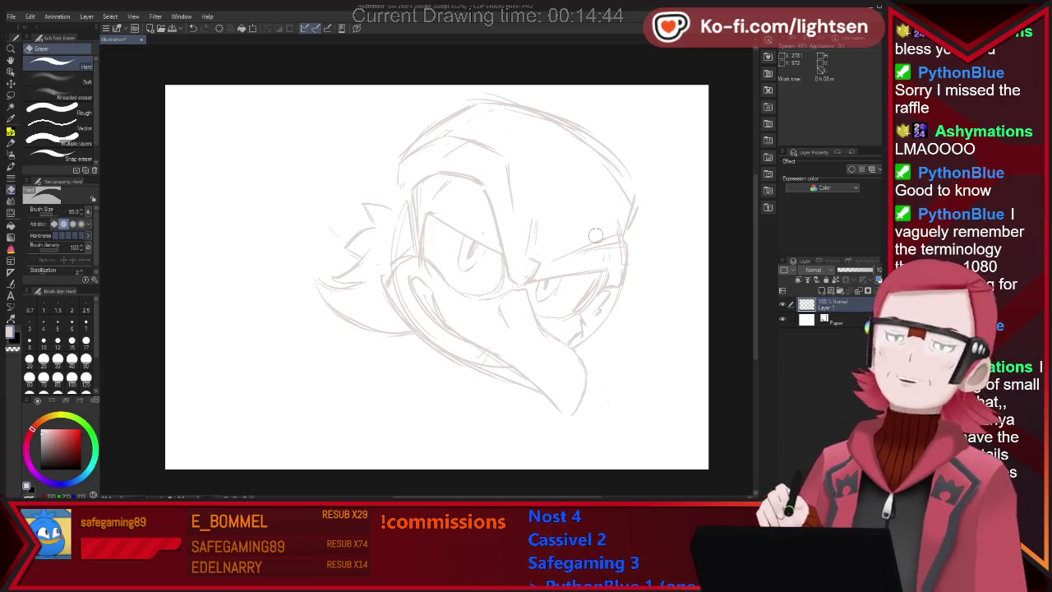
- Redraw the curved and diagonal brow strokes above the right eye
key(p)
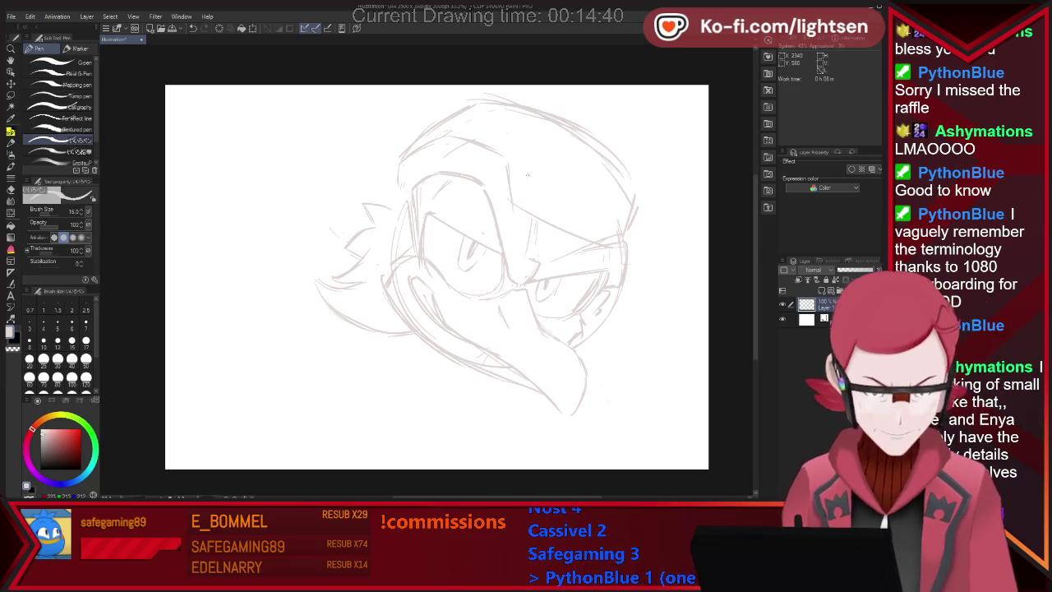
drag(513, 198, 587, 238)
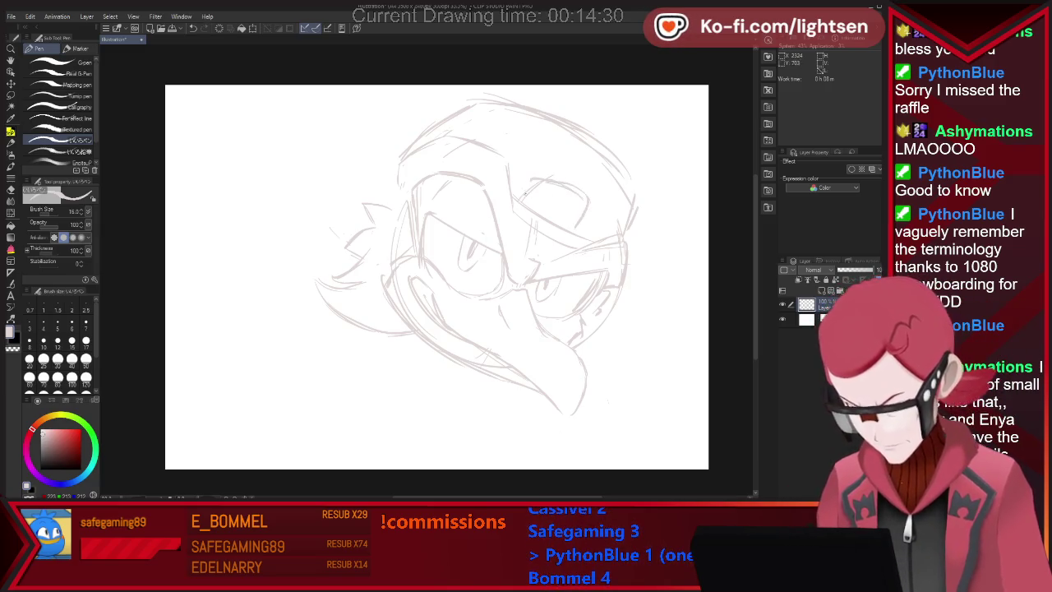
key(ctrl+z)
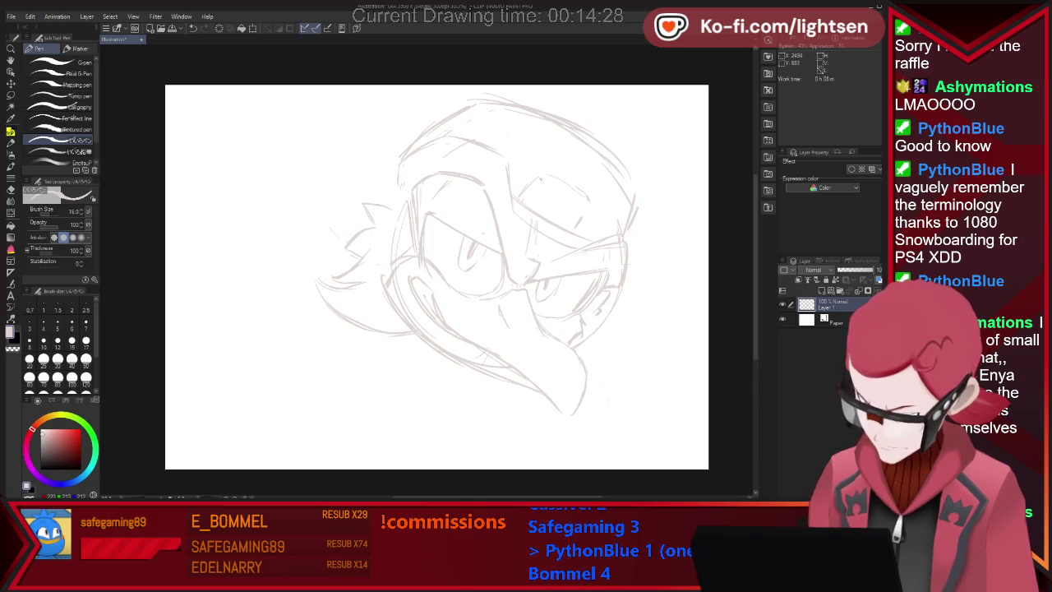
drag(541, 179, 580, 224)
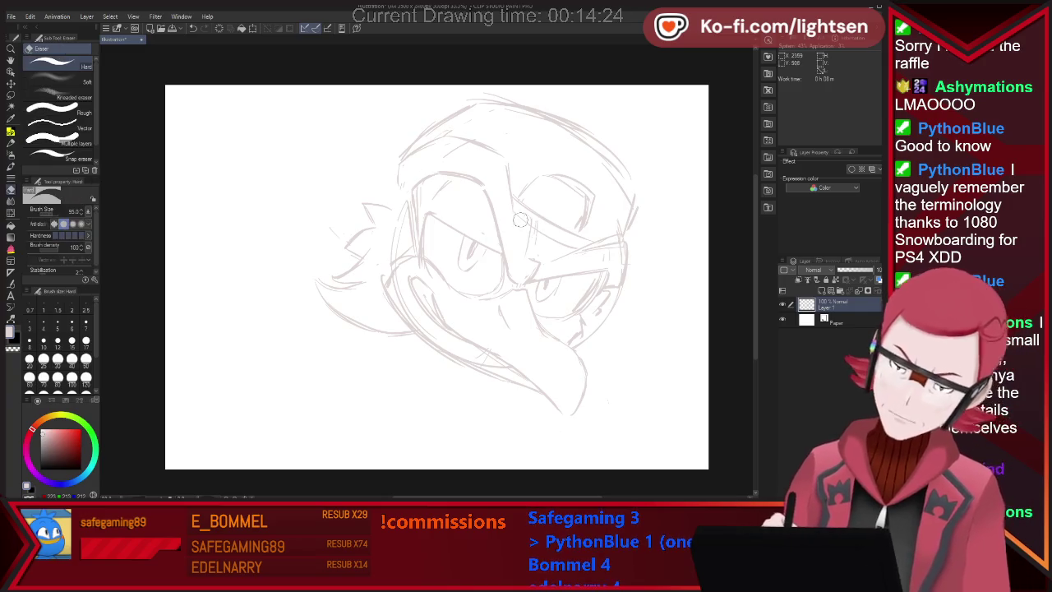
drag(511, 200, 585, 240)
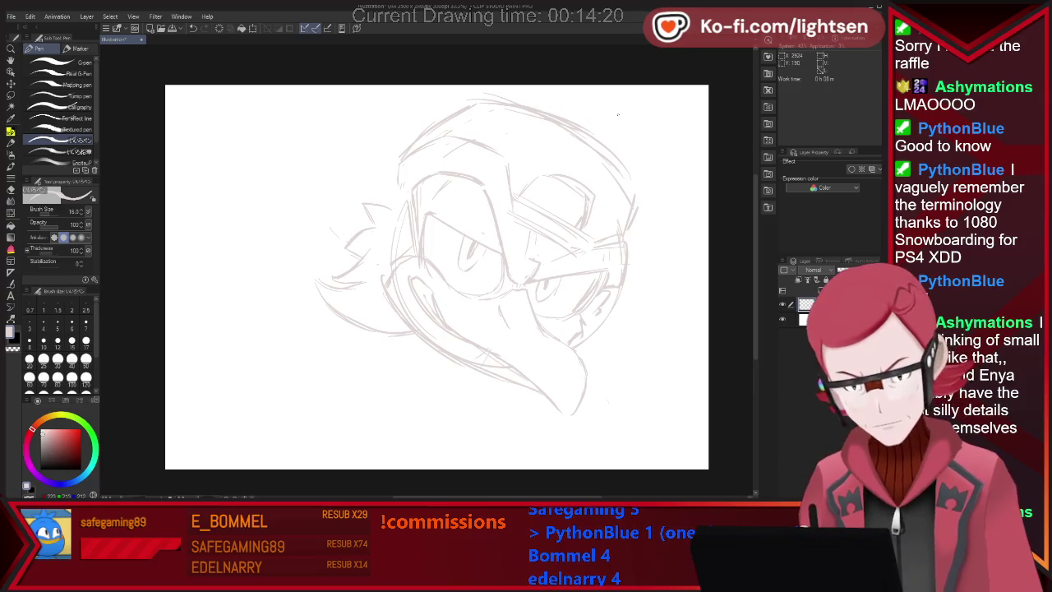
- Erase the diagonal stroke above the right eye and undo the stray left-side hair strokes
key(e)
mouse_move(567, 239)
mouse_down()
mouse_move(517, 194)
mouse_move(554, 207)
mouse_up()
key(p)
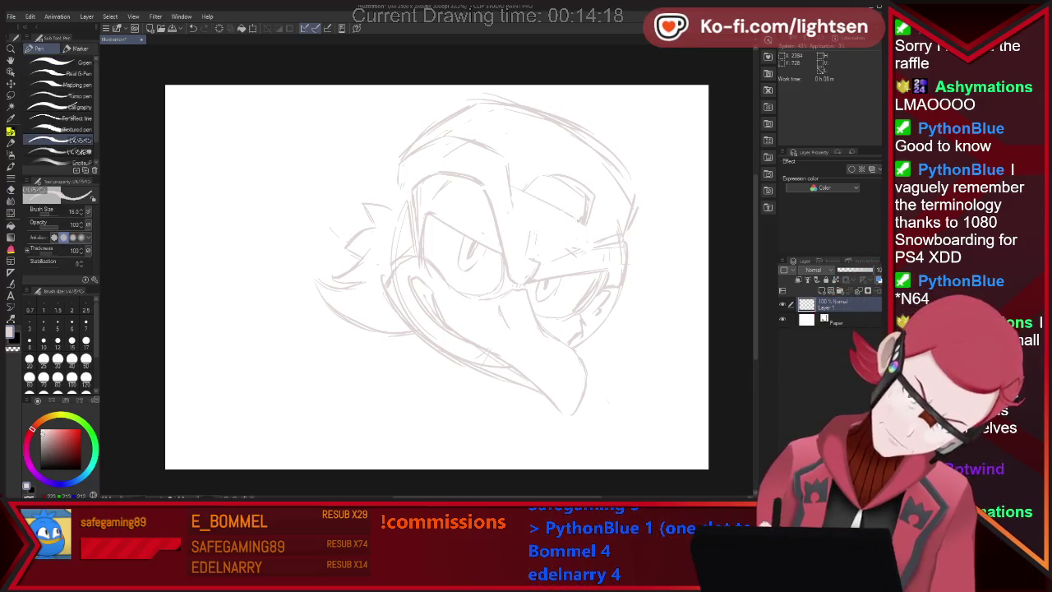
key(e)
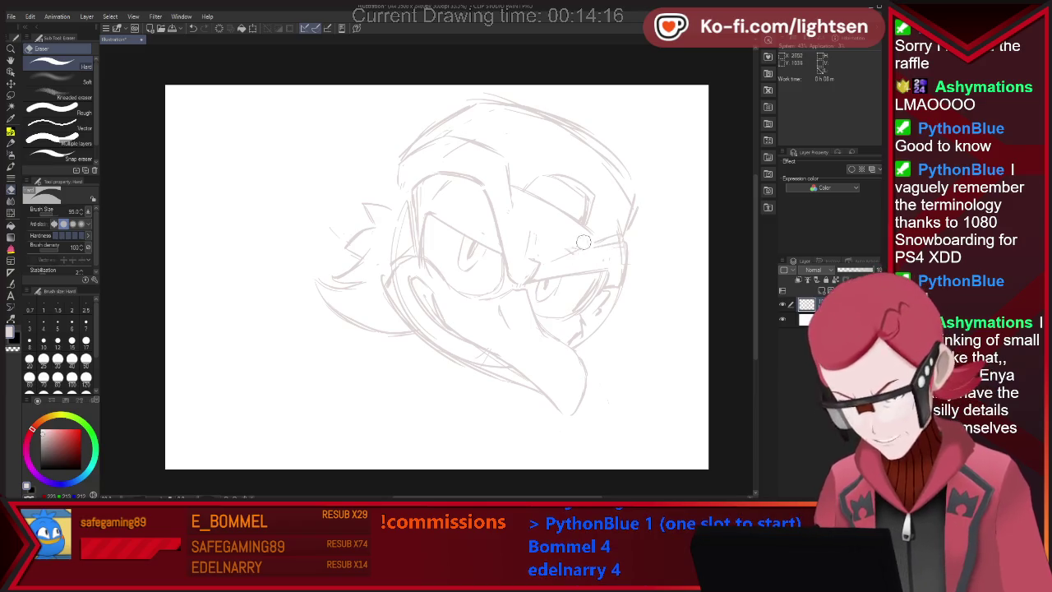
key(p)
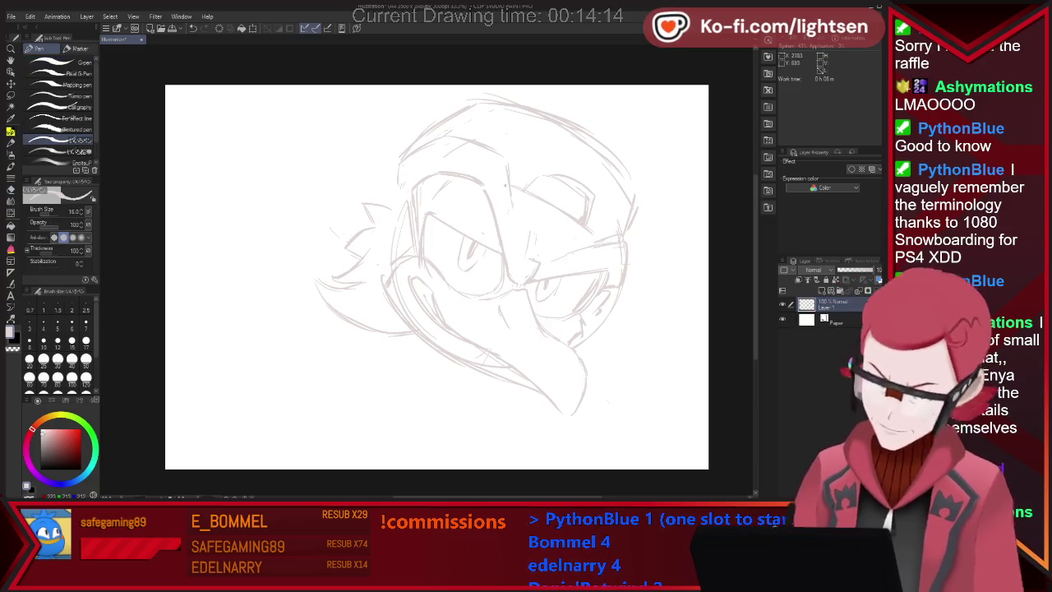
key(e)
key(p)
key(e)
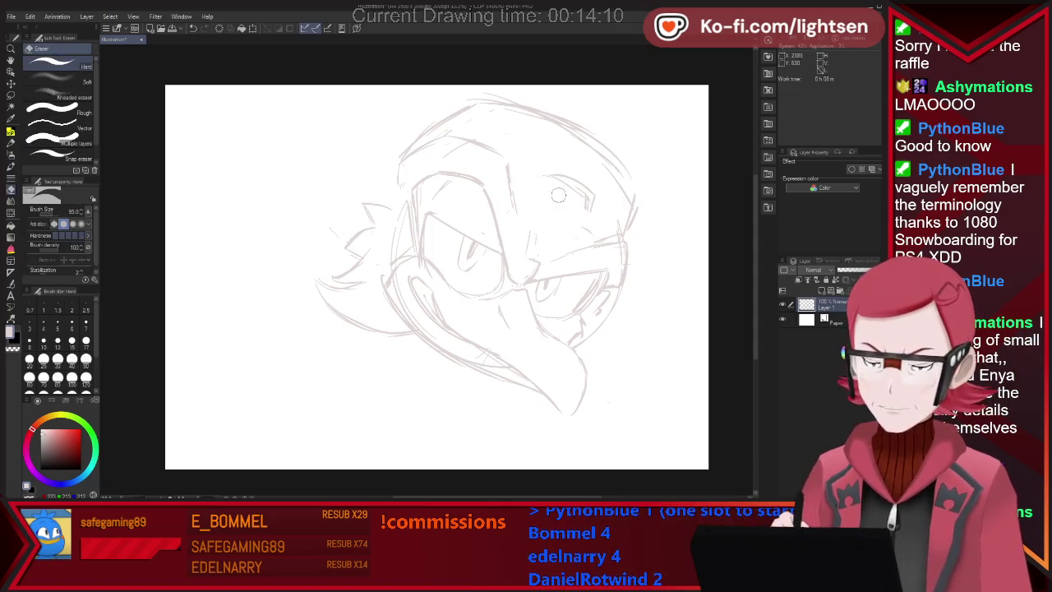
key(p)
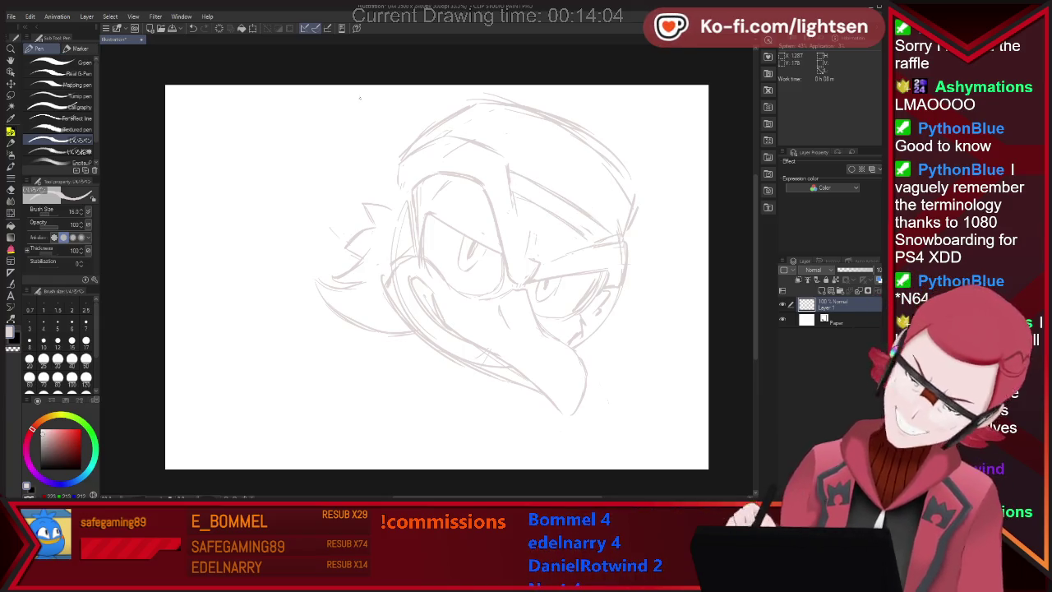
key(e)
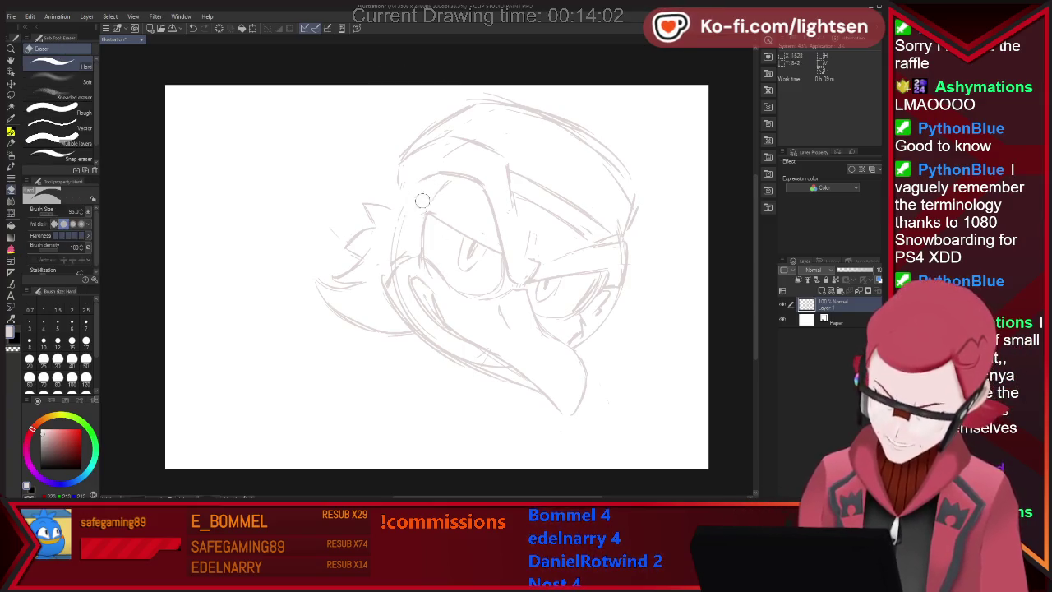
key(p)
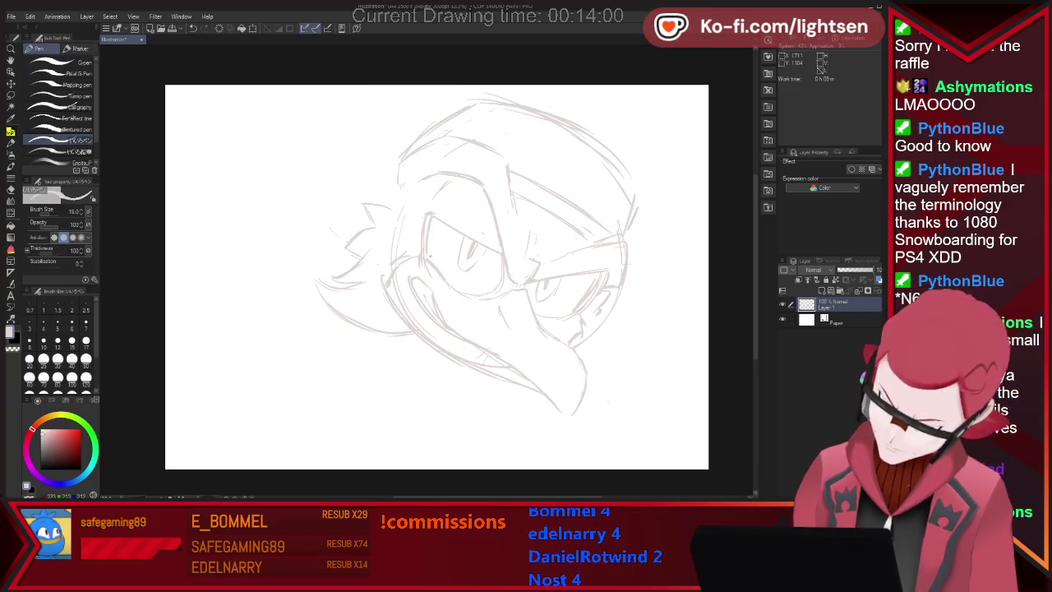
key(e)
key(p)
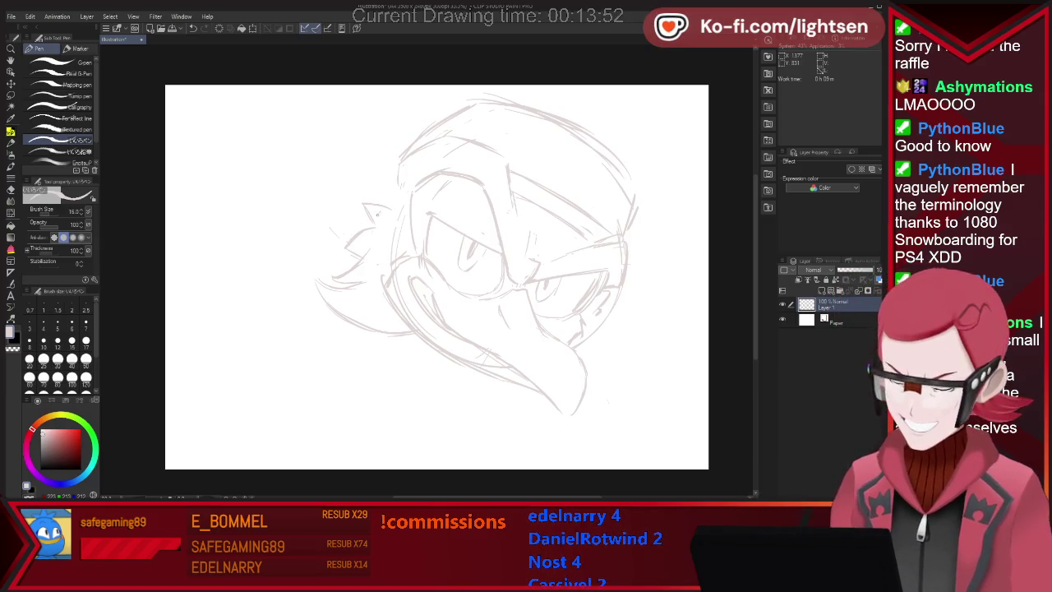
key(ctrl+z)
key(ctrl+z)
- Sketch the crest across the head's top-left, a top-of-head line and strokes down the right side
key(e)
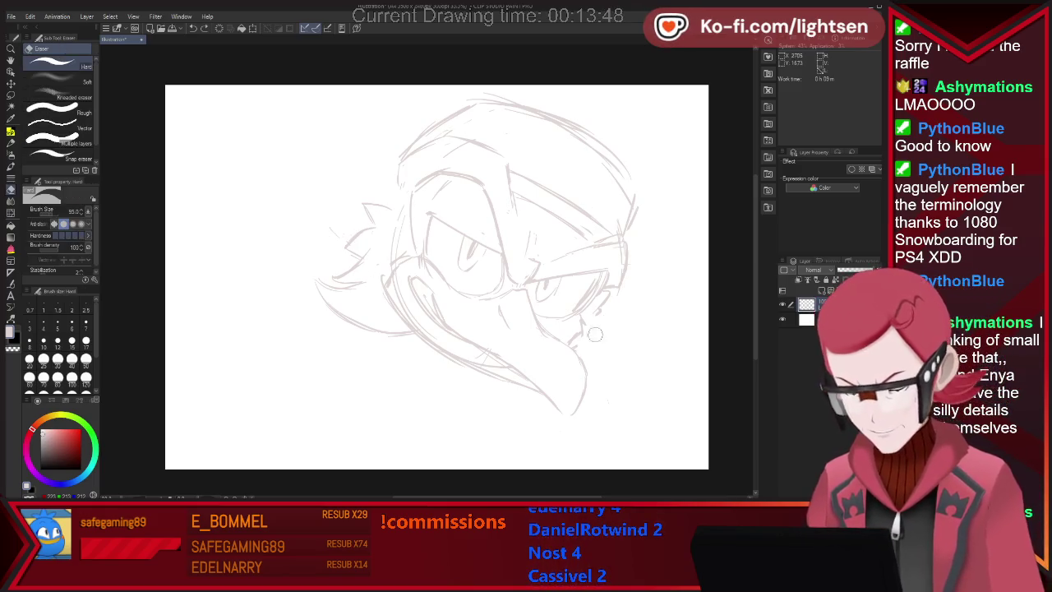
key(p)
drag(615, 317, 607, 353)
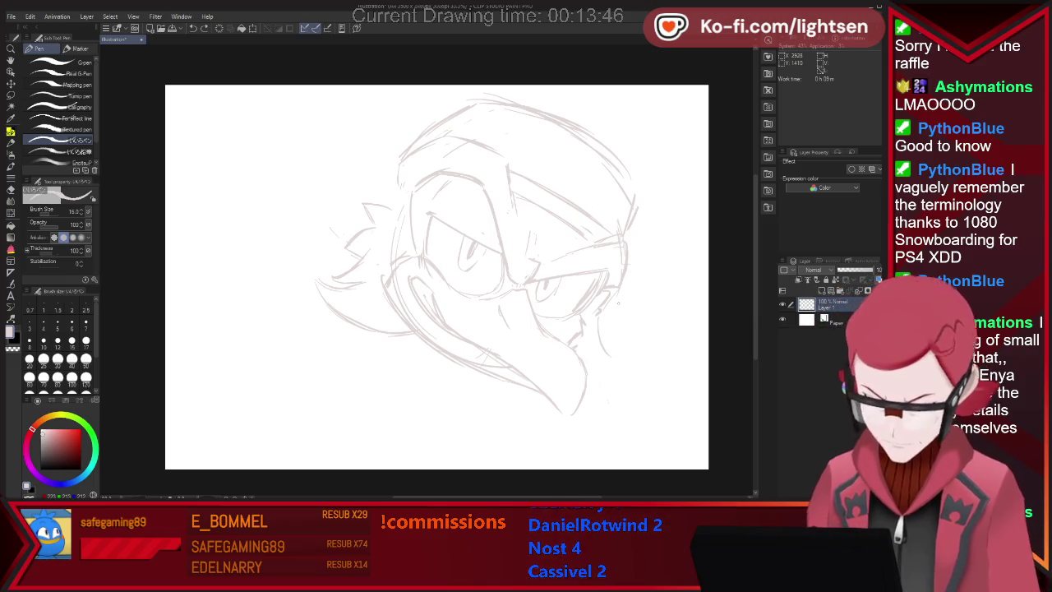
mouse_move(403, 146)
mouse_down()
mouse_move(310, 139)
mouse_move(325, 175)
mouse_up()
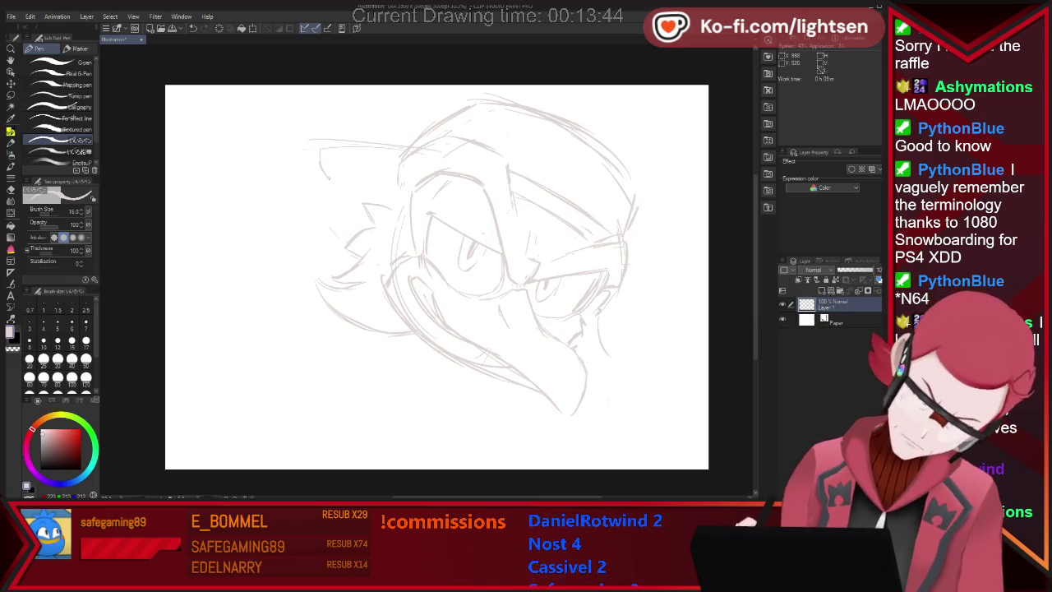
drag(493, 99, 626, 135)
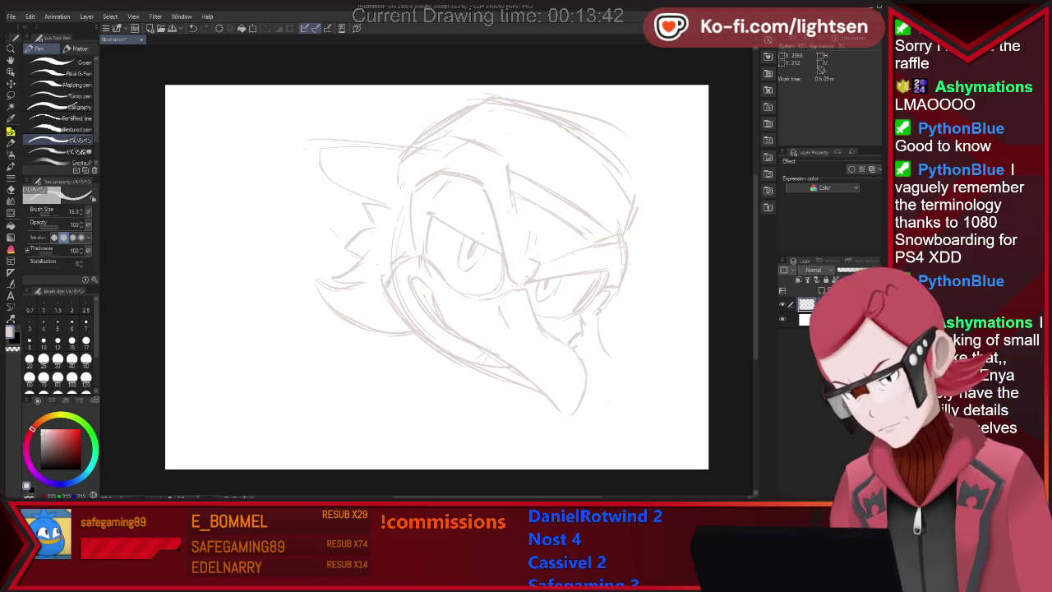
drag(644, 190, 628, 236)
drag(651, 160, 635, 198)
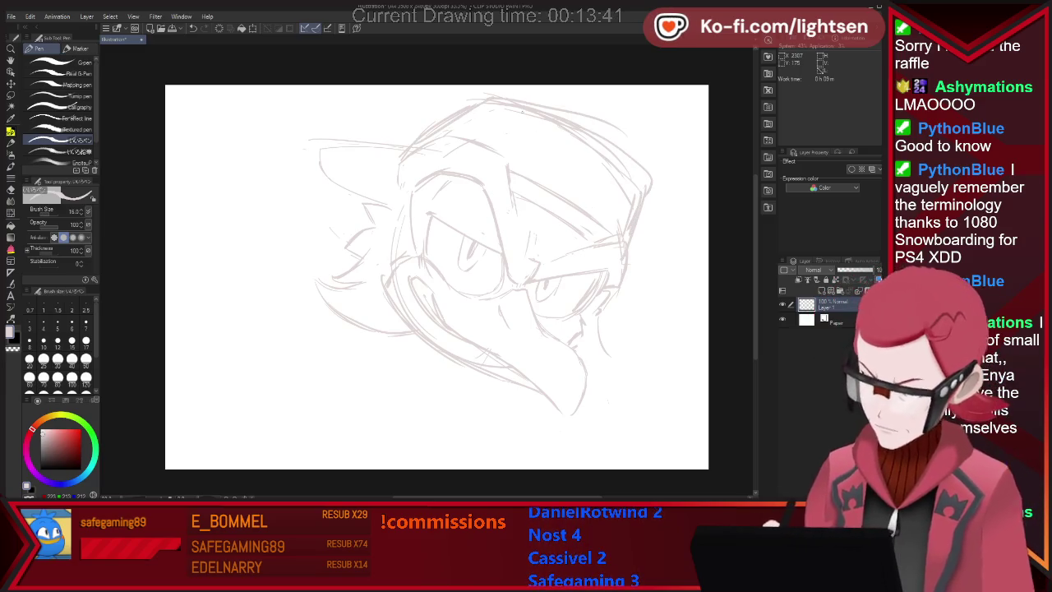
- Erase part of the top-of-head line and redraw a short arc at the upper right
key(e)
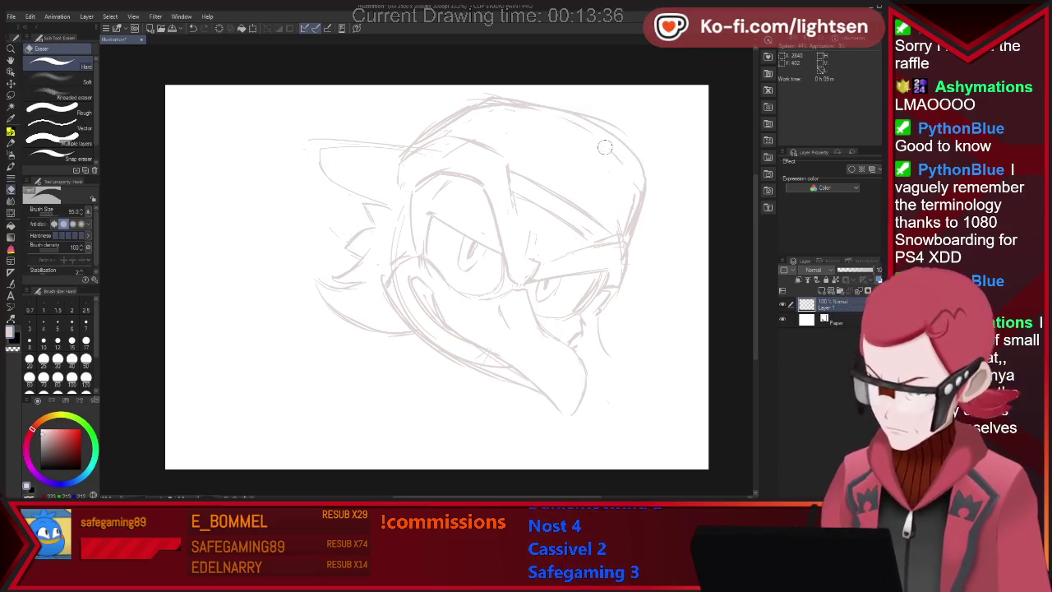
key(p)
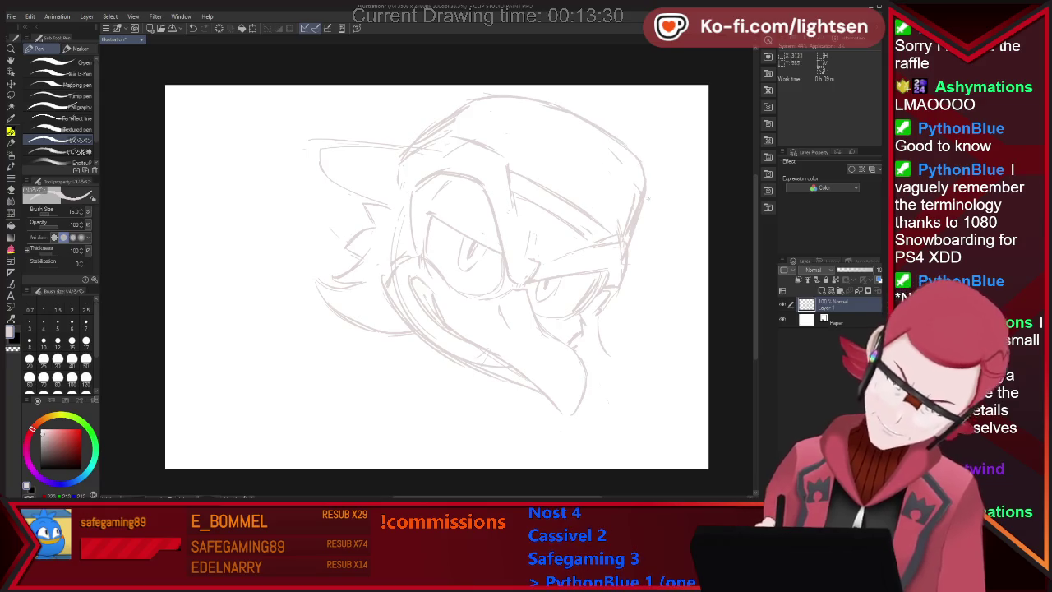
key(e)
mouse_move(497, 116)
mouse_down()
mouse_move(451, 118)
mouse_move(411, 148)
mouse_up()
key(p)
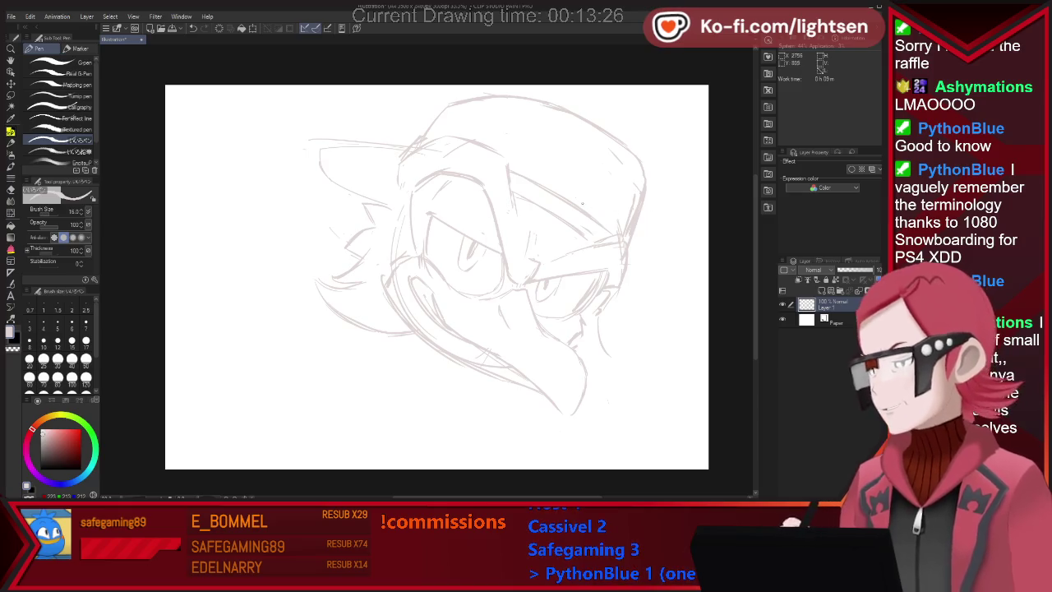
drag(541, 176, 585, 166)
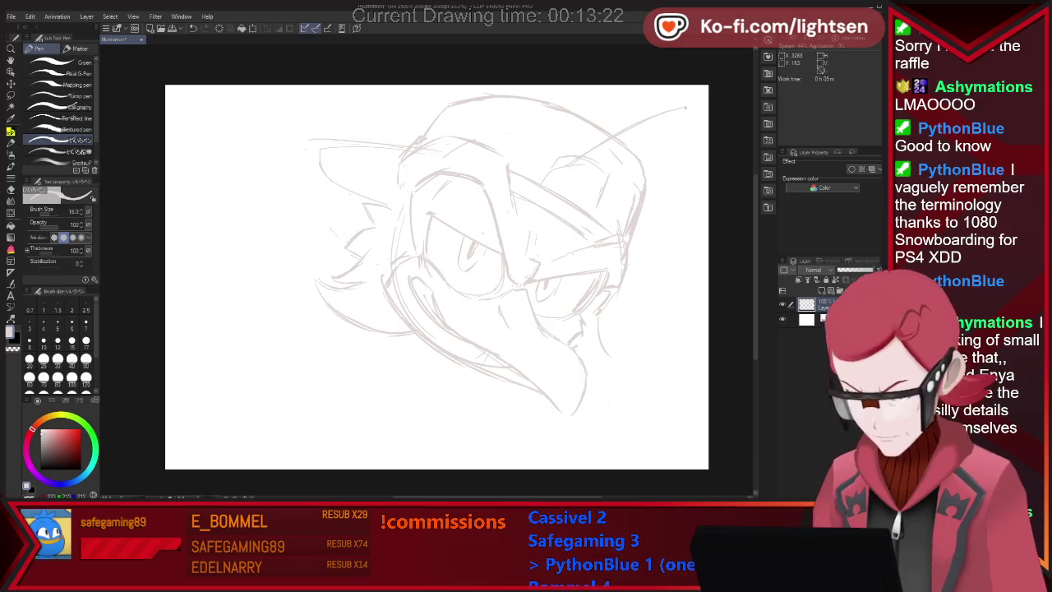
- Draw long feather strokes from the head's upper right to the canvas edge, plus a vertical stroke on the right
drag(578, 172, 705, 165)
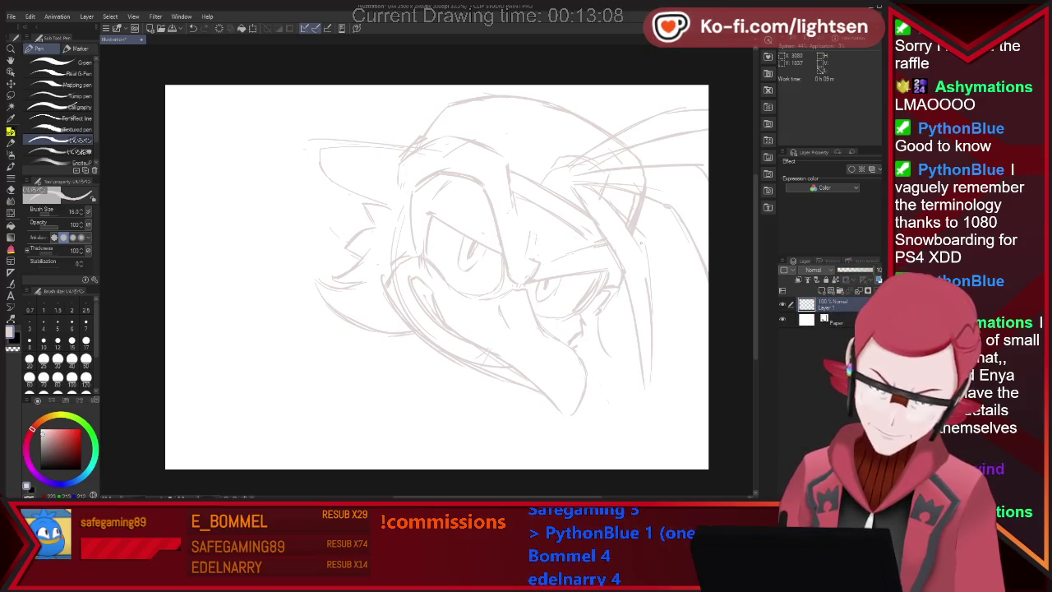
key(e)
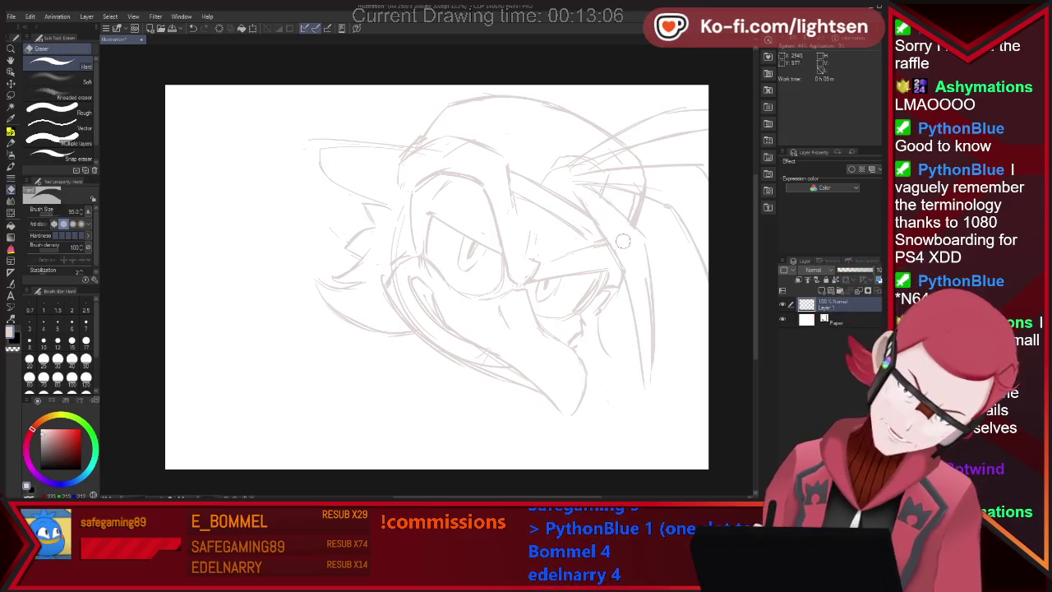
key(p)
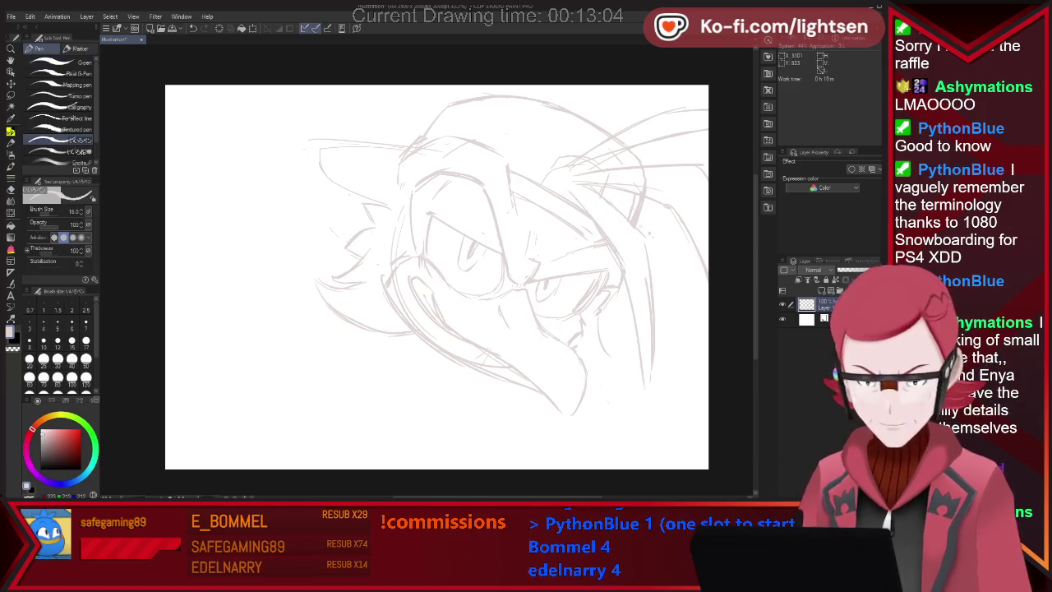
drag(653, 279, 657, 372)
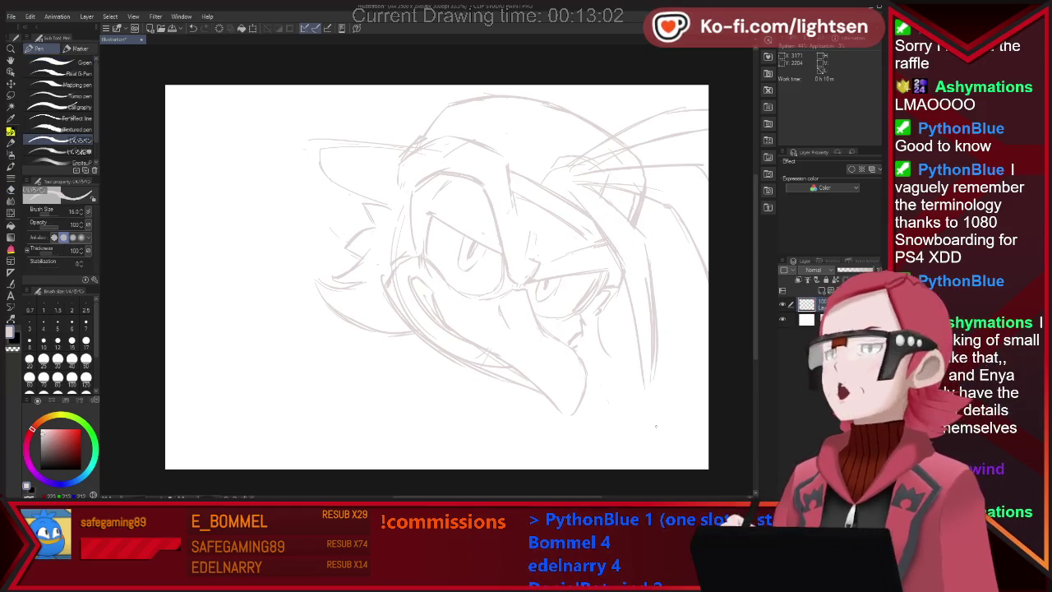
- Add a short chin stroke, then erase part of it and the sketch lines around the lower beak
key(e)
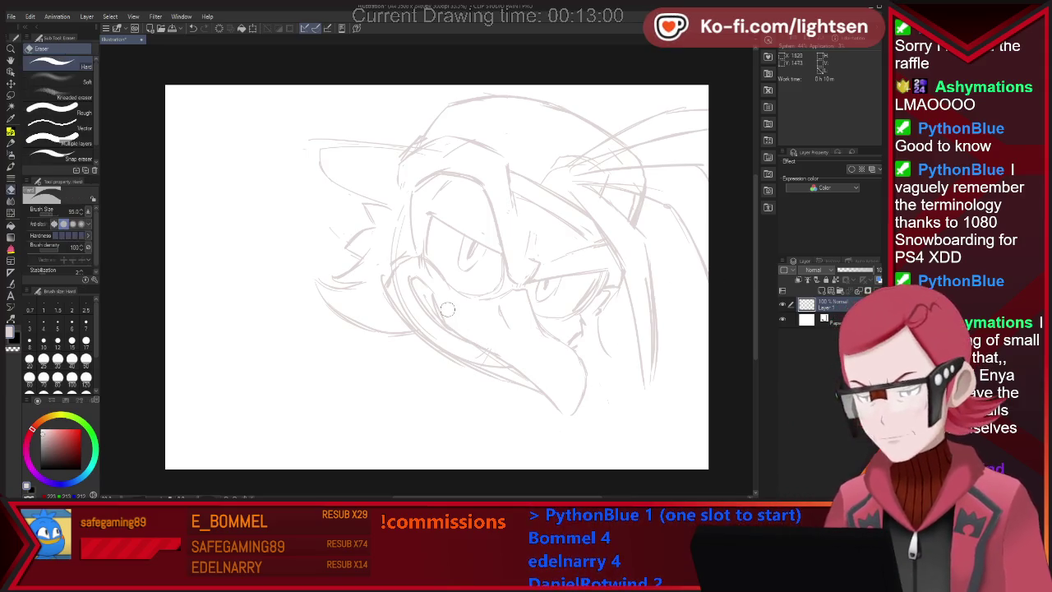
key(p)
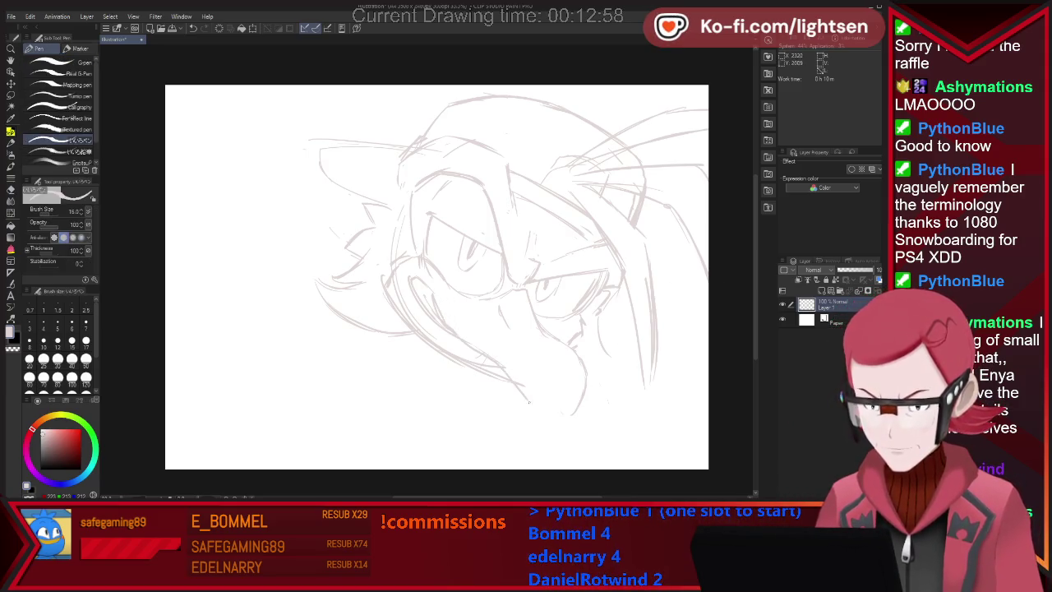
drag(559, 395, 539, 416)
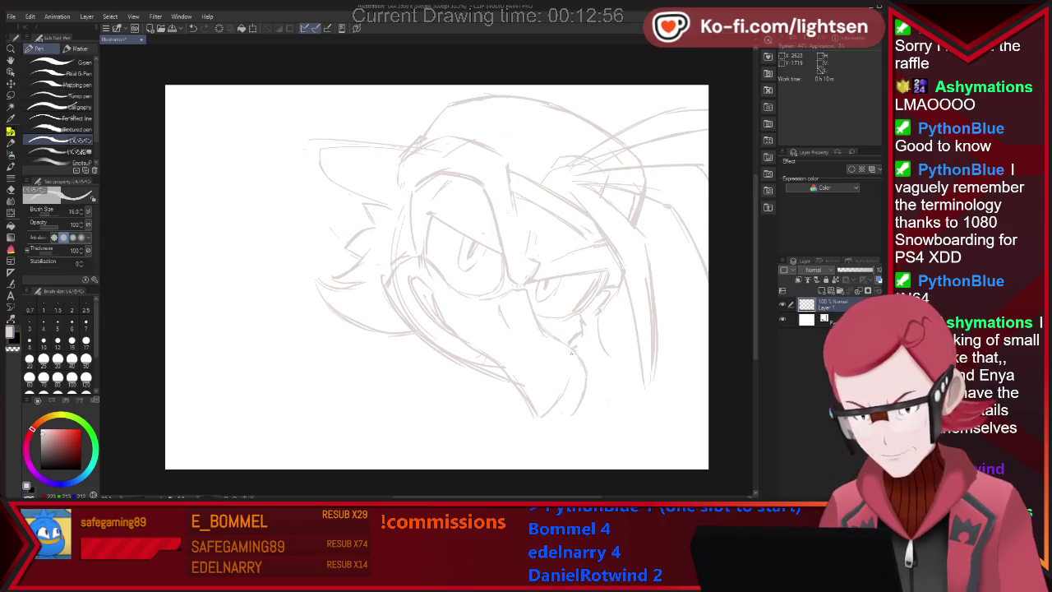
key(e)
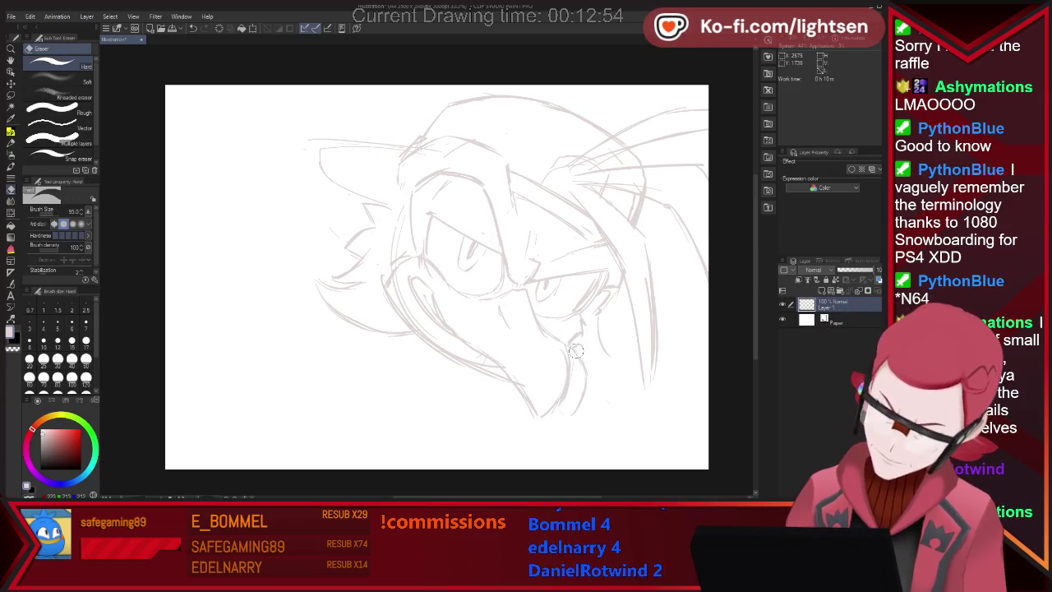
drag(580, 411, 578, 349)
key(p)
key(e)
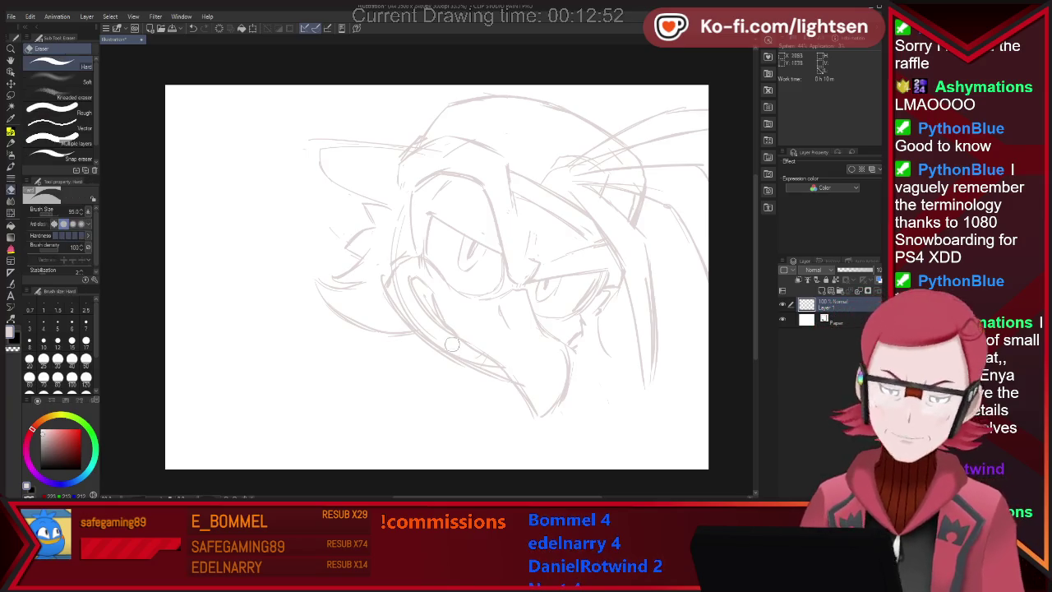
mouse_move(457, 358)
mouse_down()
mouse_move(498, 378)
mouse_move(486, 390)
mouse_up()
key(p)
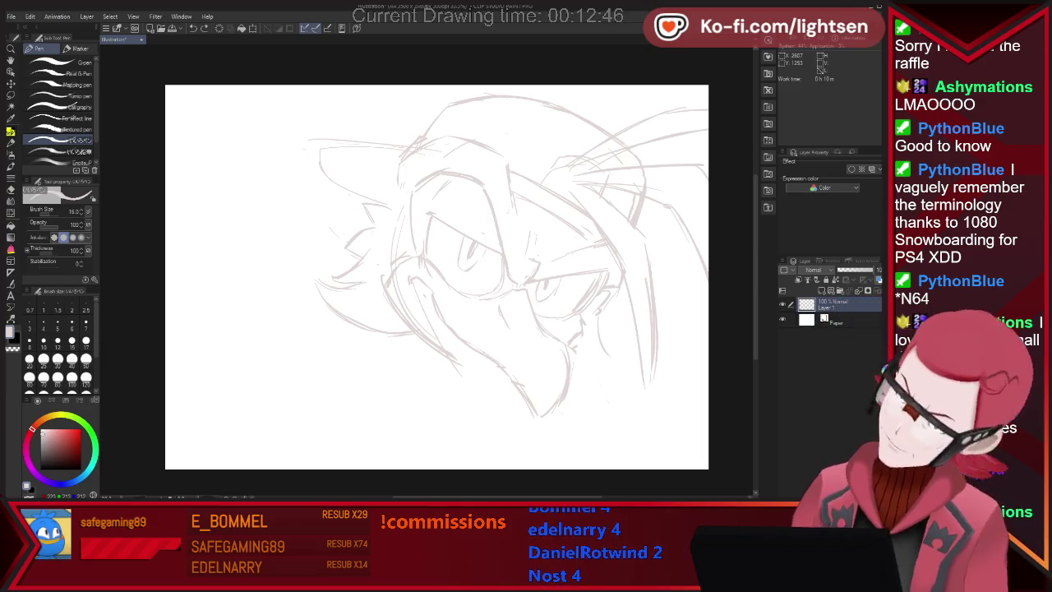
- Erase faint strokes left of the head and sketch new strokes down the head's left side
key(e)
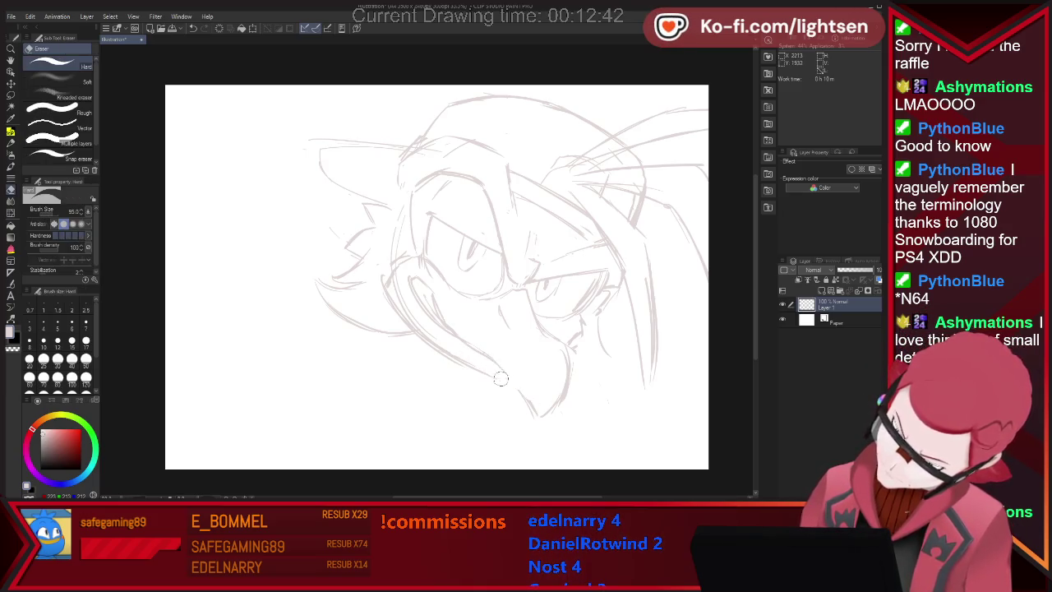
key(p)
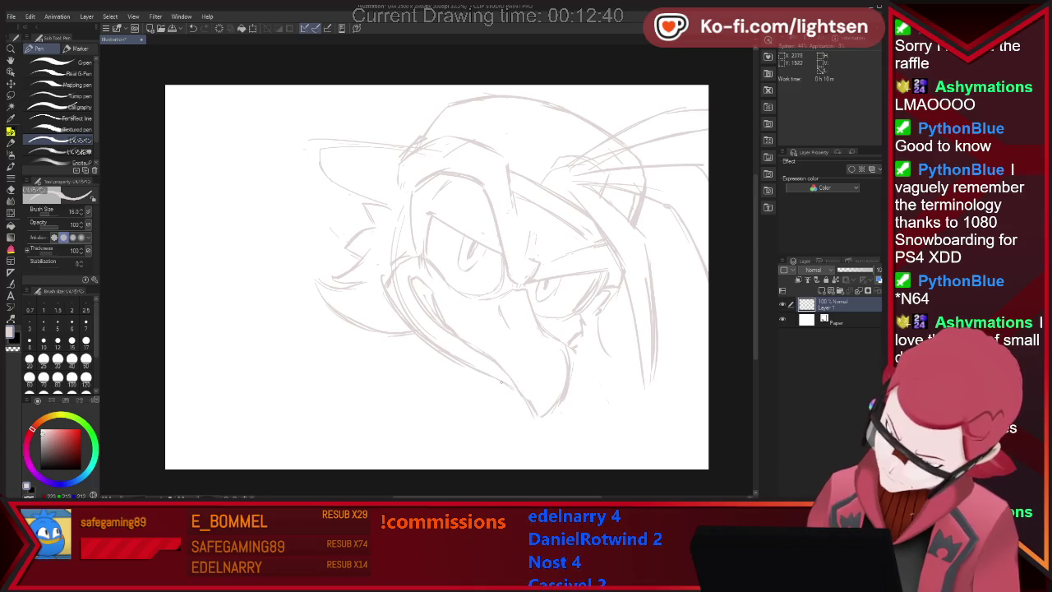
key(e)
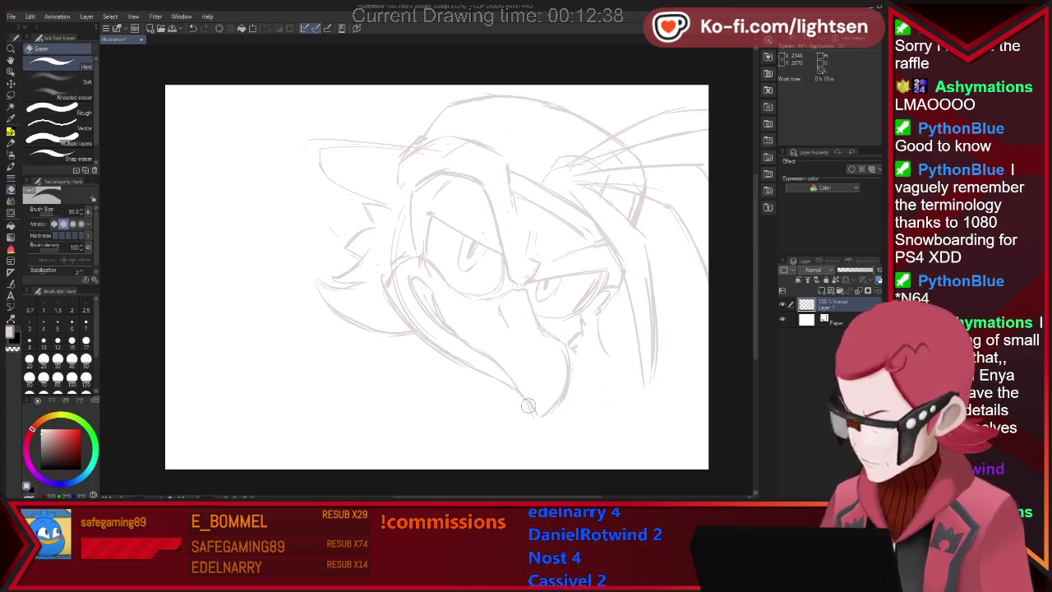
drag(353, 243, 381, 204)
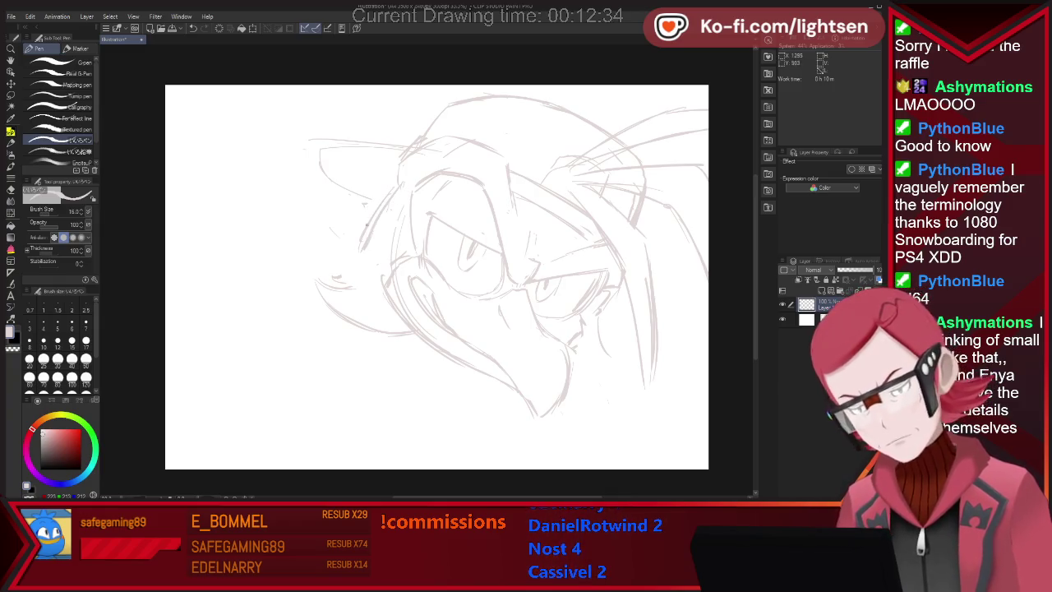
mouse_move(321, 237)
mouse_down()
mouse_move(353, 246)
mouse_move(304, 279)
mouse_move(319, 323)
mouse_up()
- Undo the last stroke and erase the old sketch strokes at the lower left
key(ctrl+z)
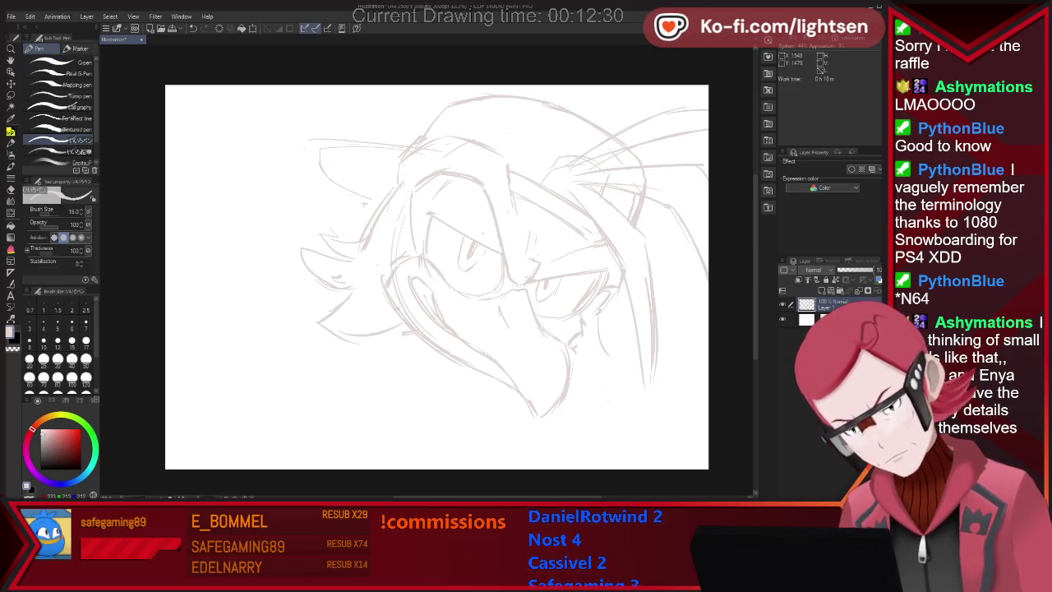
key(e)
mouse_move(312, 322)
mouse_down()
mouse_move(337, 320)
mouse_move(302, 294)
mouse_up()
key(p)
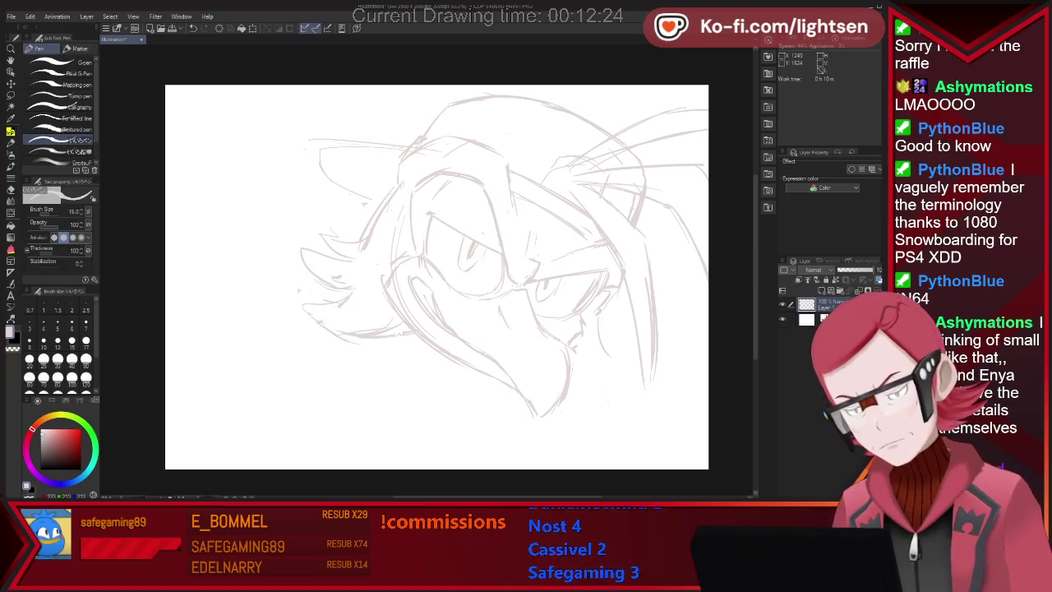
key(e)
mouse_move(353, 247)
mouse_down()
mouse_move(304, 287)
mouse_move(282, 263)
mouse_move(332, 261)
mouse_move(288, 261)
mouse_up()
key(p)
- Sketch a new stroke beside the head, toggling between Pen and Eraser
key(e)
key(p)
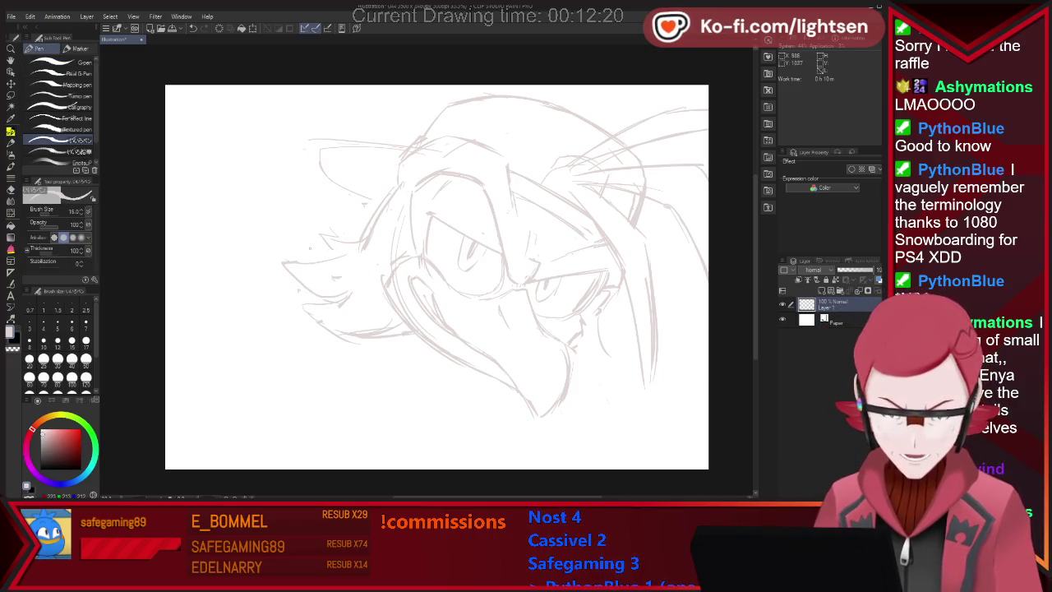
drag(362, 243, 299, 268)
key(e)
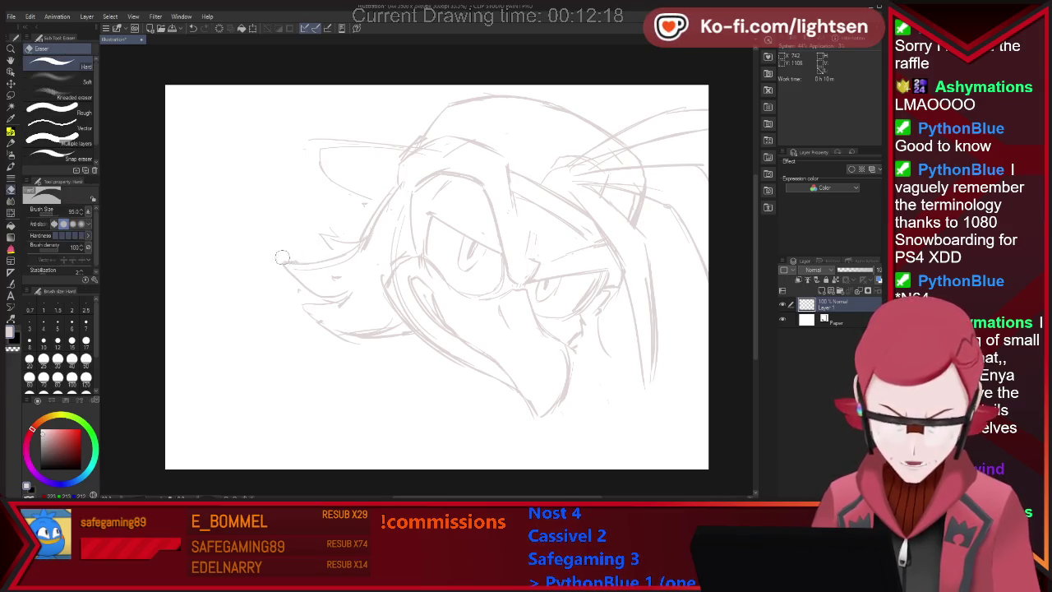
key(p)
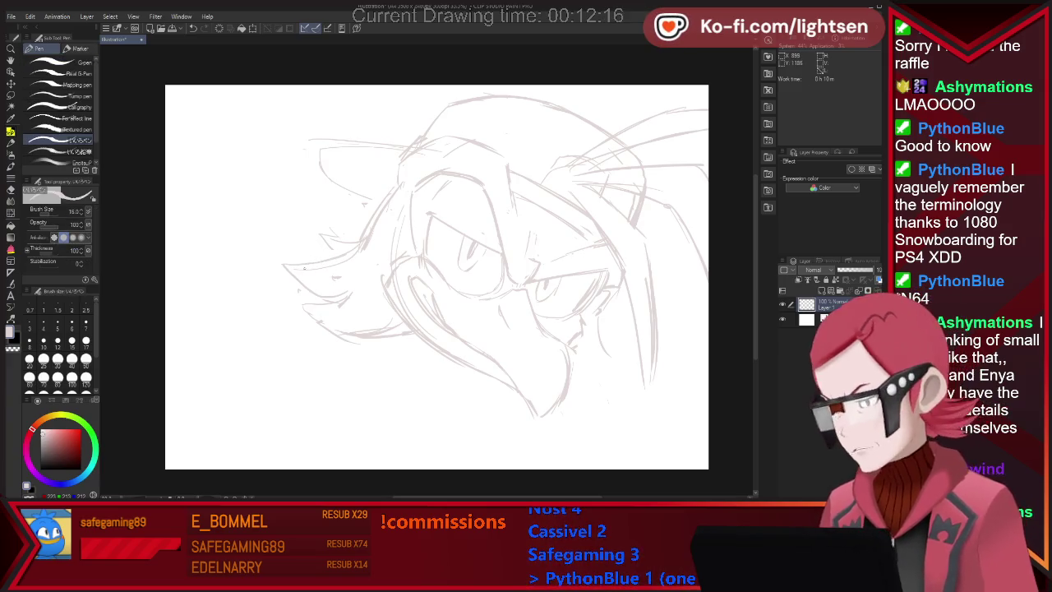
key(e)
key(p)
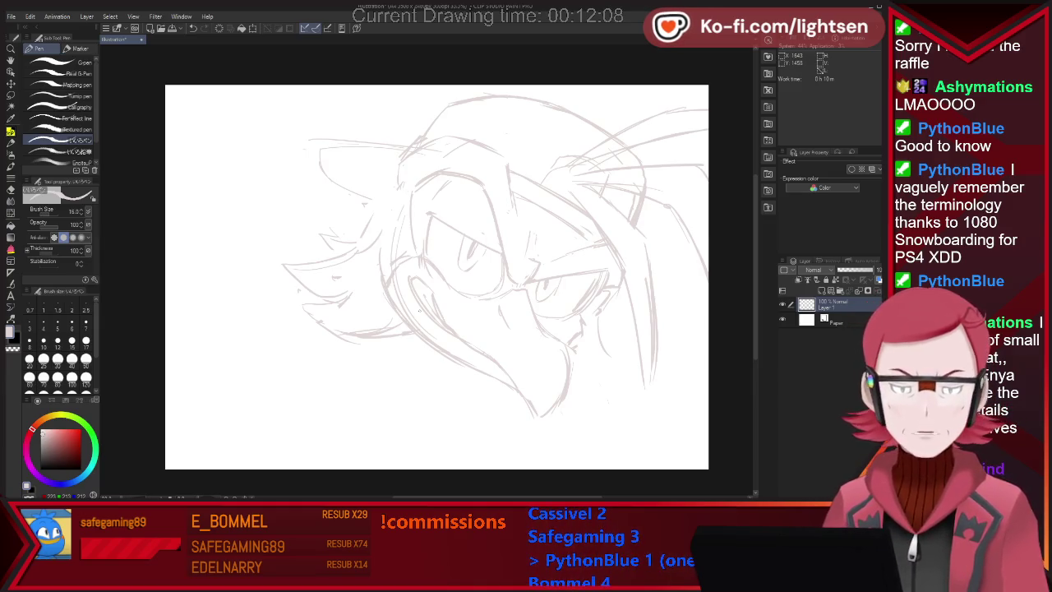
key(e)
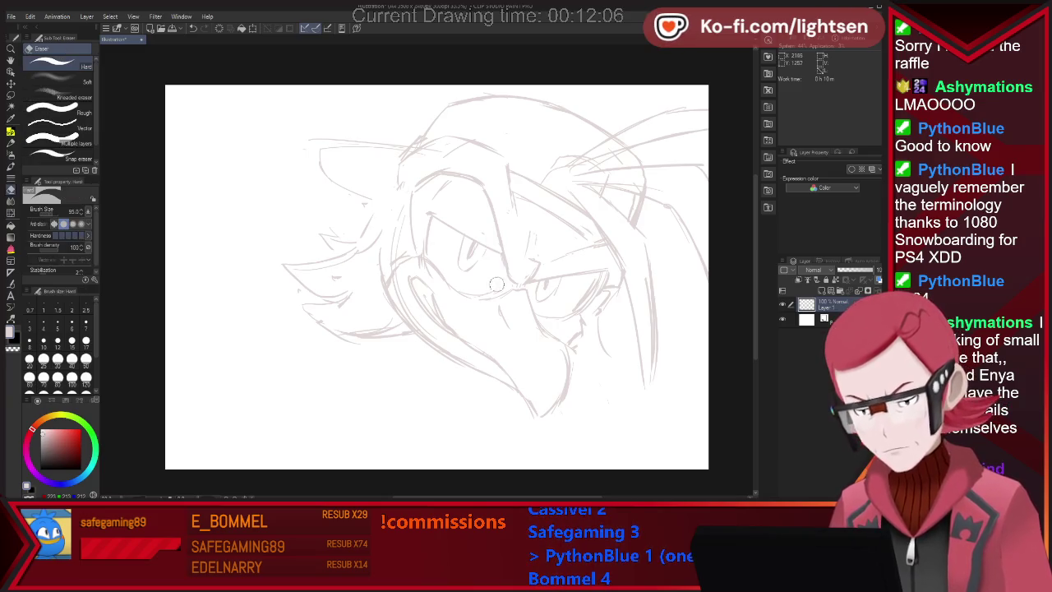
key(p)
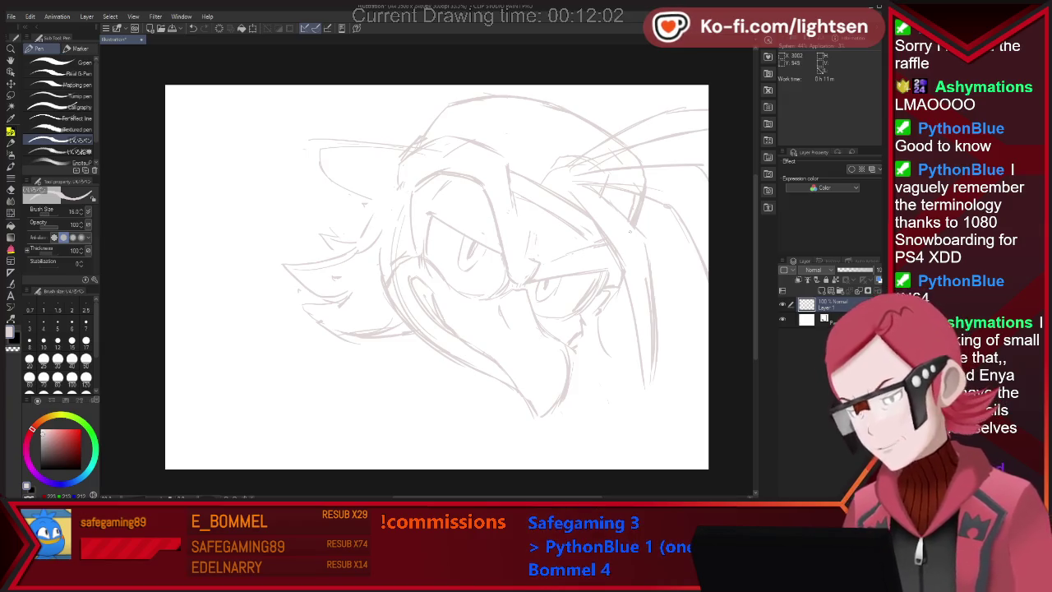
- Sketch the wing's left and lower curves and the crossing diagonal lines left of the head
mouse_move(263, 188)
mouse_down()
mouse_move(282, 274)
mouse_move(292, 269)
mouse_move(327, 302)
mouse_up()
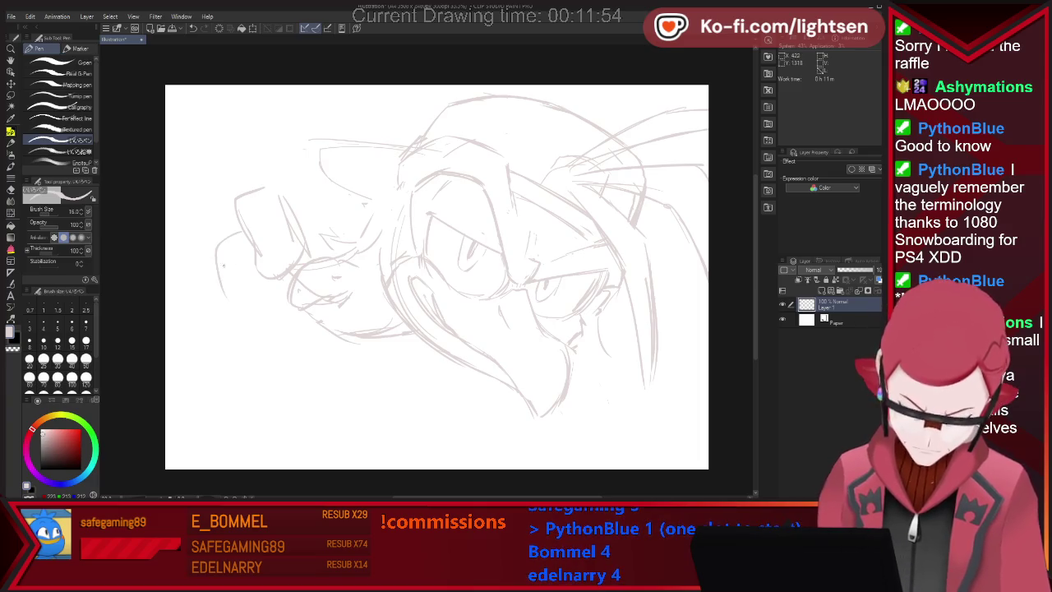
drag(210, 320, 238, 350)
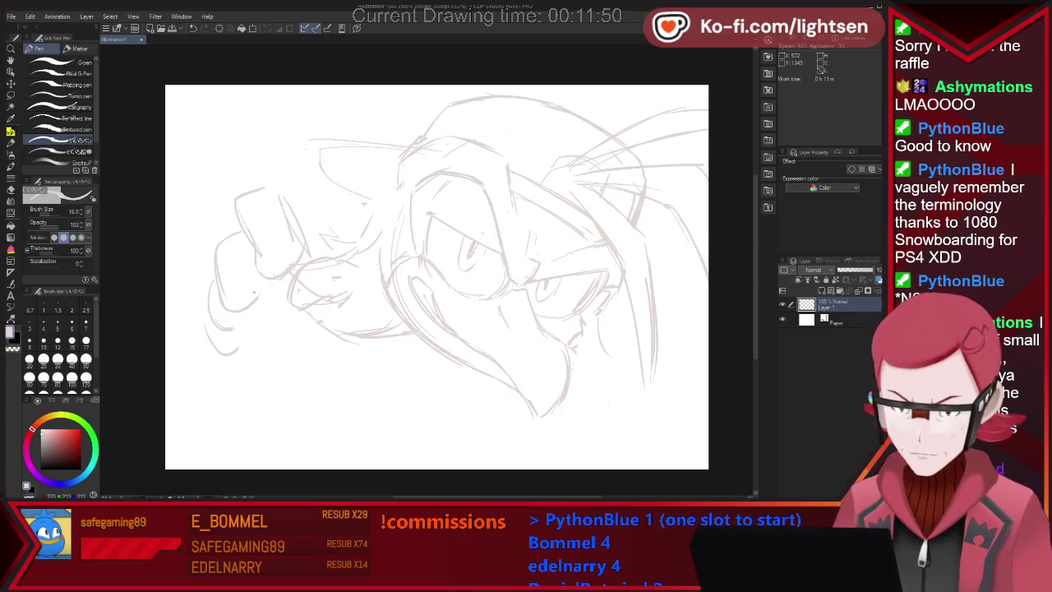
drag(227, 332, 264, 328)
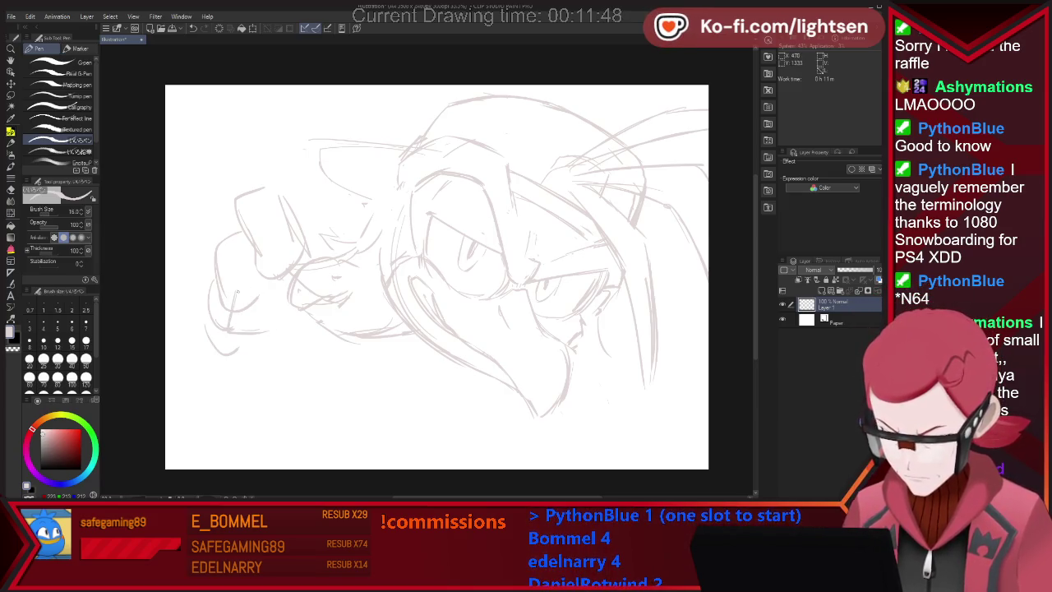
drag(239, 288, 350, 210)
drag(289, 255, 345, 213)
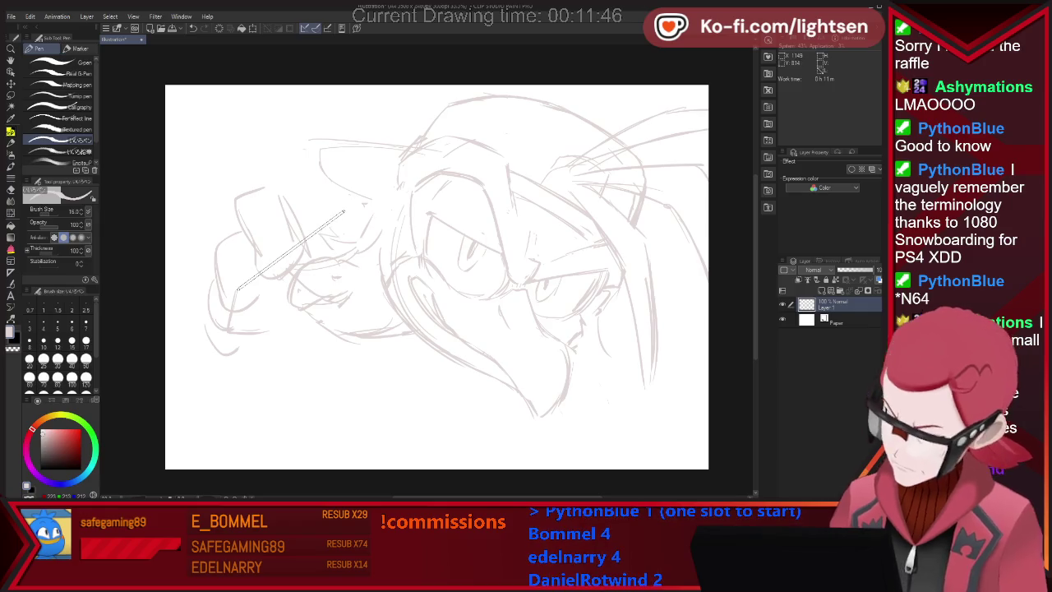
drag(238, 288, 349, 211)
mouse_move(293, 309)
mouse_down()
mouse_move(358, 214)
mouse_move(345, 235)
mouse_up()
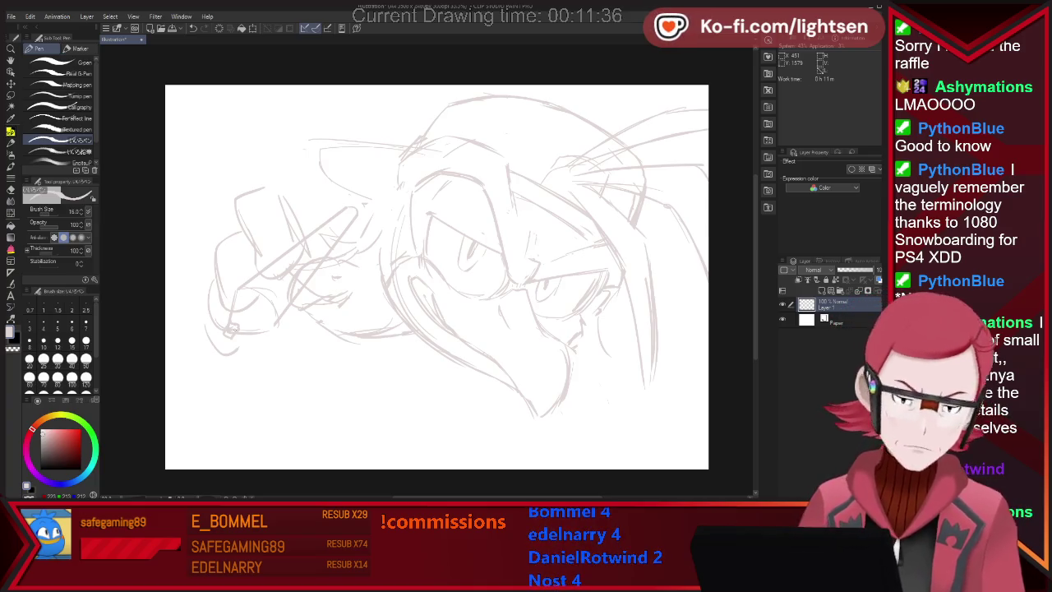
- Lasso the bird's head, shrink it slightly, tilt it counter-clockwise, nudge it right and up, and deselect
key(m)
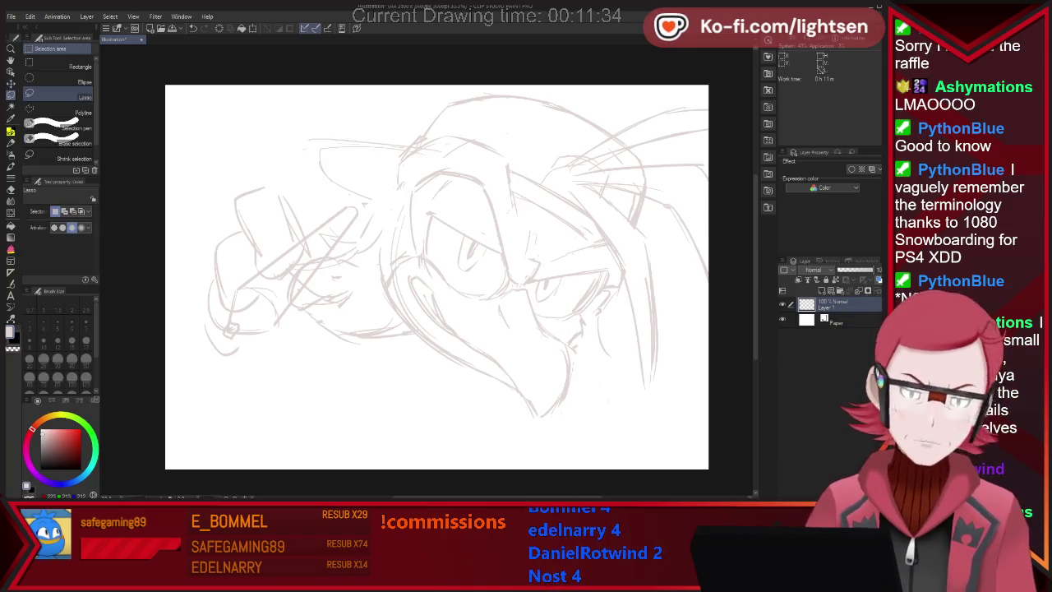
mouse_move(518, 82)
mouse_down()
mouse_move(464, 423)
mouse_move(707, 86)
mouse_up()
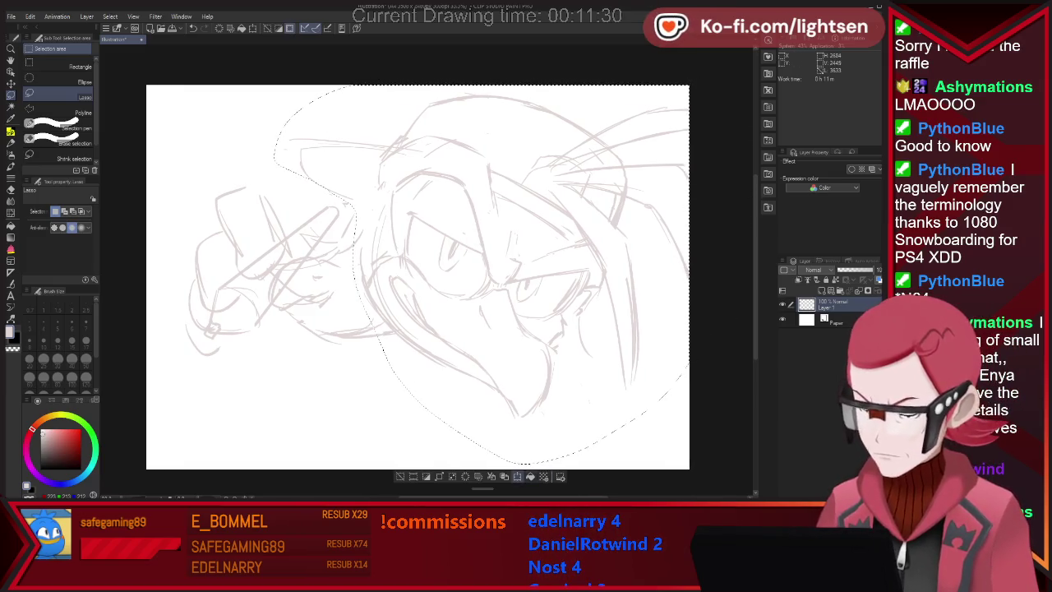
key(ctrl+t)
drag(689, 464, 670, 447)
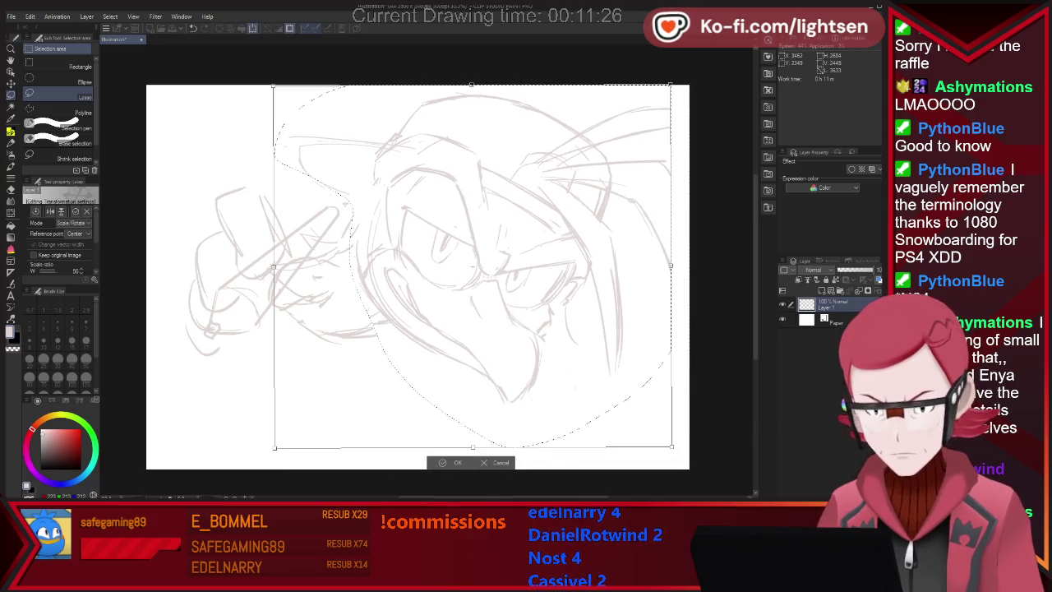
drag(691, 462, 705, 446)
drag(477, 264, 480, 262)
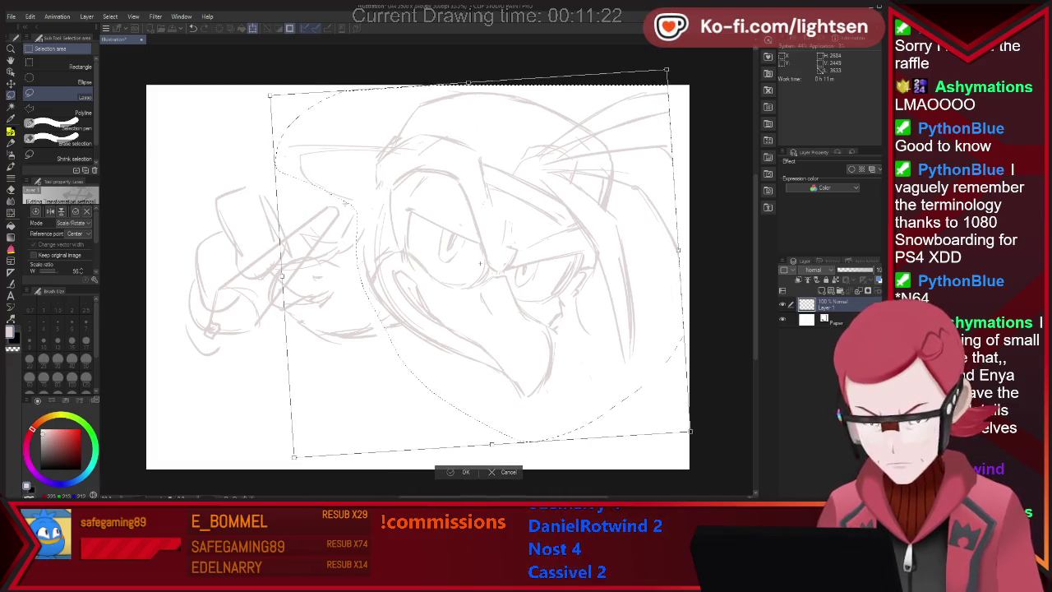
key(Return)
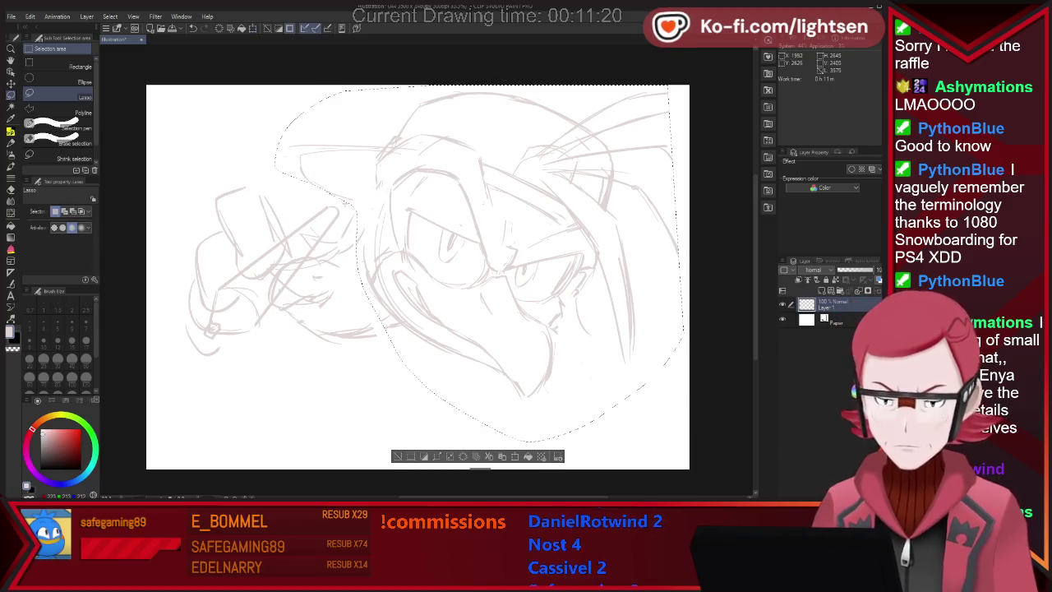
key(ctrl+d)
key(p)
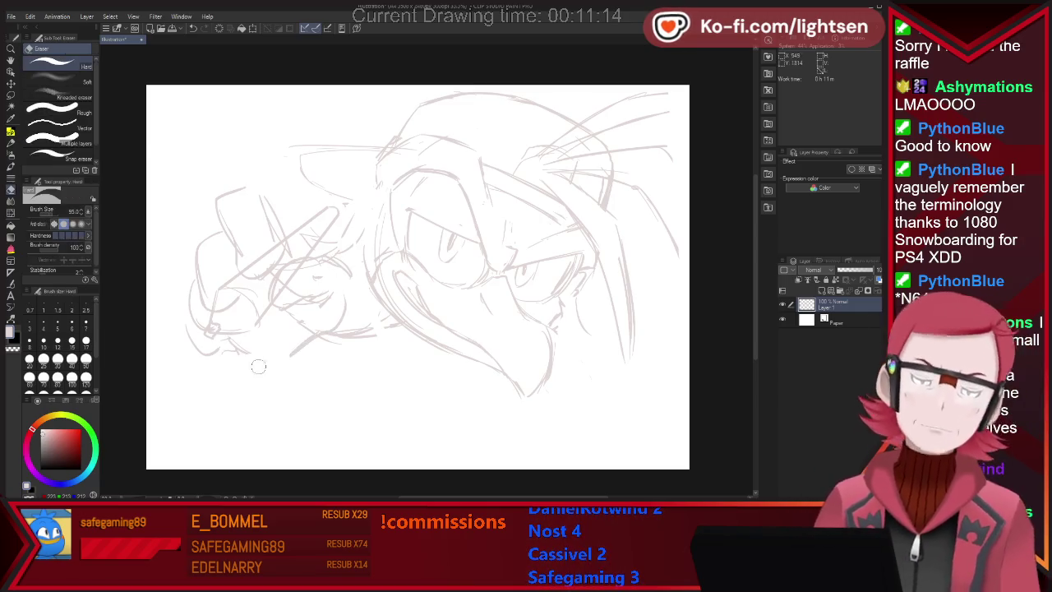
- Redraw the lower-left wing curves and add a short stroke near the wing's top
drag(246, 349, 341, 328)
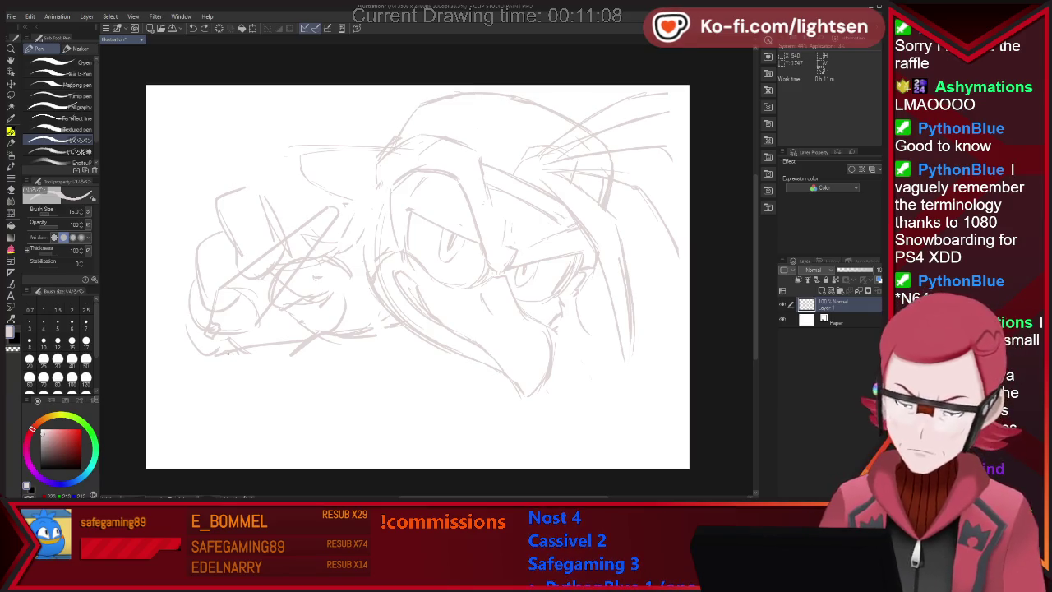
drag(259, 382, 311, 401)
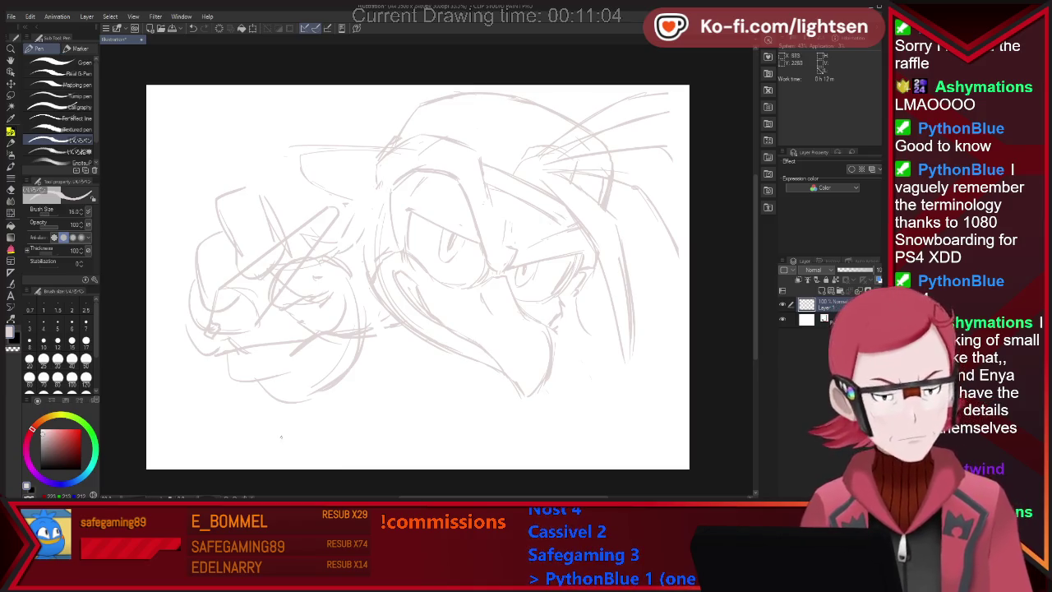
drag(250, 214, 316, 190)
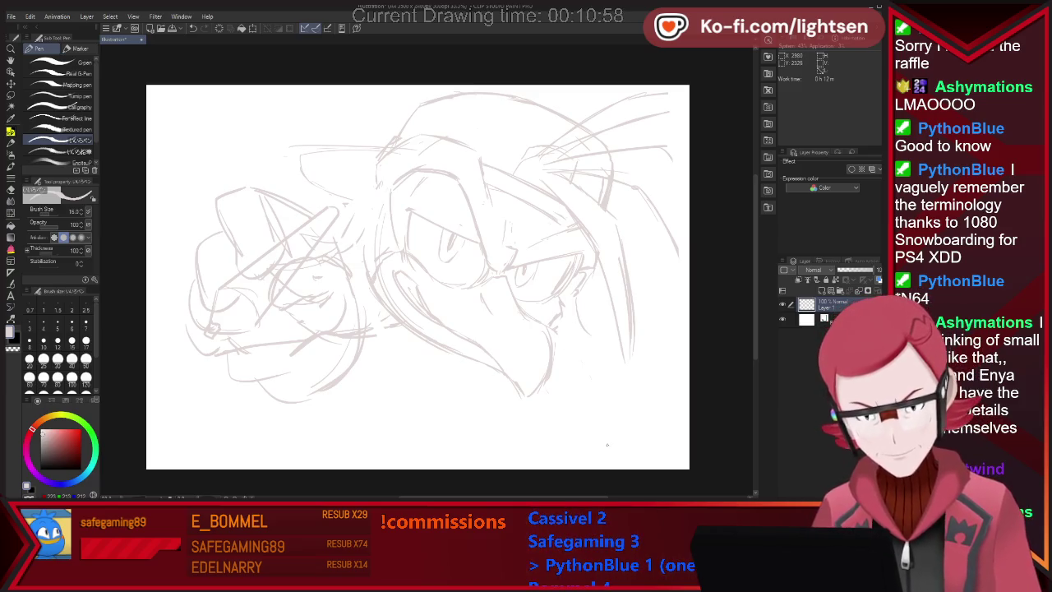
key(e)
key(p)
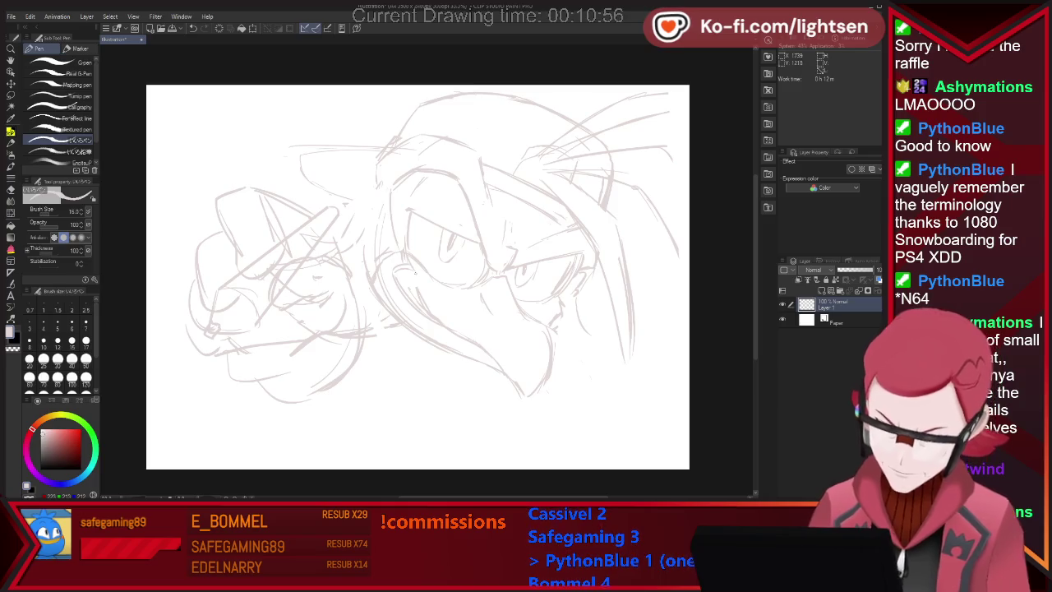
key(e)
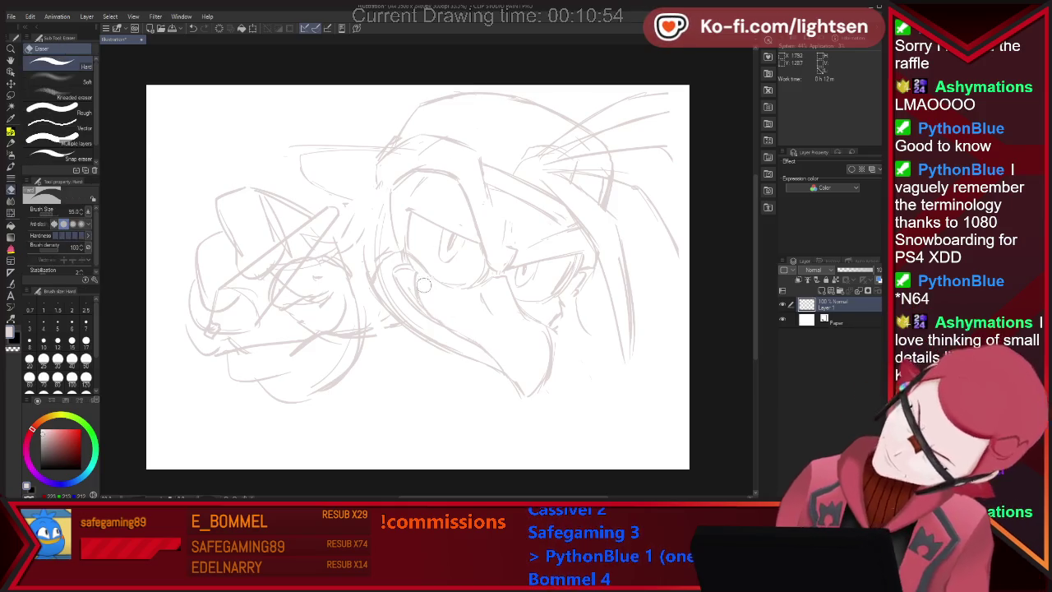
key(p)
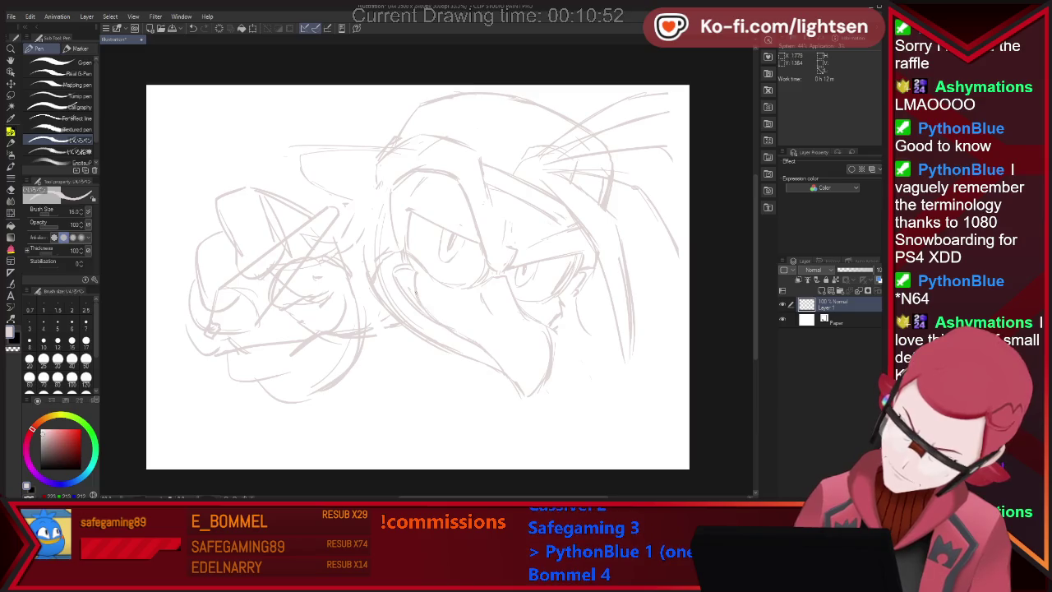
key(e)
key(p)
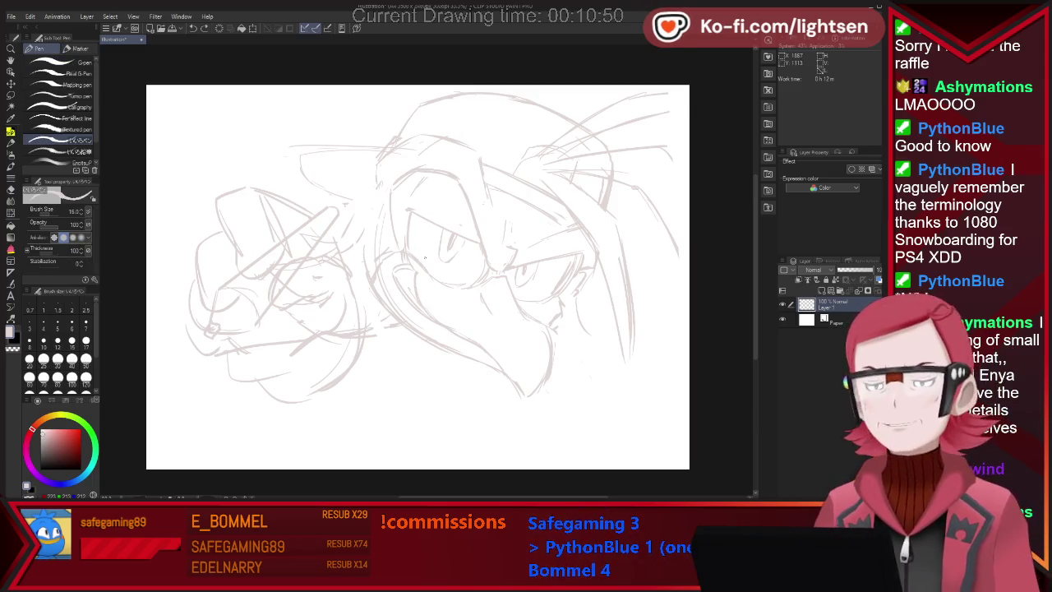
key(e)
key(p)
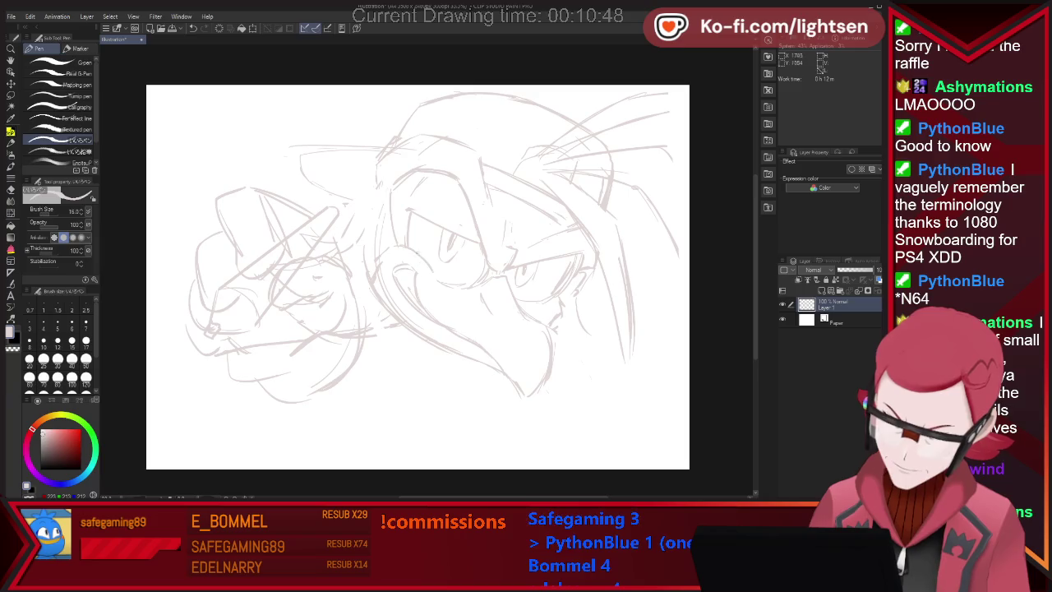
key(e)
key(p)
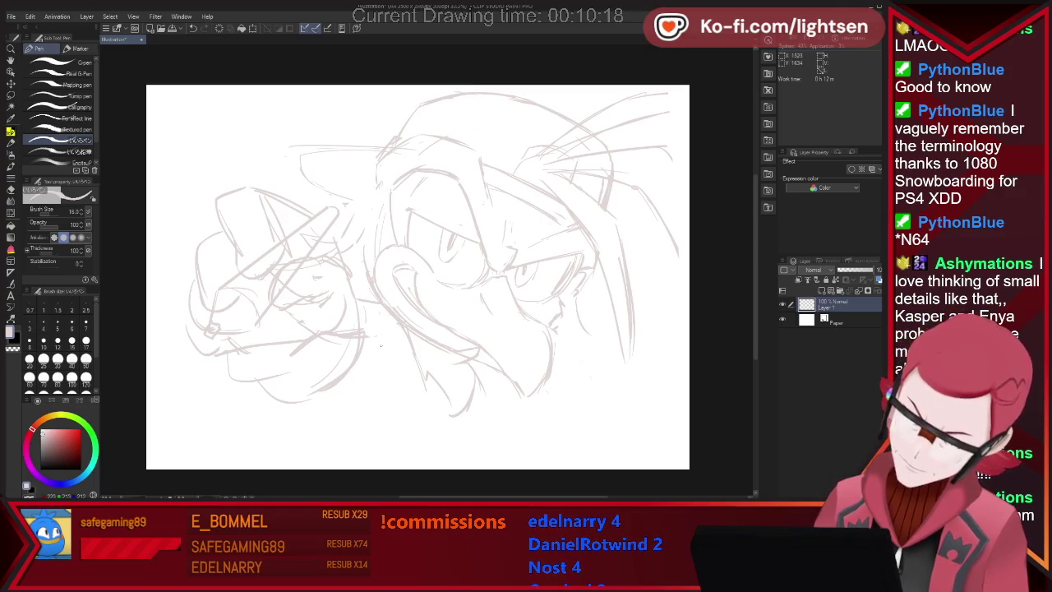
- Redraw the lower jaw line slightly higher, undoing the misplaced attempts
key(e)
drag(325, 345, 349, 336)
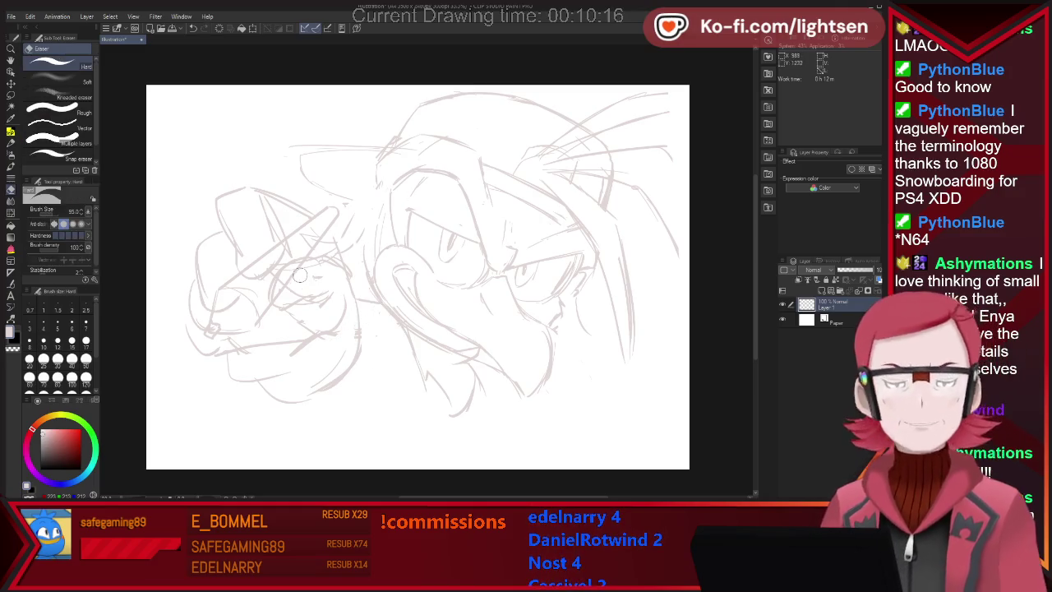
key(ctrl+z)
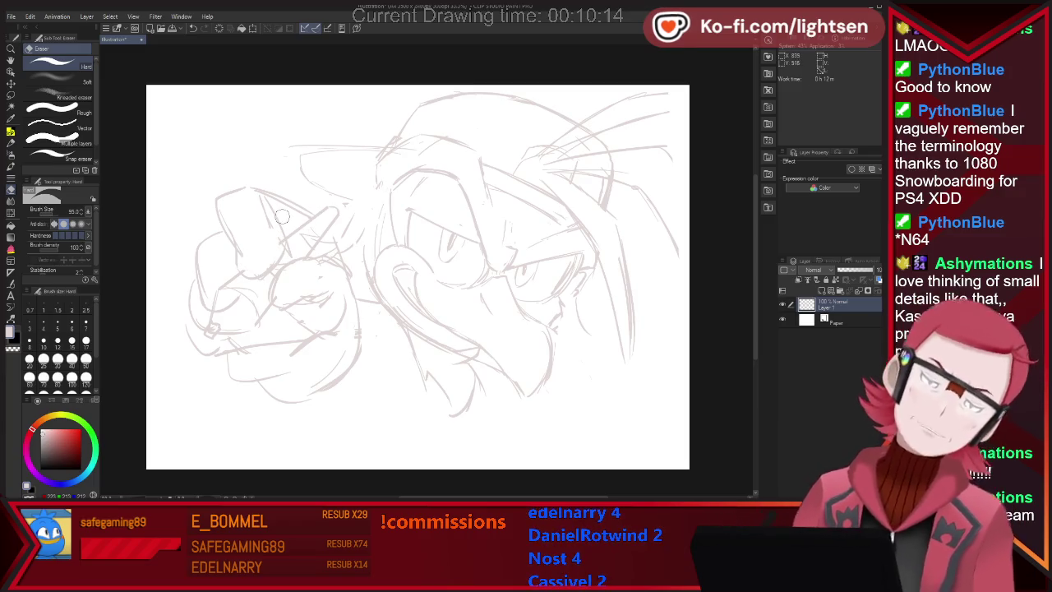
key(p)
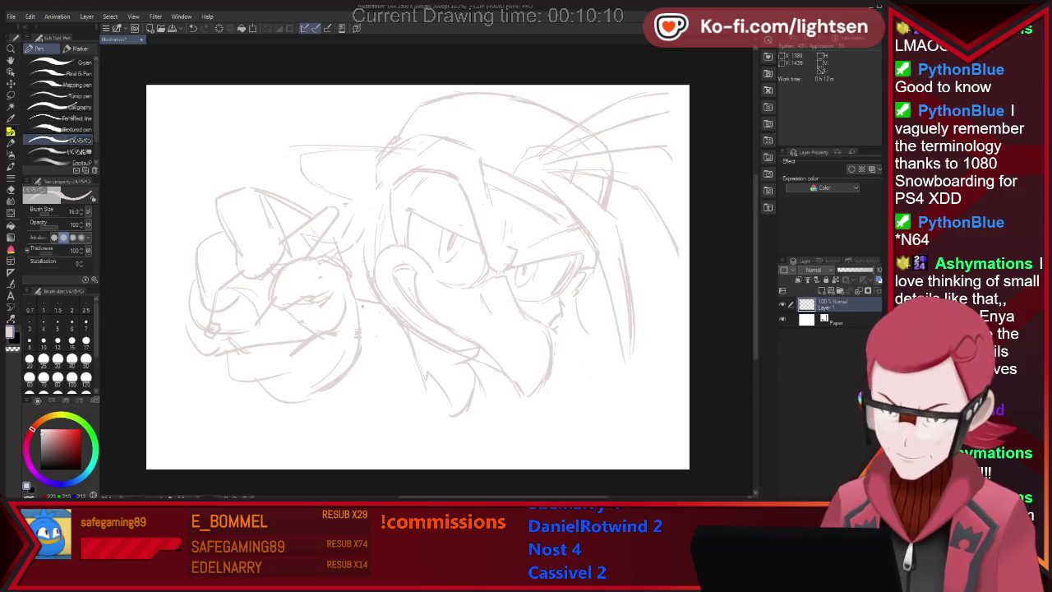
key(ctrl+z)
drag(350, 278, 375, 301)
drag(368, 375, 381, 337)
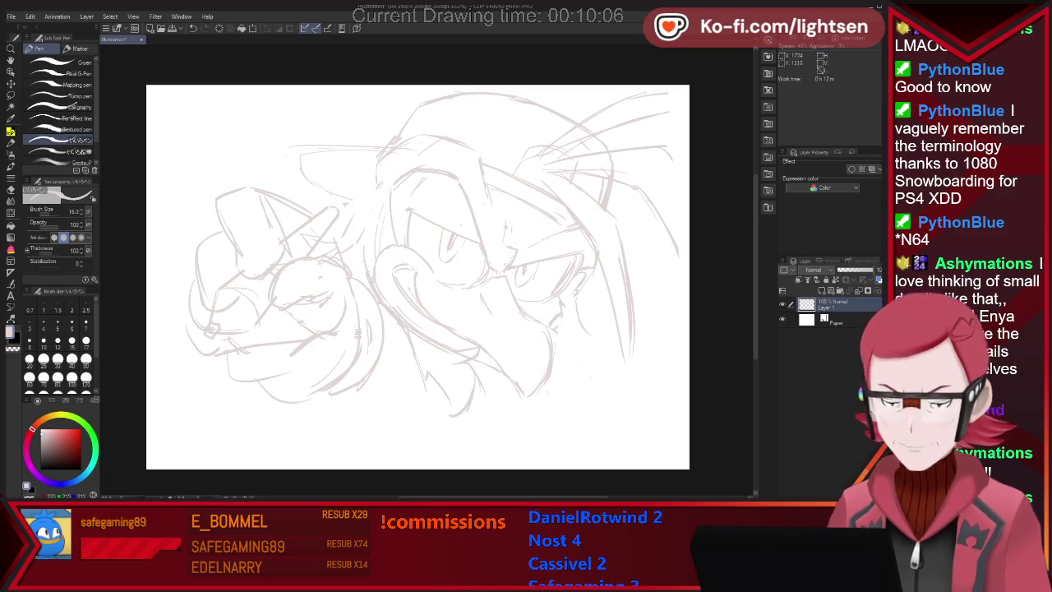
key(ctrl+z)
key(ctrl+z)
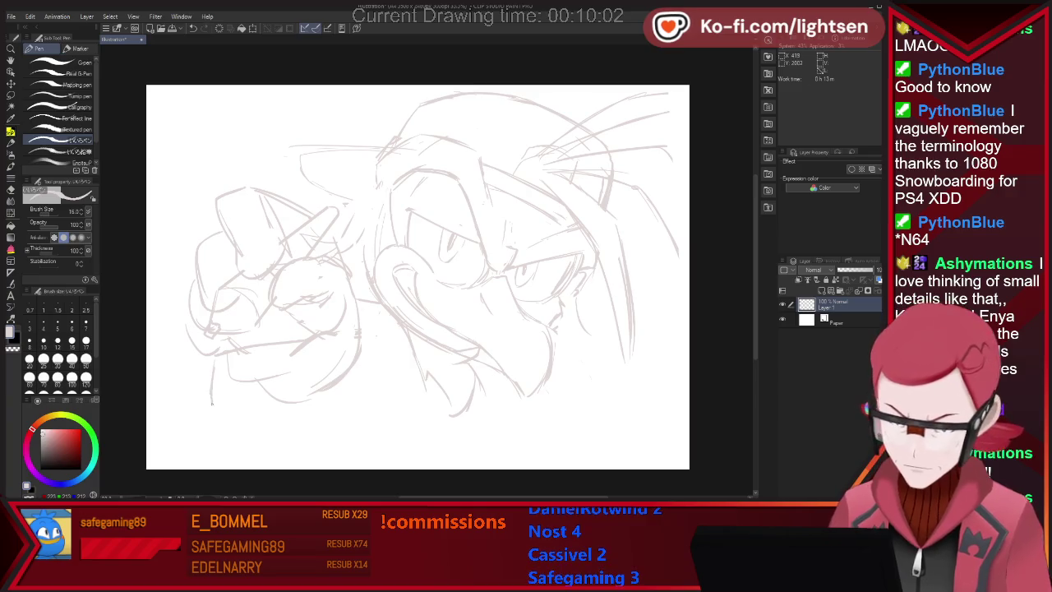
key(ctrl+z)
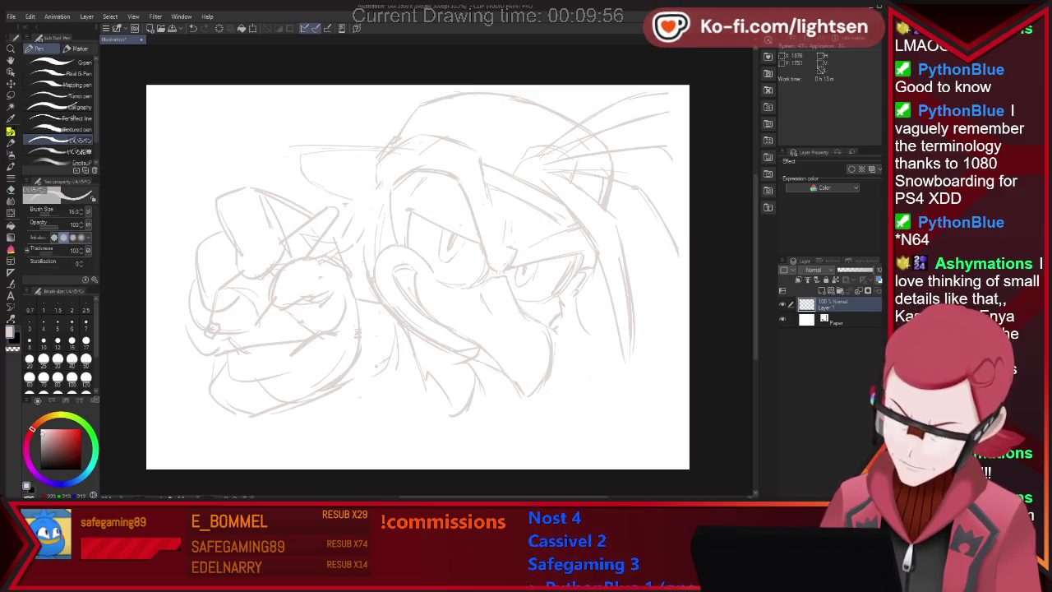
key(ctrl+z)
key(ctrl+z)
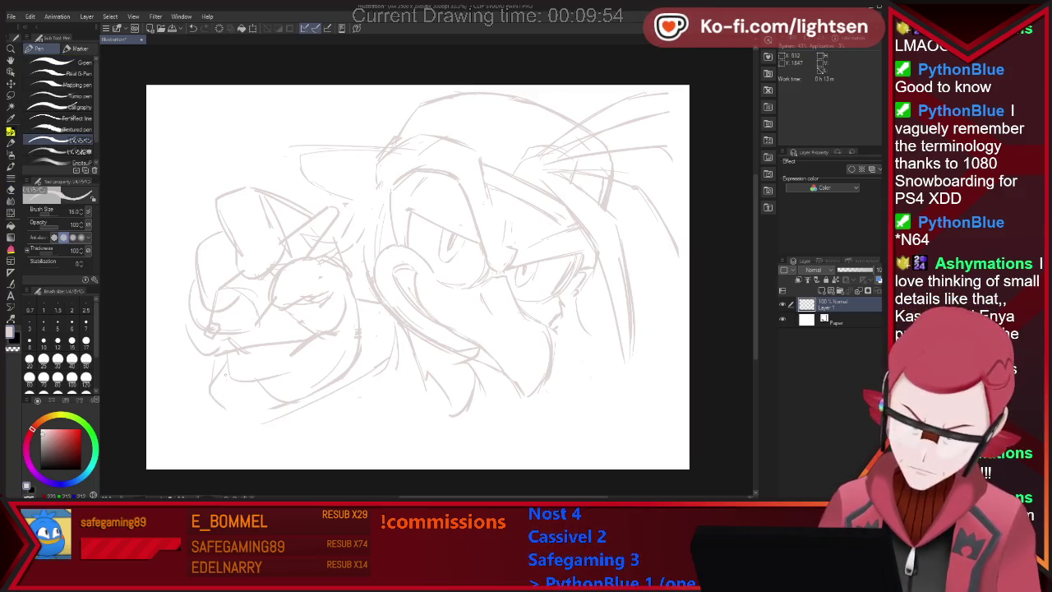
key(ctrl+z)
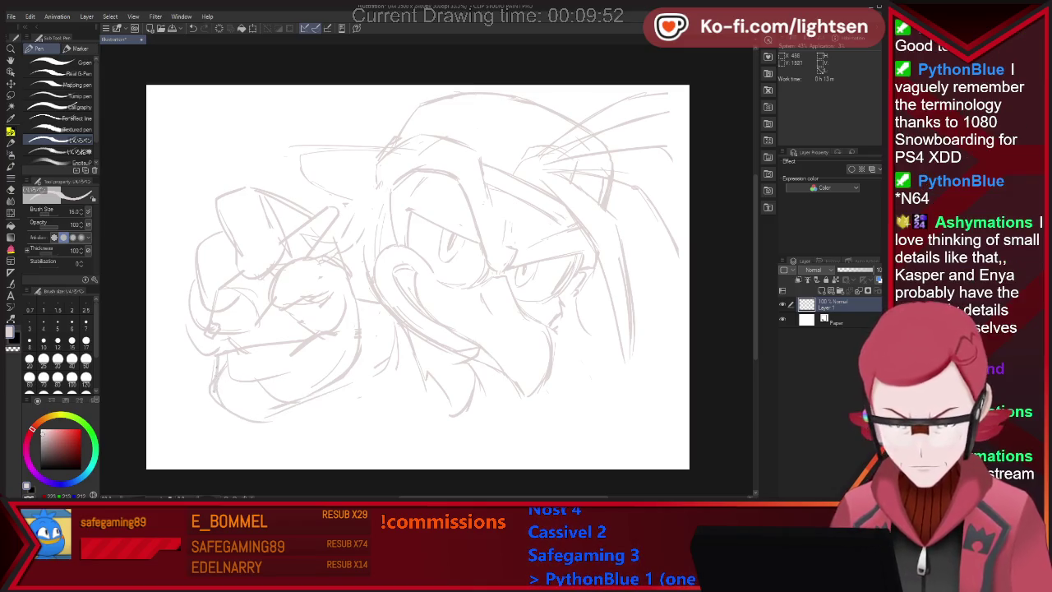
- Erase stray strokes on the lower-left jaw and sketch a neck line below the chin
key(e)
drag(216, 370, 279, 415)
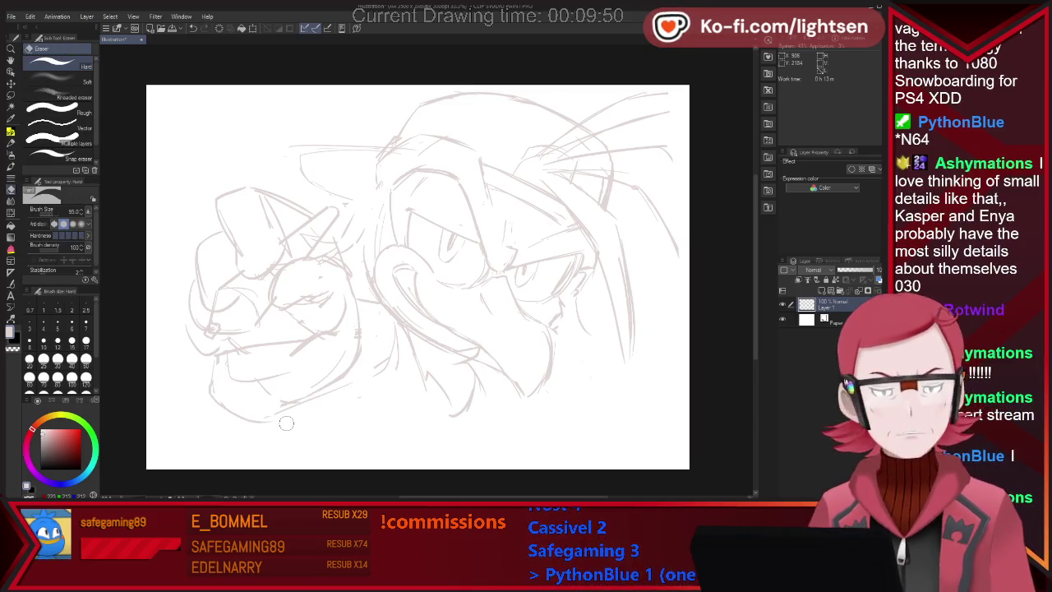
key(p)
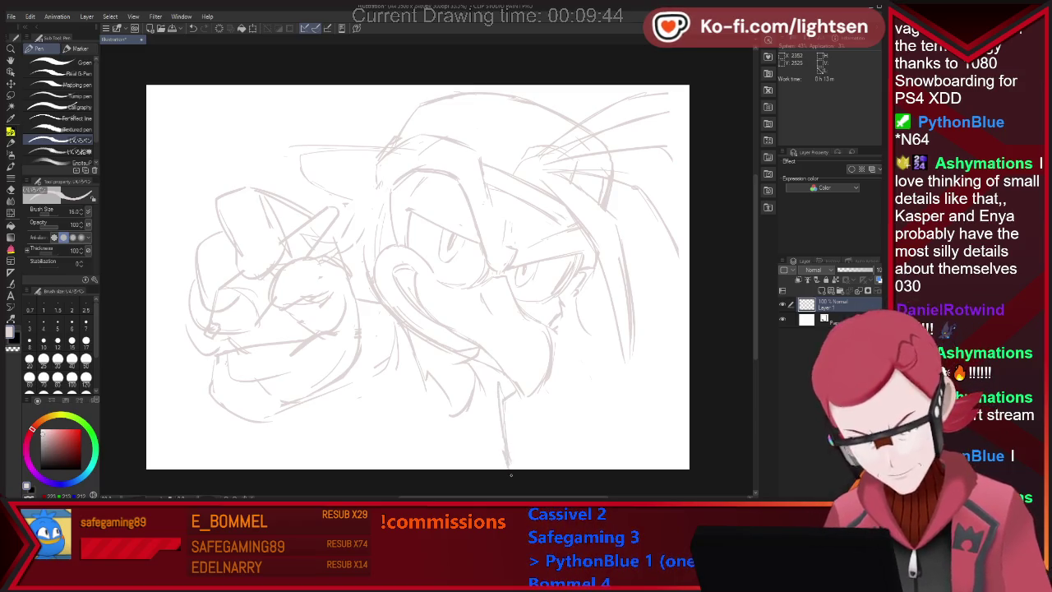
drag(498, 380, 508, 465)
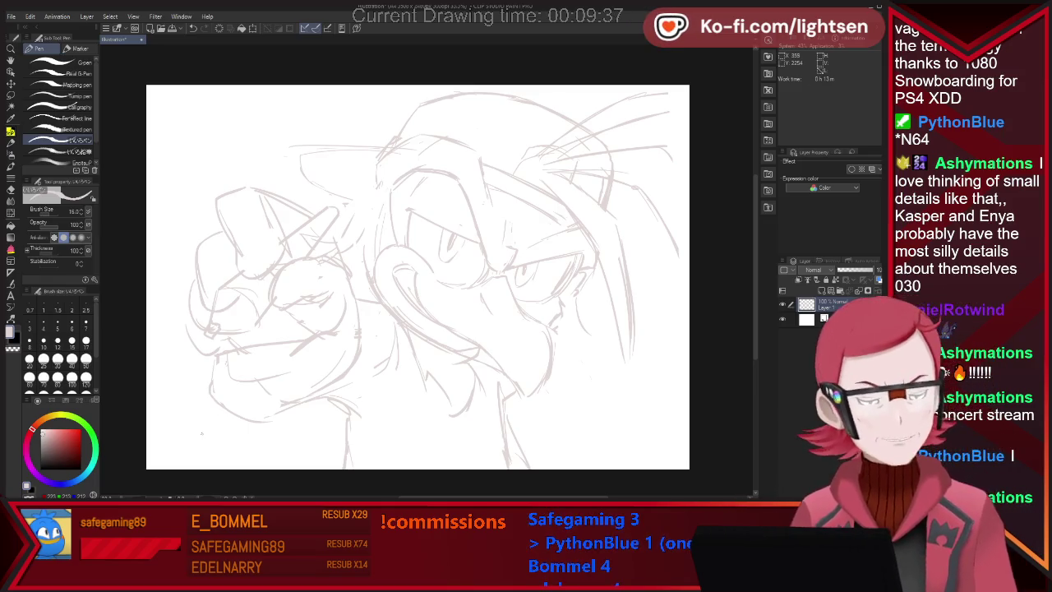
key(e)
key(p)
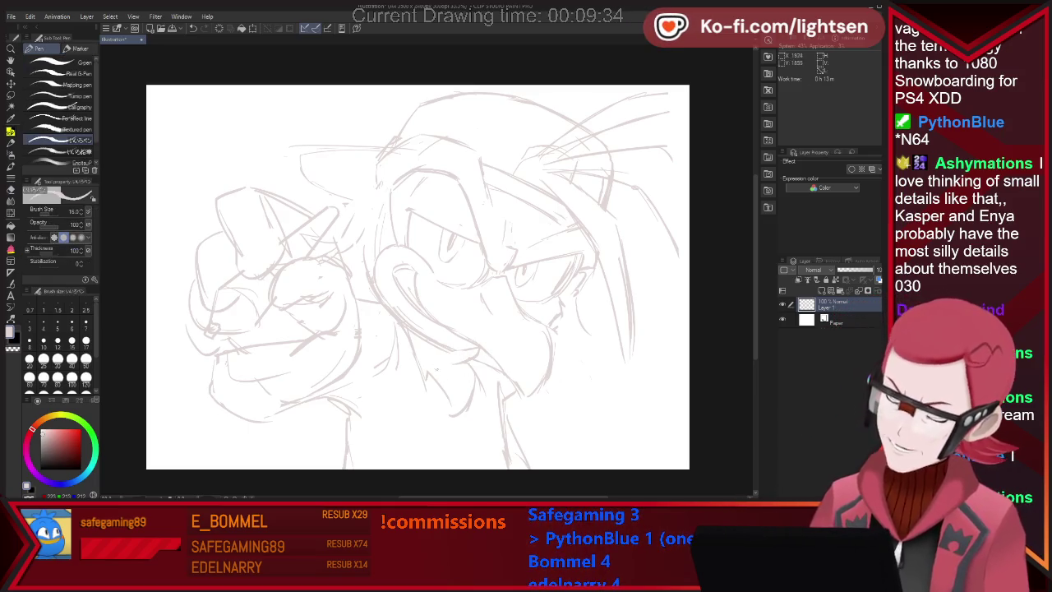
key(e)
key(p)
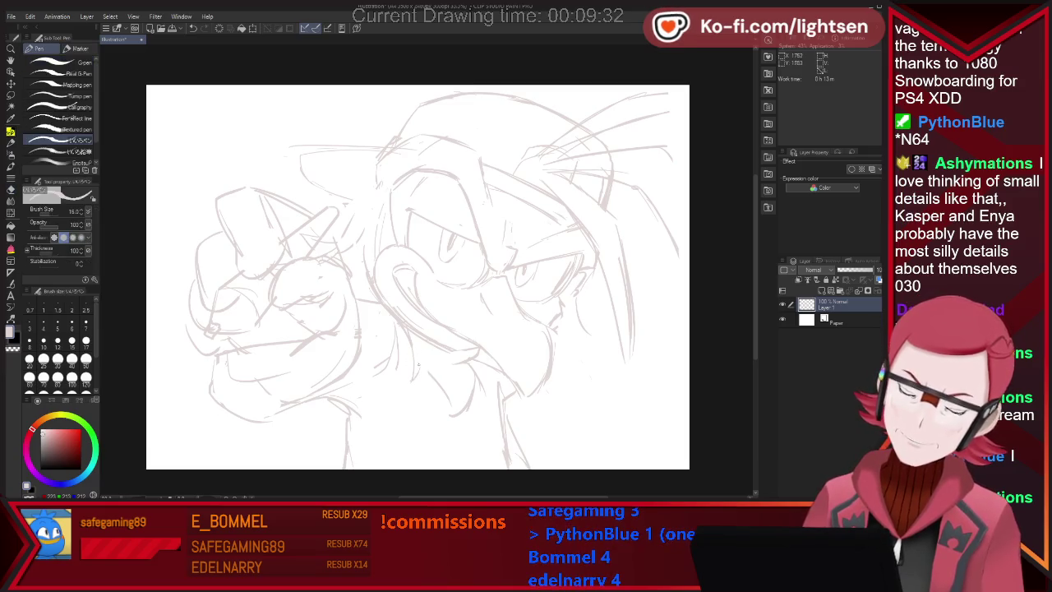
key(e)
key(p)
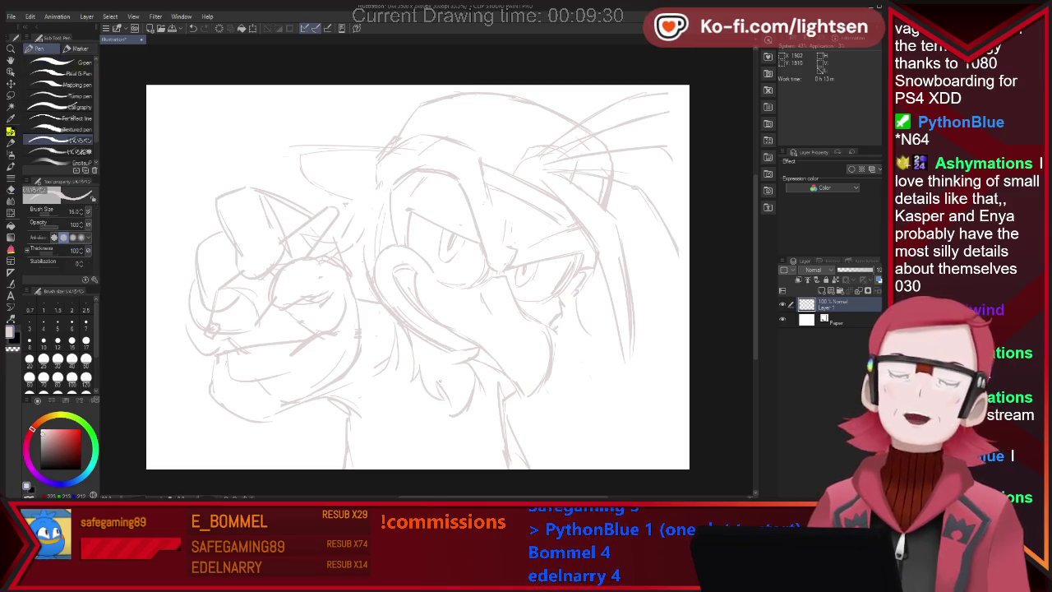
key(e)
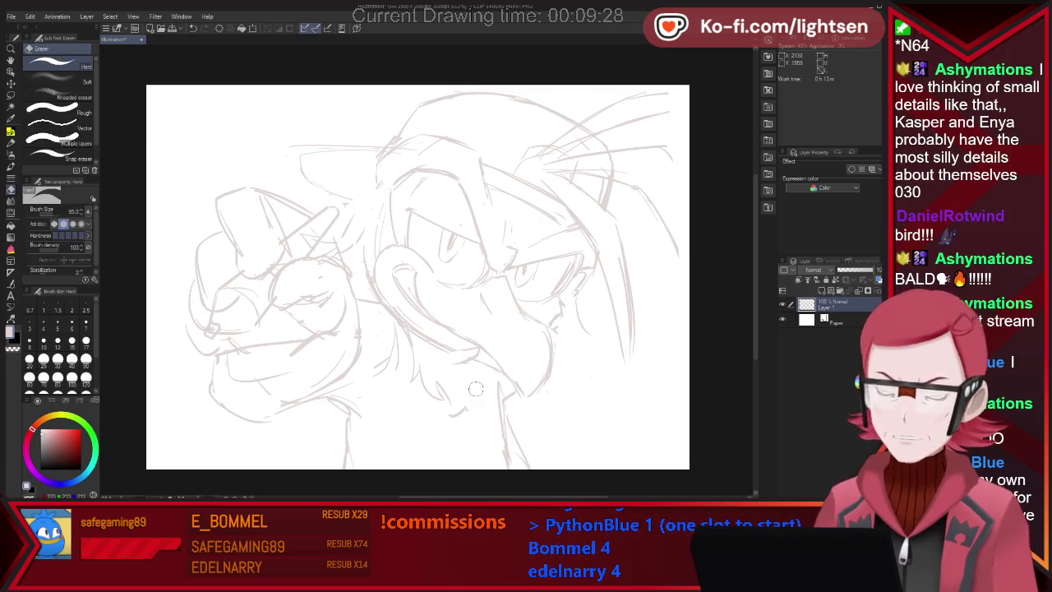
key(p)
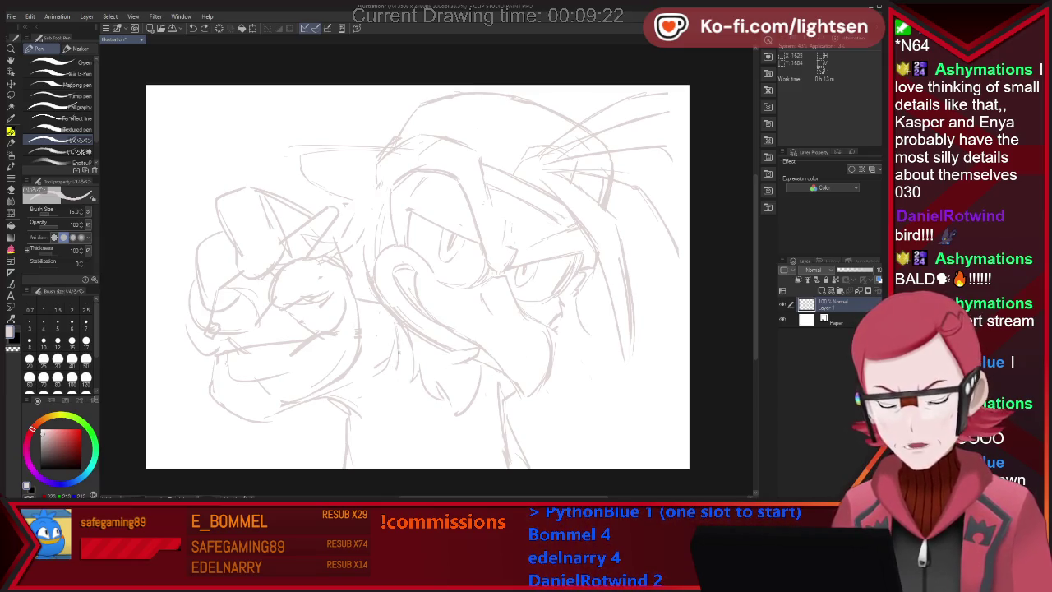
- Add short neck strokes below the jaw and on the neck's right and lower right
drag(399, 378, 416, 457)
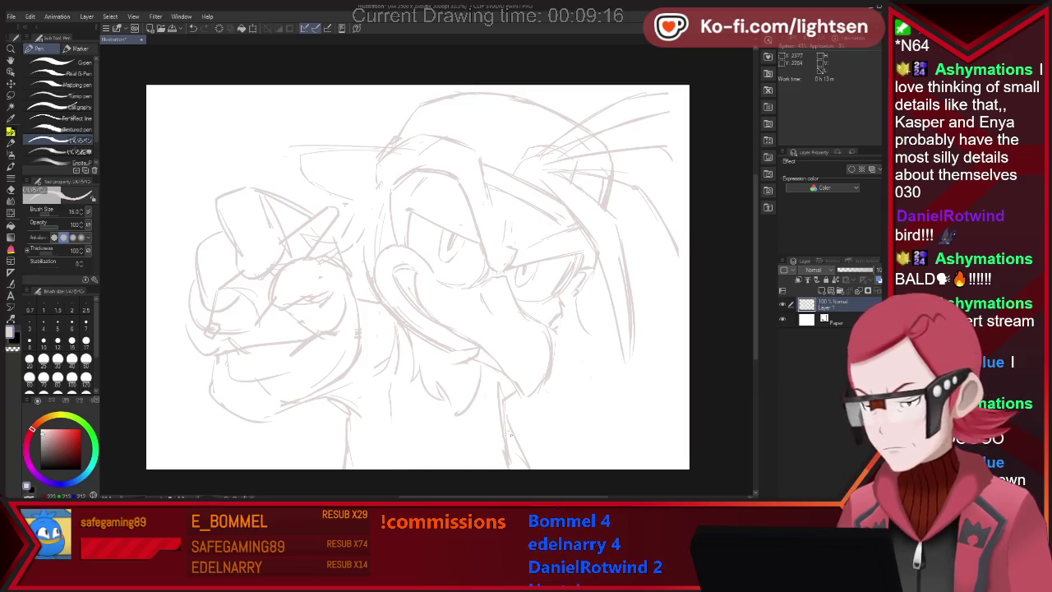
drag(533, 395, 539, 413)
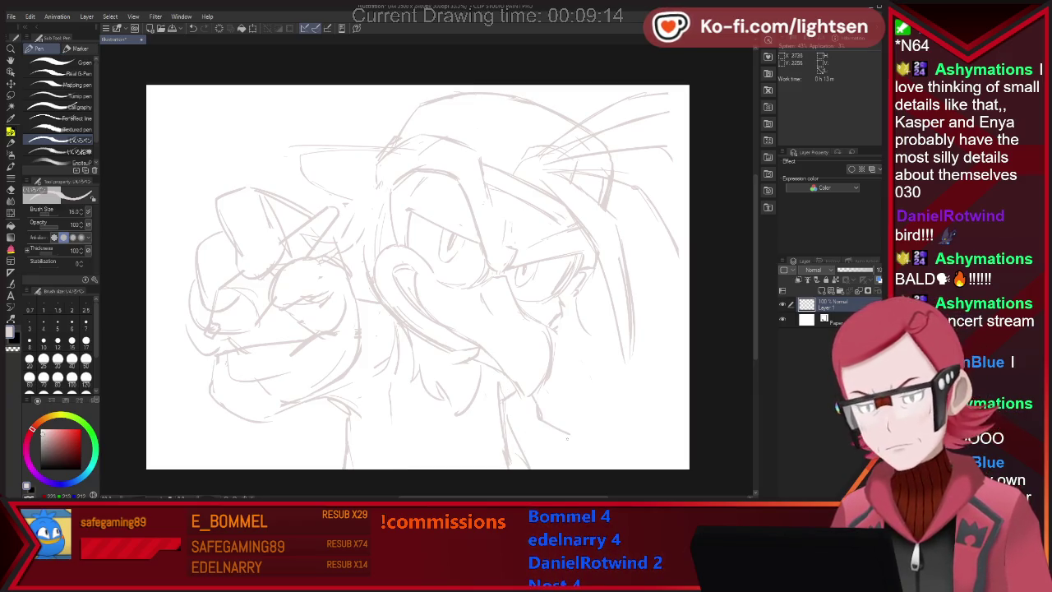
key(e)
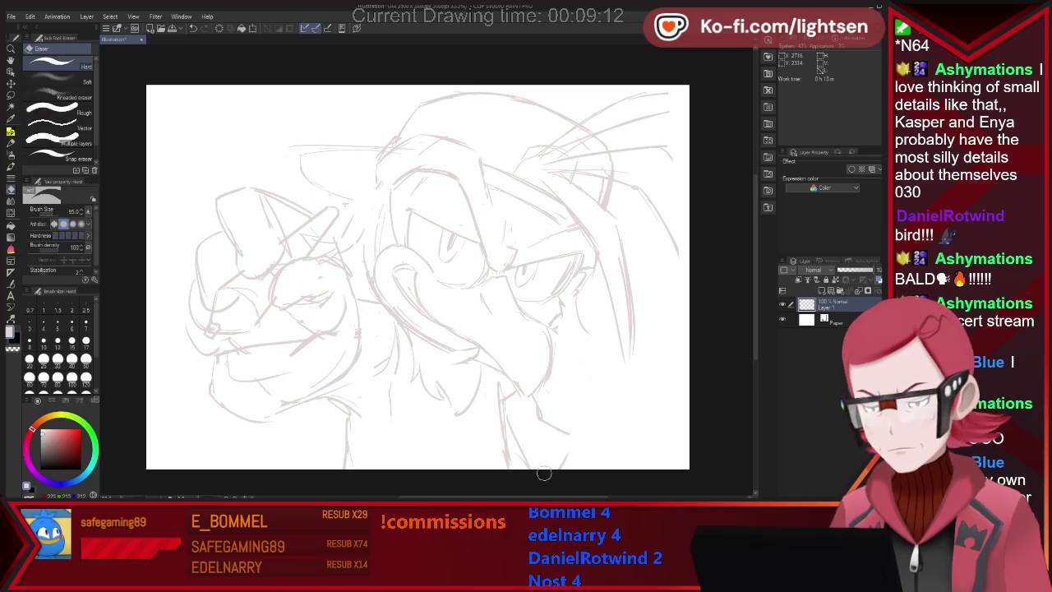
key(p)
drag(593, 450, 613, 467)
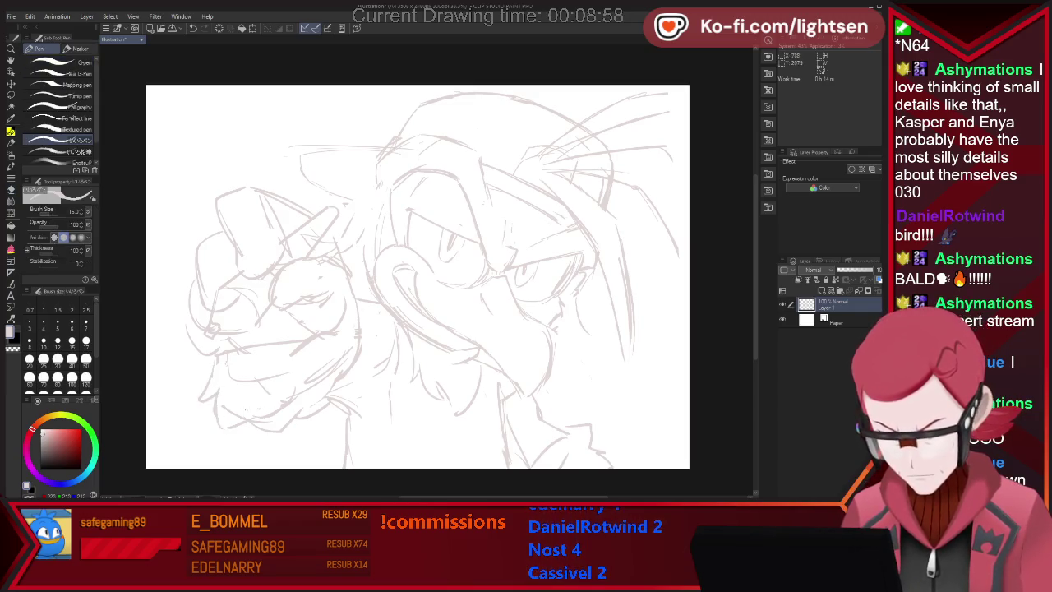
- Switch to the Eraser sub-tool
key(e)
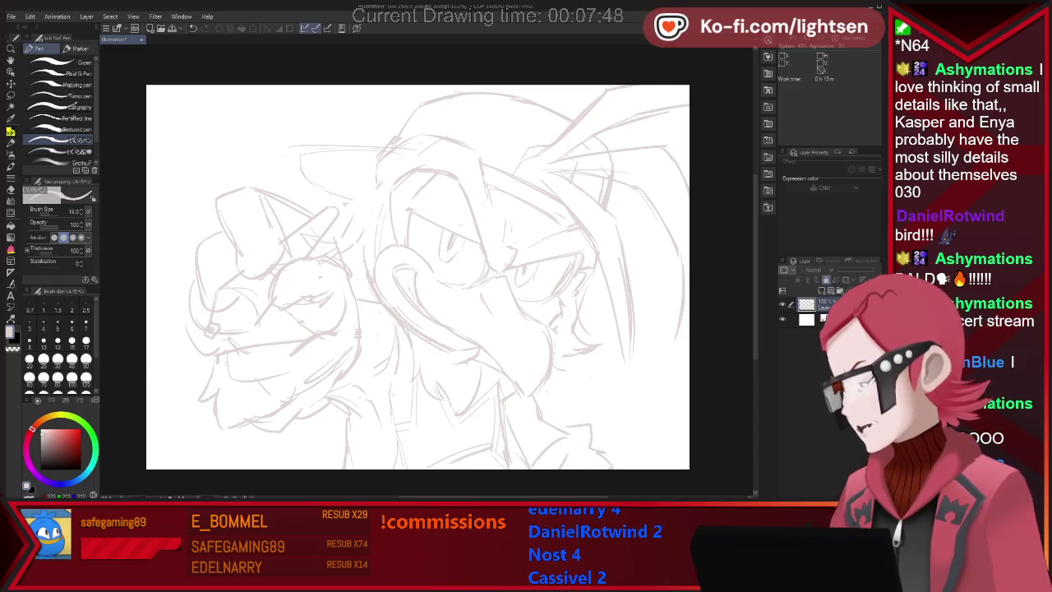
- Fade the sketch layer to about 42% opacity and add a new Layer 2 above it
click(831, 305)
drag(872, 269, 855, 269)
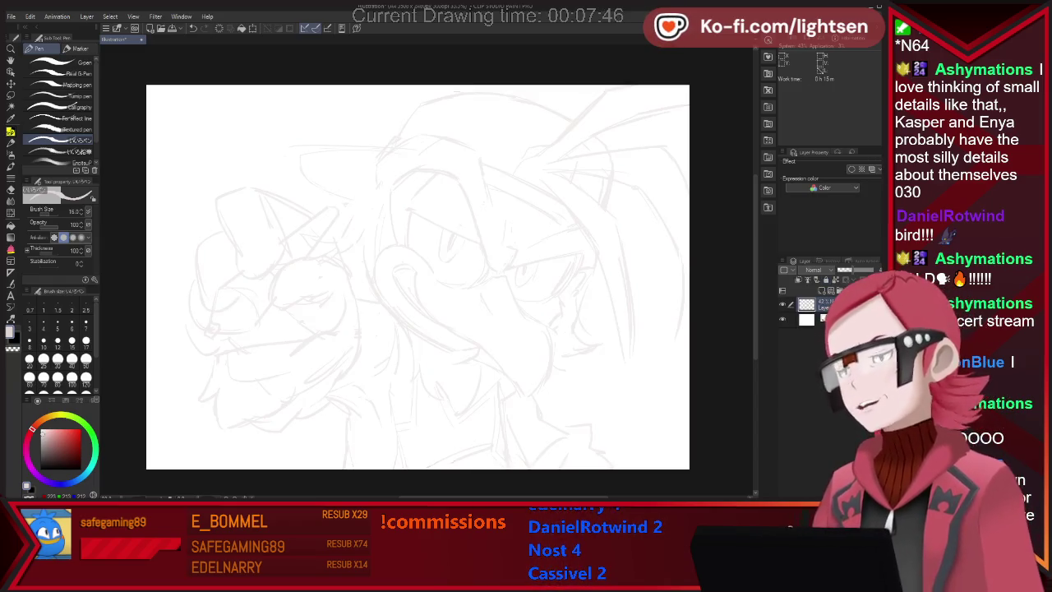
key(ctrl+shift+n)
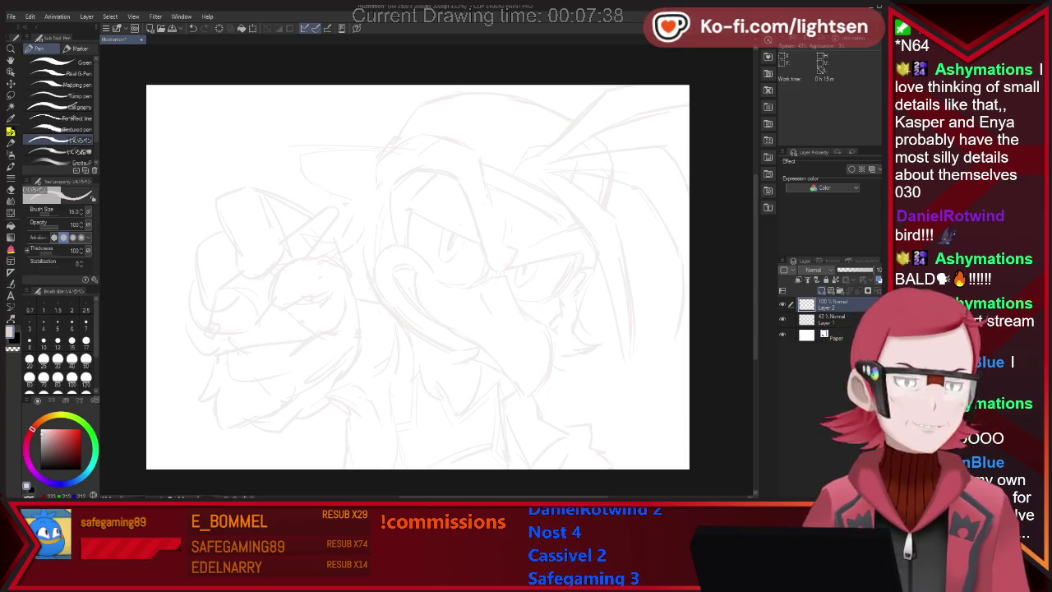
- Ink the top-of-head outline in thicker black, finishing it with a hooked end
key(x)
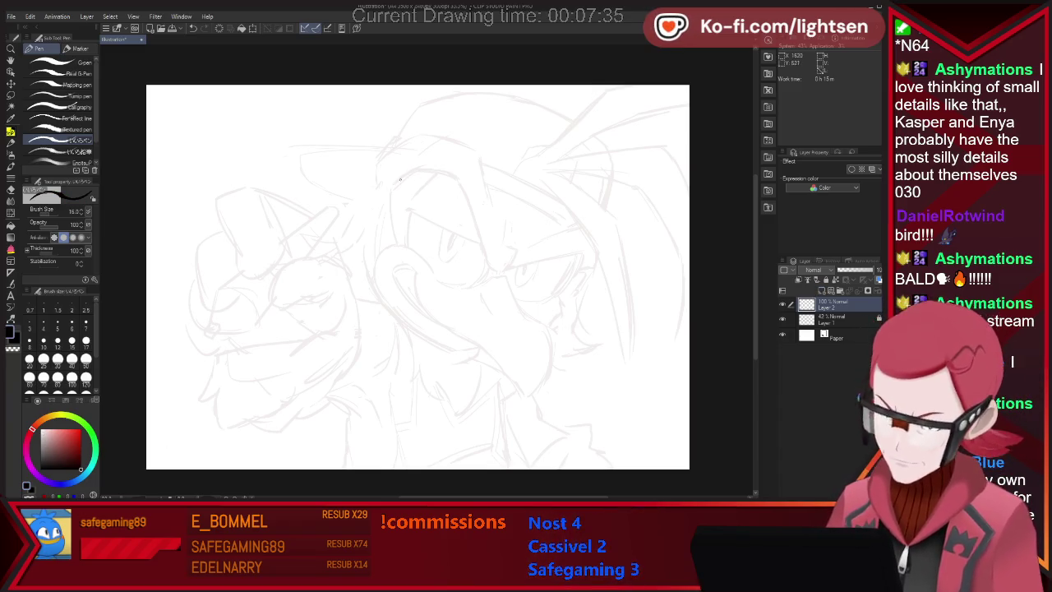
drag(443, 170, 489, 264)
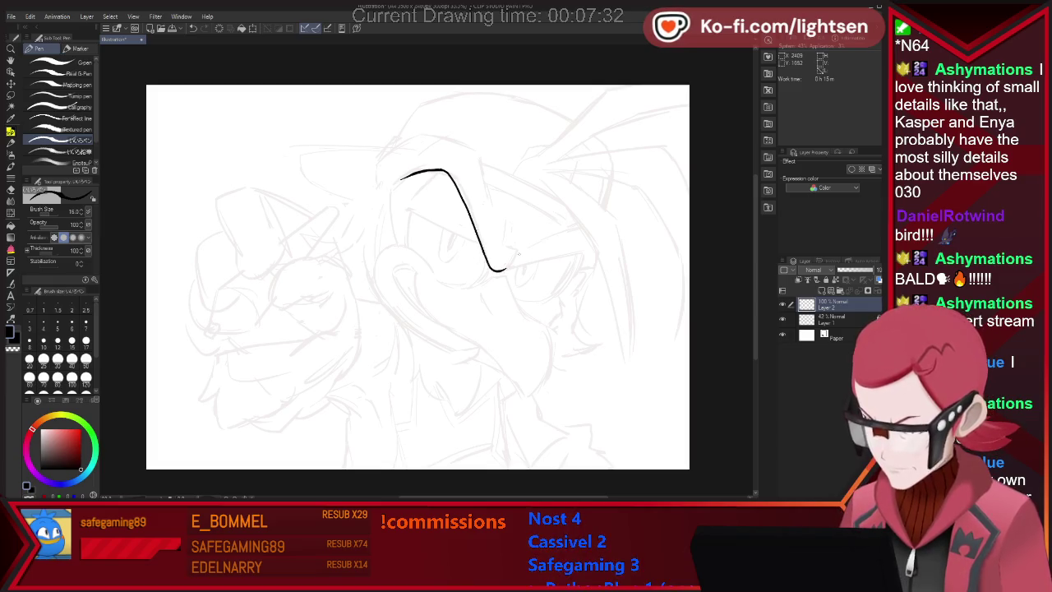
key(ctrl+z)
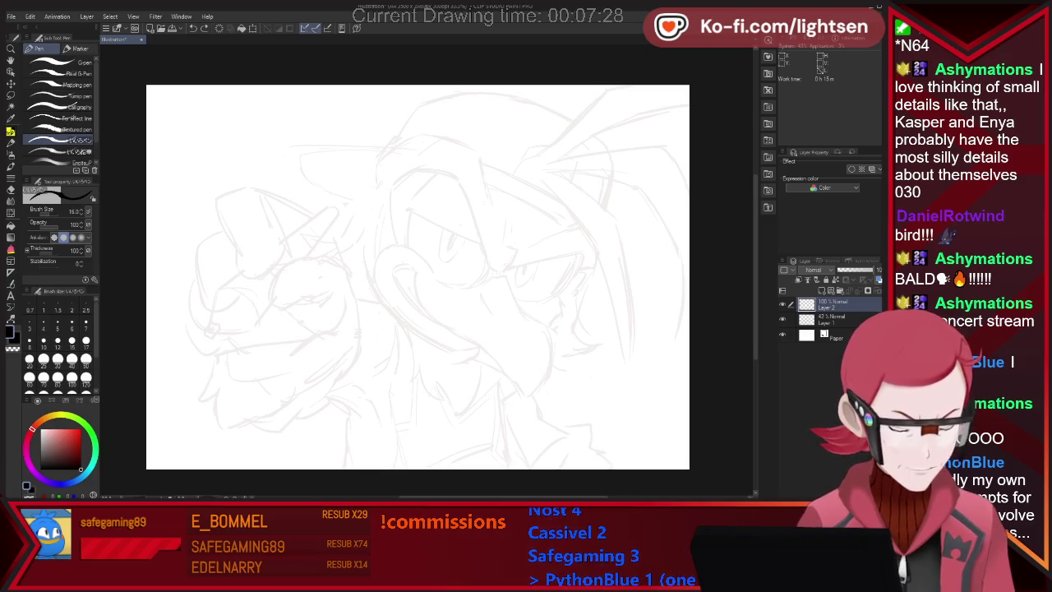
mouse_move(395, 184)
mouse_down()
mouse_move(423, 170)
mouse_move(446, 176)
mouse_move(483, 255)
mouse_move(501, 268)
mouse_up()
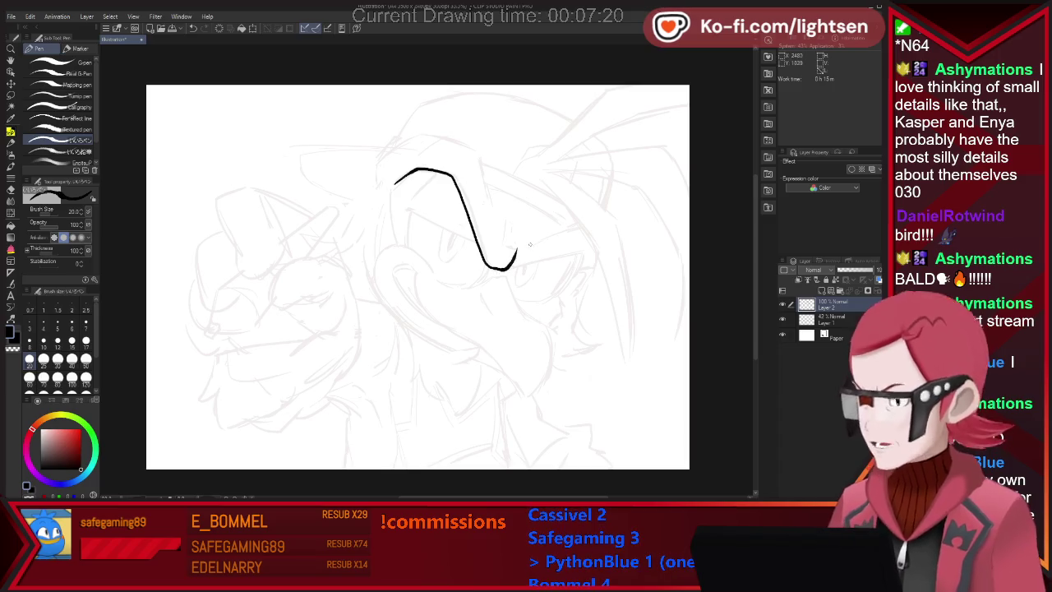
scroll(530, 244, up, 3)
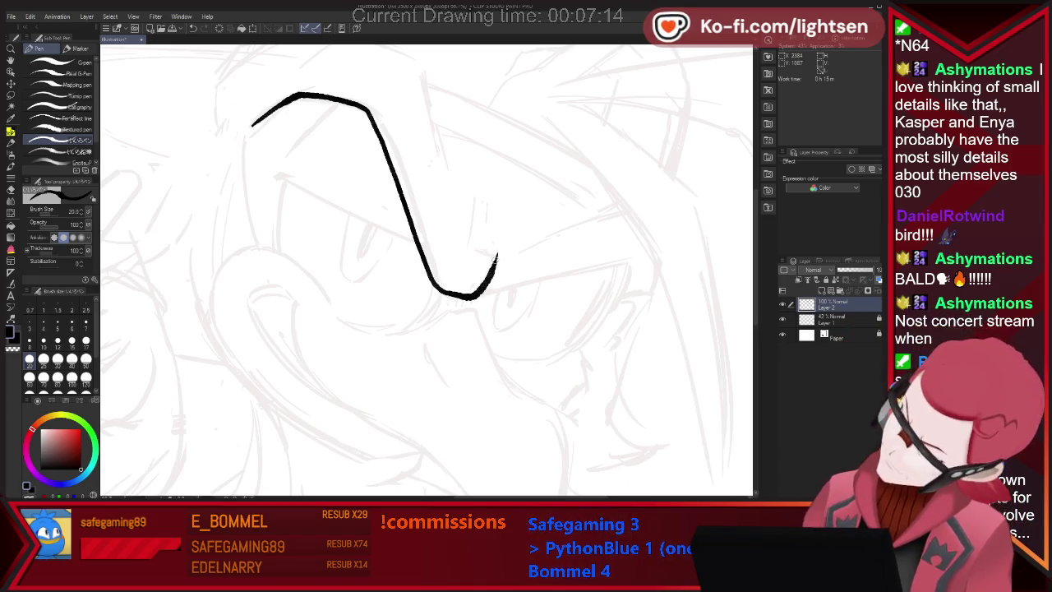
drag(497, 256, 473, 239)
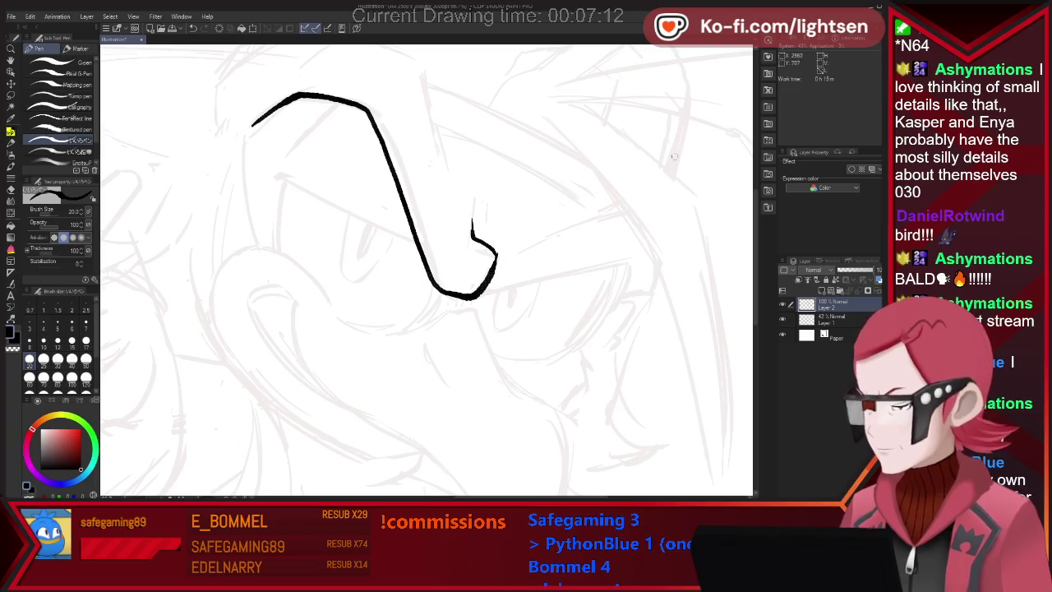
scroll(658, 308, down, 3)
scroll(621, 221, down, 1)
scroll(621, 221, up, 1)
- Trim the hook's lower end, add a short stroke below it, and ink the beak-to-jaw curve
key(e)
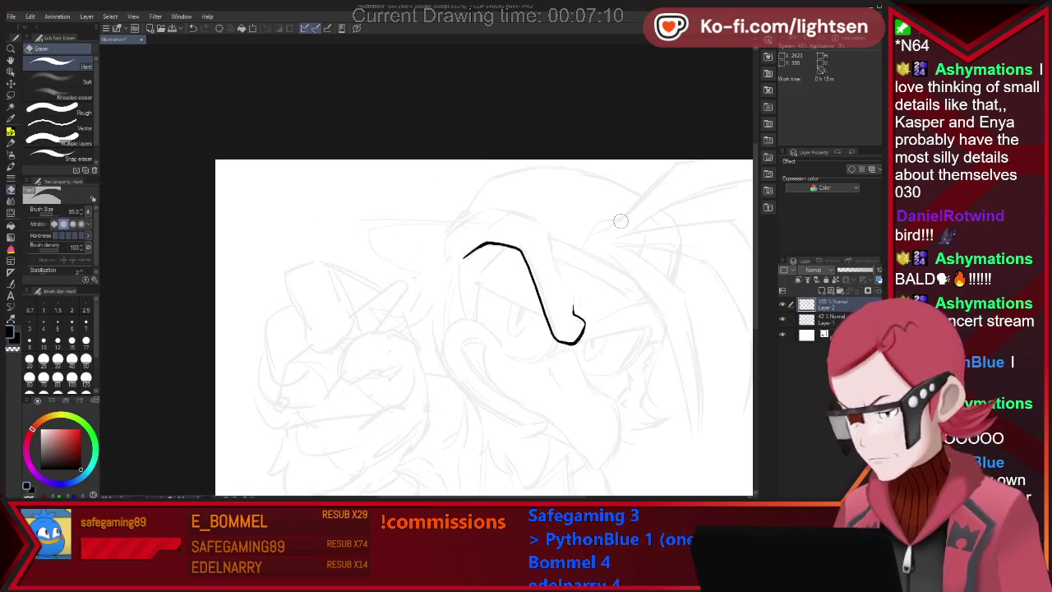
mouse_move(576, 318)
mouse_down()
mouse_move(569, 345)
mouse_move(603, 331)
mouse_up()
key(p)
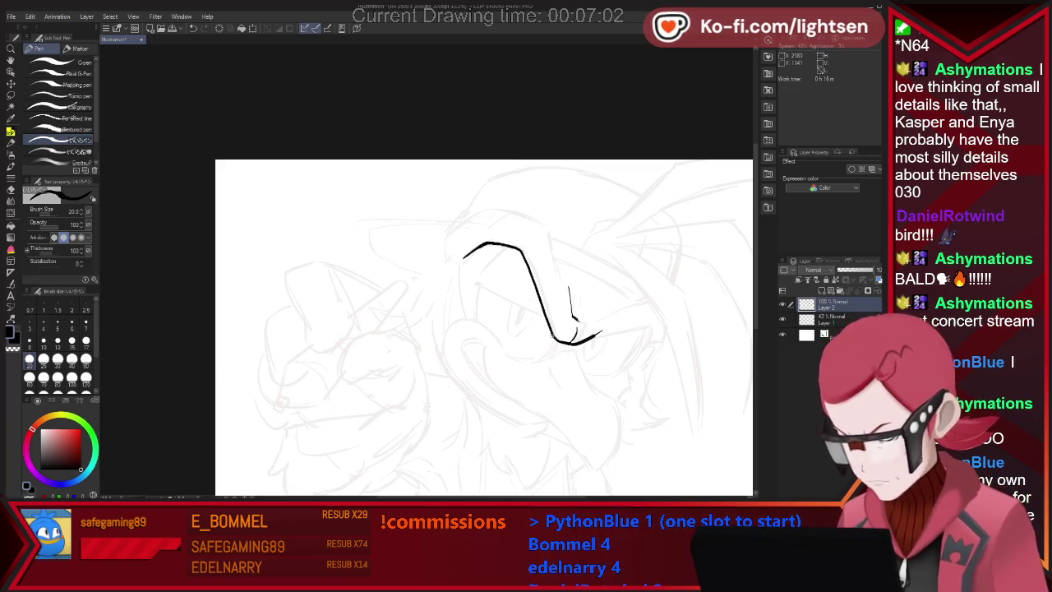
drag(554, 340, 534, 360)
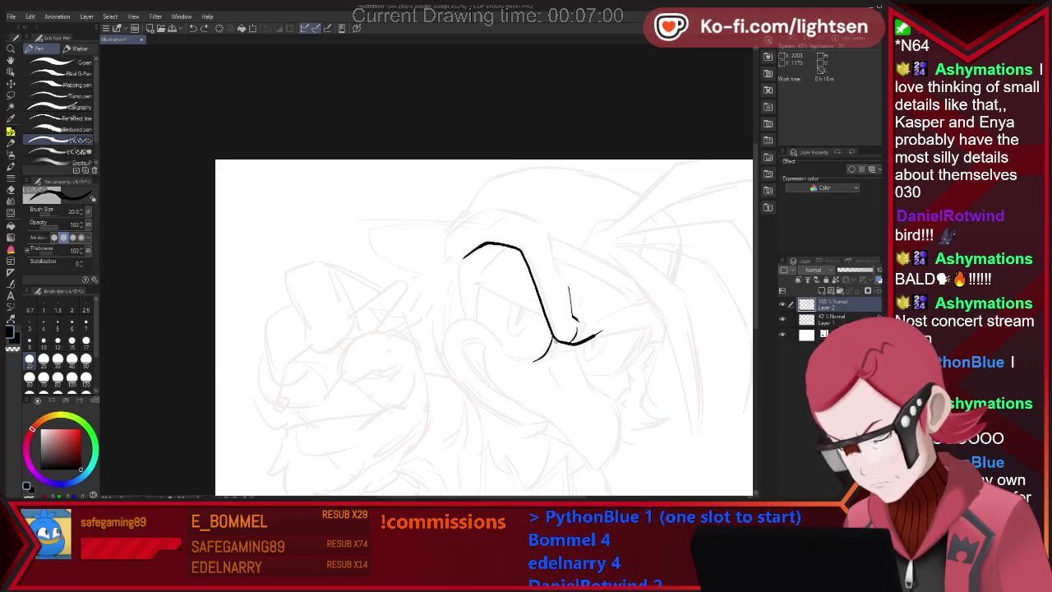
key(e)
key(p)
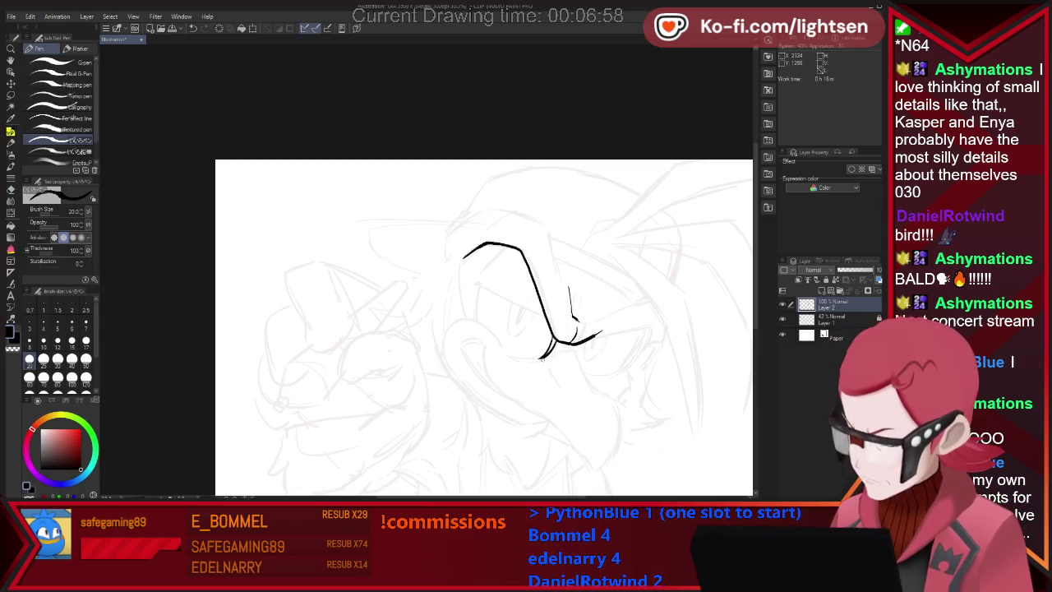
drag(567, 349, 600, 393)
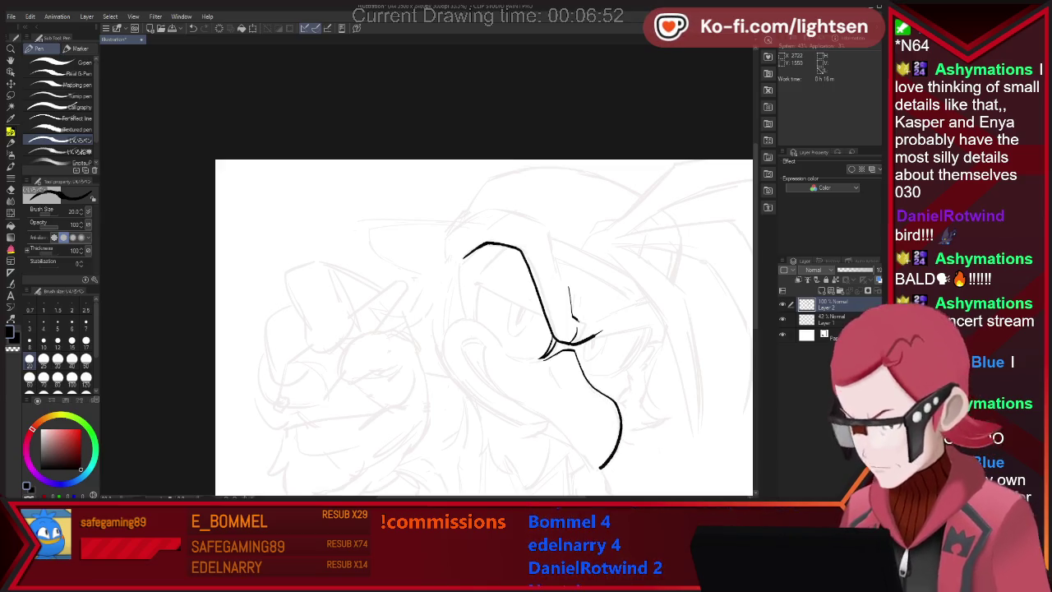
scroll(493, 313, up, 2)
- Ink the crest's left edge curving upward and trim the small stroke near the beak
mouse_move(368, 214)
mouse_down()
mouse_move(374, 255)
mouse_move(419, 171)
mouse_up()
key(ctrl+z)
mouse_move(372, 251)
mouse_down()
mouse_move(392, 185)
mouse_move(422, 167)
mouse_move(469, 174)
mouse_move(516, 206)
mouse_move(527, 262)
mouse_up()
key(e)
key(p)
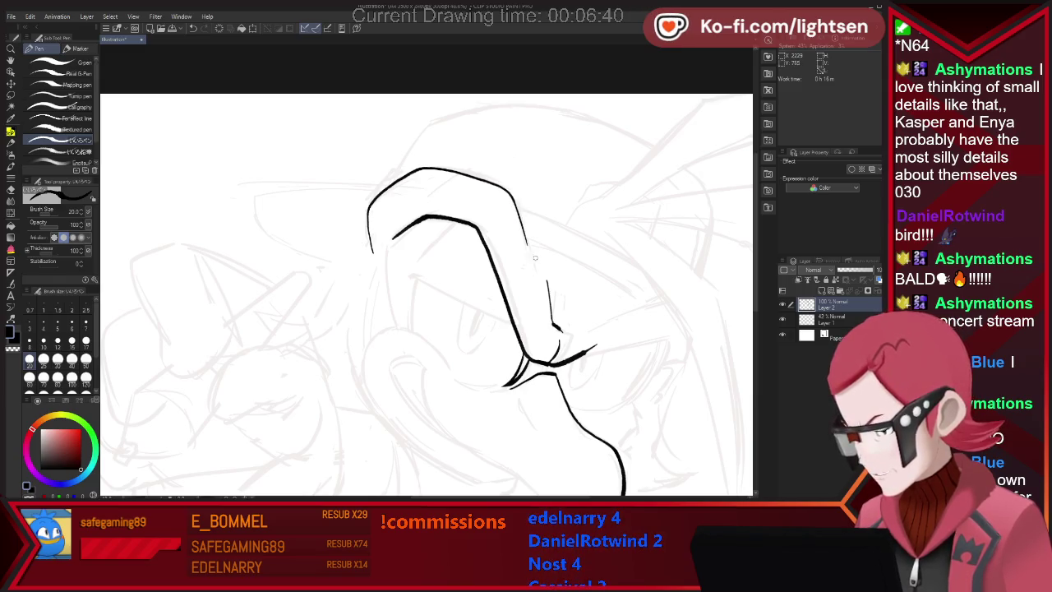
key(e)
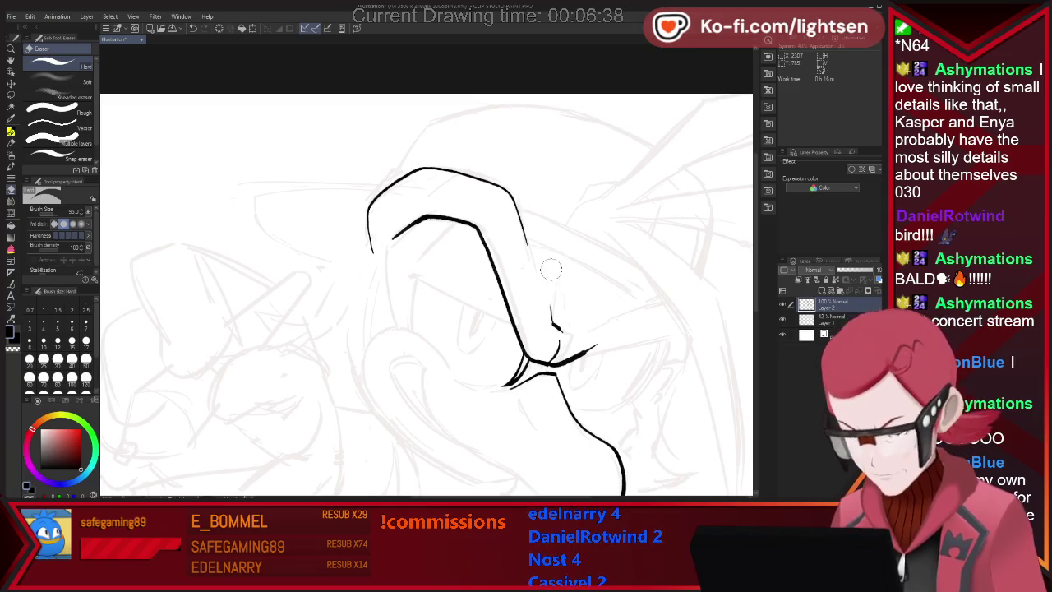
drag(552, 304, 556, 317)
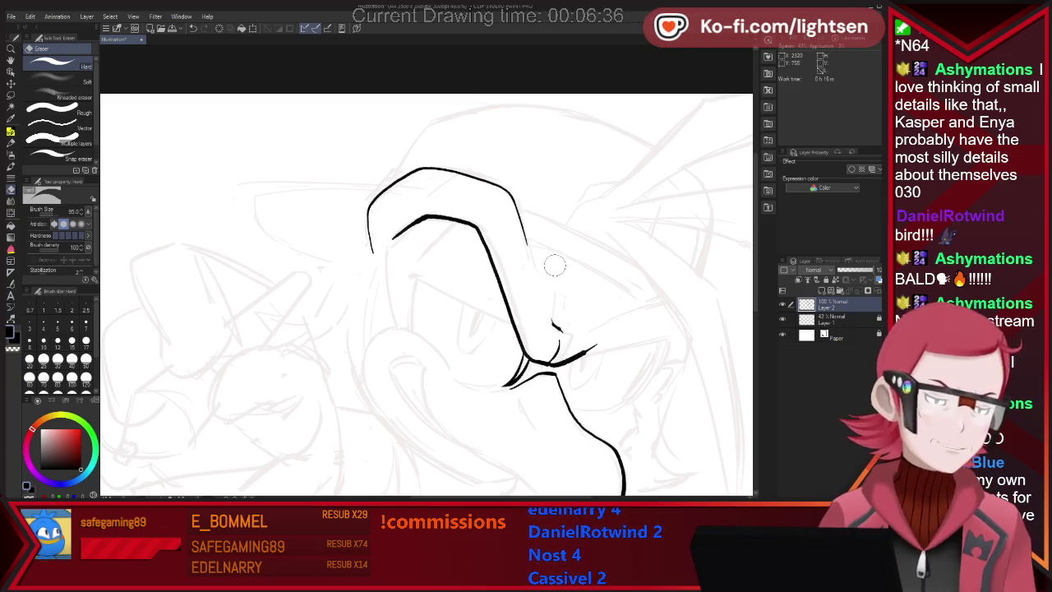
key(p)
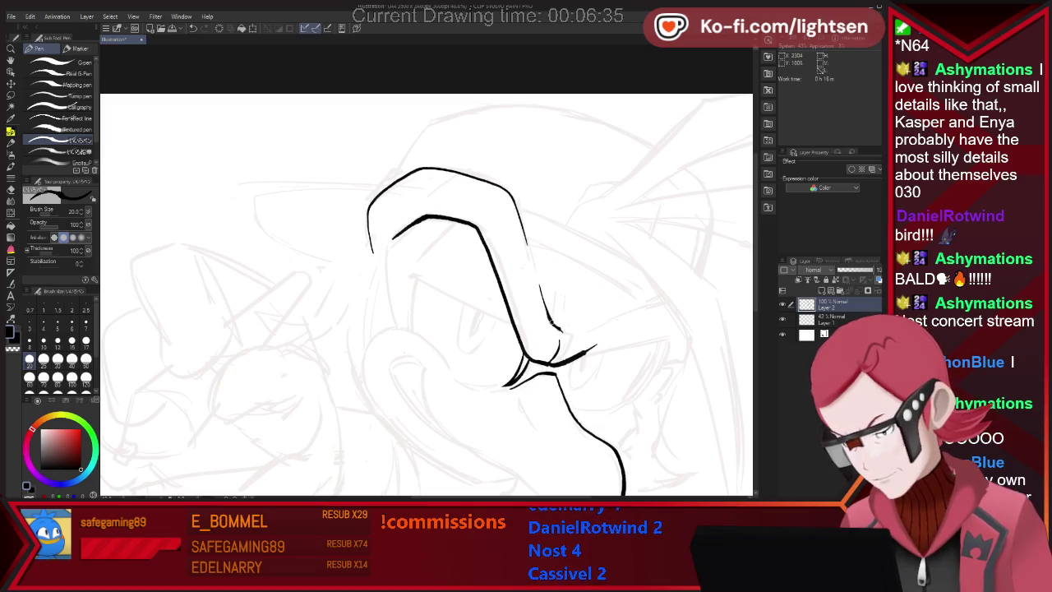
key(e)
mouse_move(551, 316)
mouse_down()
mouse_move(559, 327)
mouse_move(595, 318)
mouse_up()
key(p)
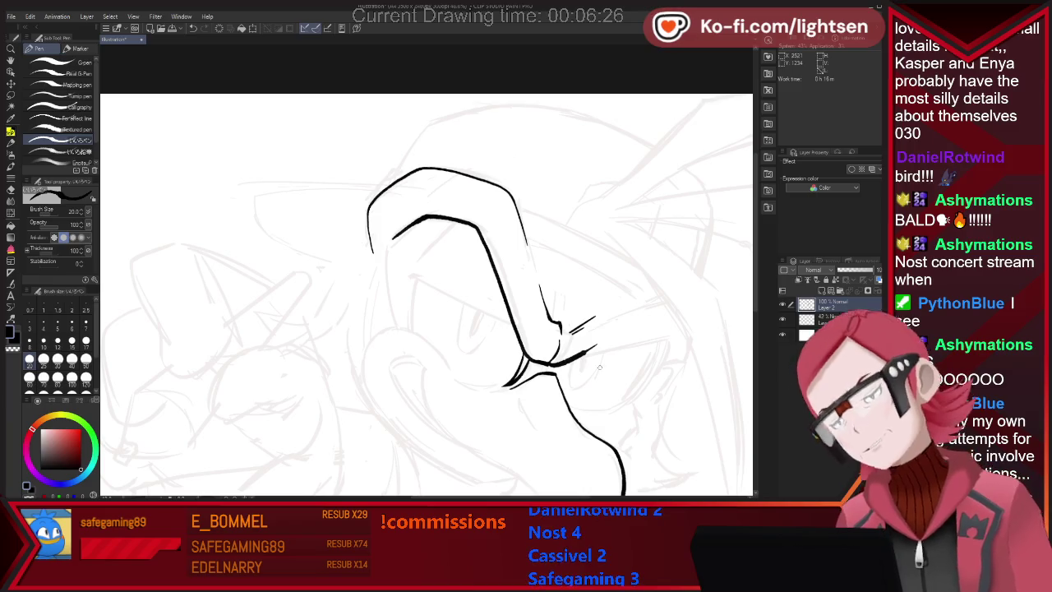
- Clean up the stroke beside the beak, then ink the jaw-to-beak curve and the eye's pupil
key(e)
key(p)
mouse_move(571, 360)
mouse_down()
mouse_move(678, 337)
mouse_move(600, 352)
mouse_up()
key(ctrl+z)
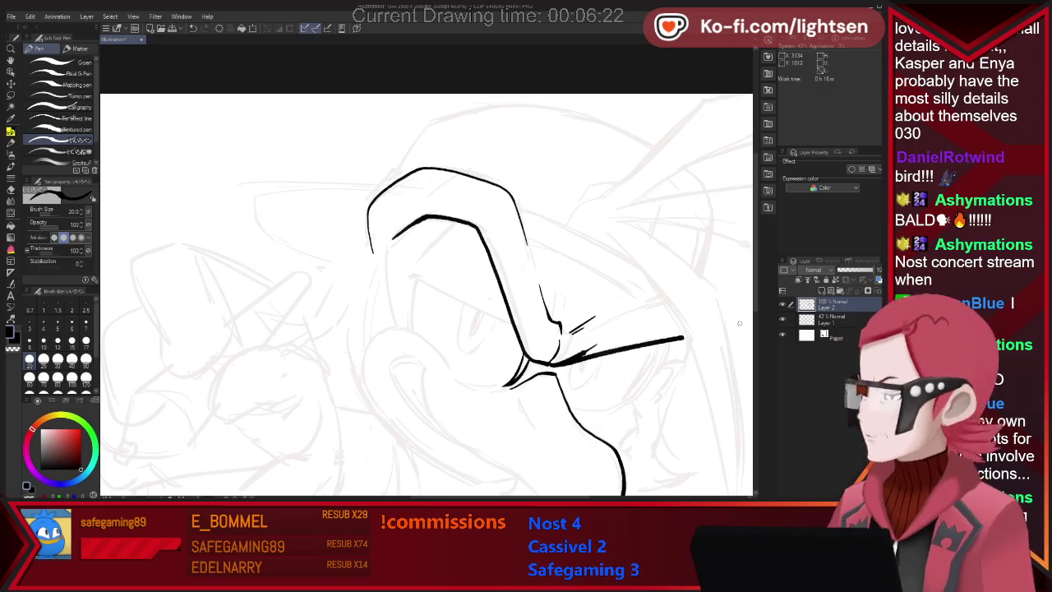
key(e)
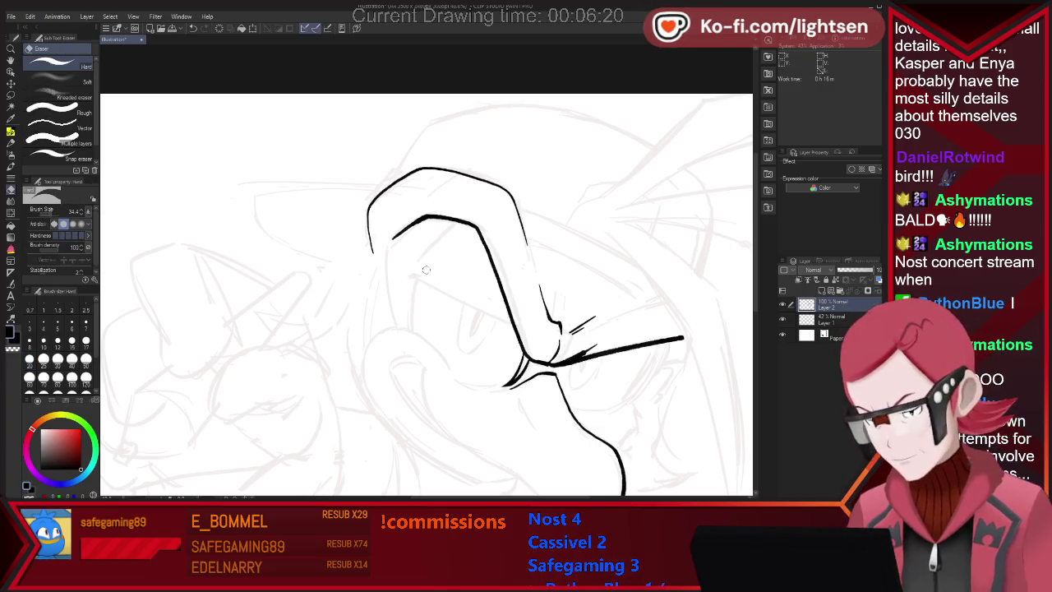
drag(564, 358, 609, 340)
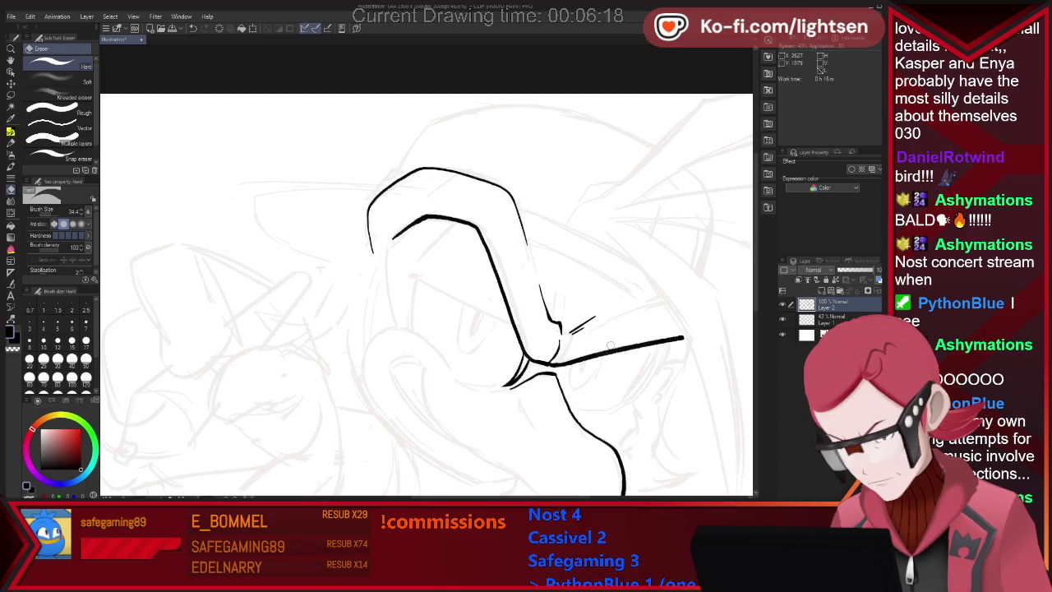
key(p)
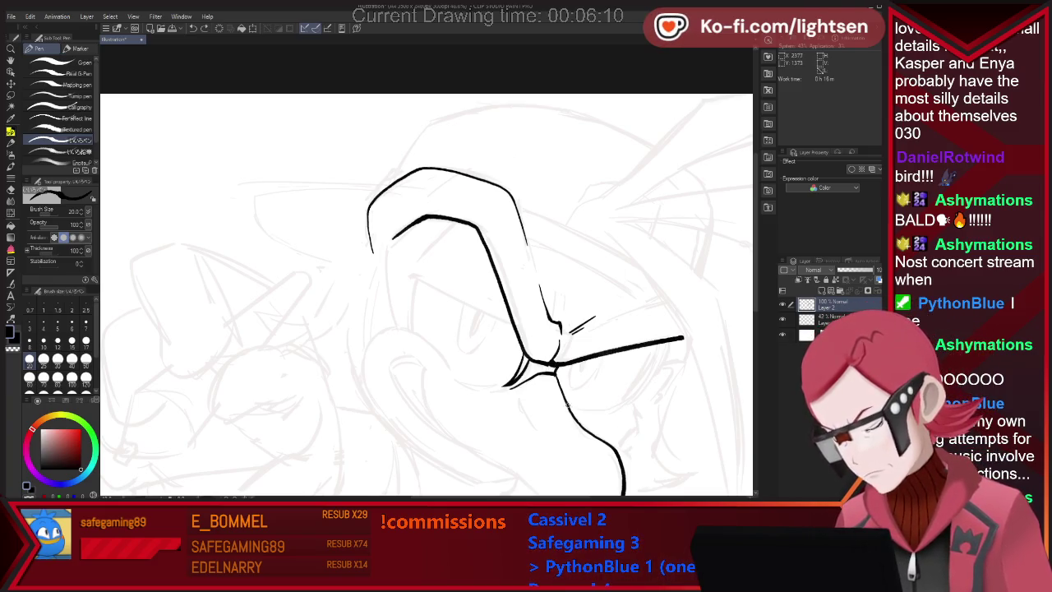
drag(622, 407, 659, 347)
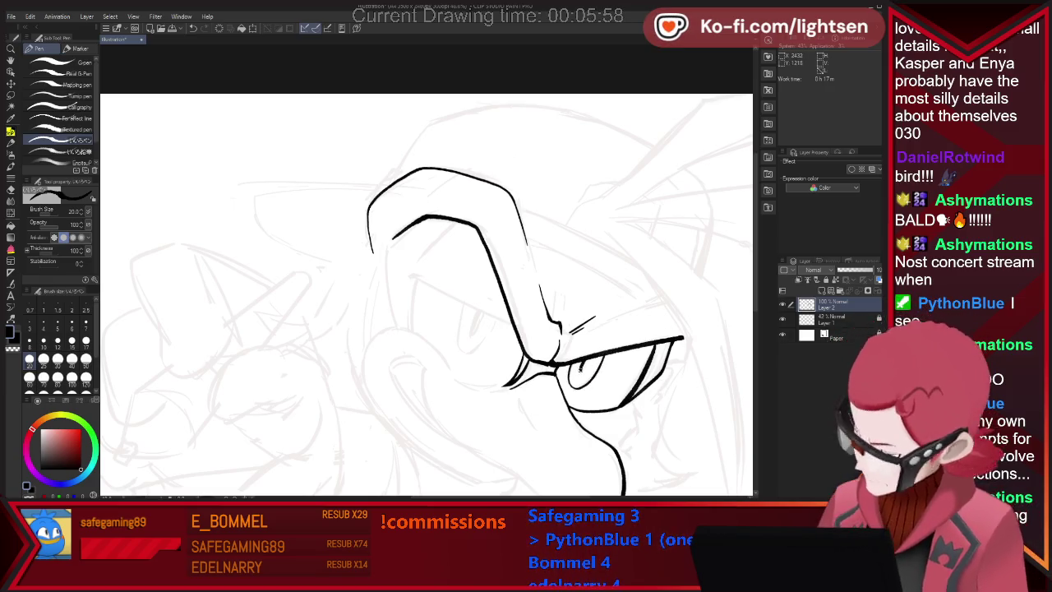
drag(575, 364, 585, 374)
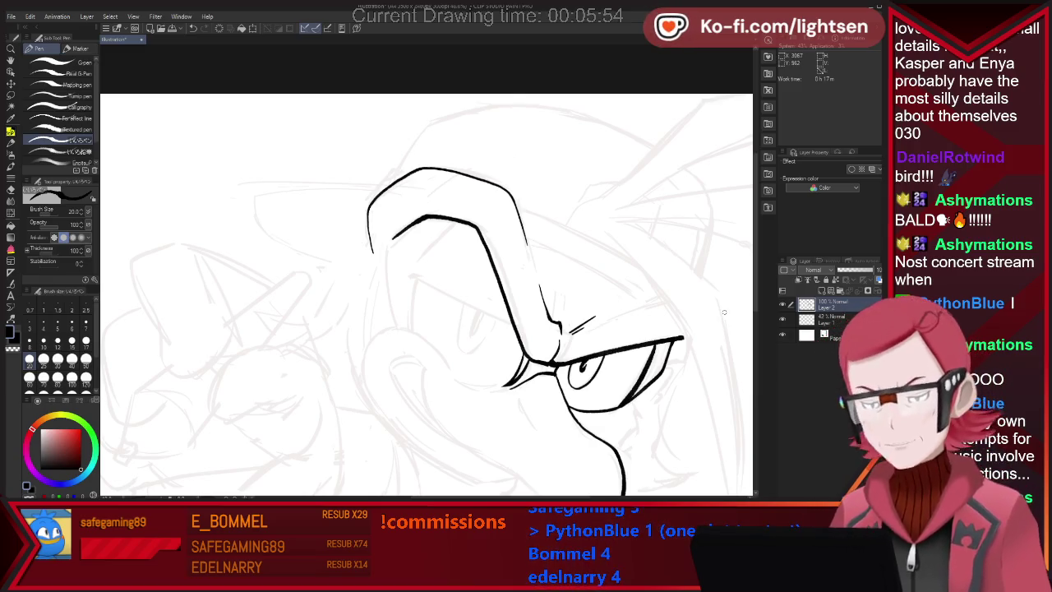
- Ink and thicken the diagonal brow line over the eye, erasing its left tip
drag(407, 274, 515, 328)
key(ctrl+z)
drag(405, 273, 515, 329)
key(ctrl+z)
key(ctrl+z)
drag(405, 270, 516, 329)
drag(407, 271, 504, 323)
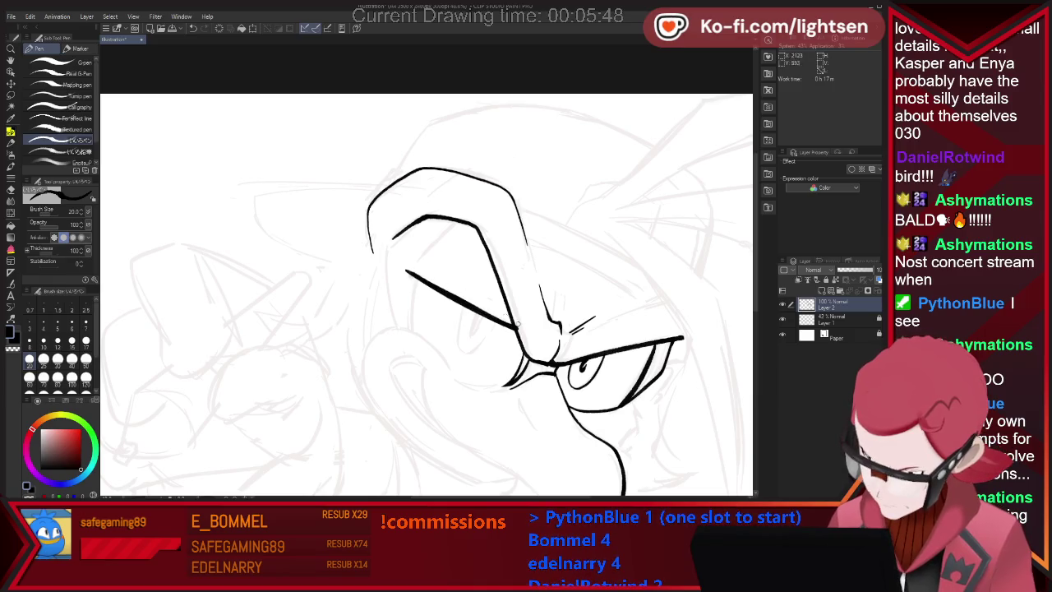
key(e)
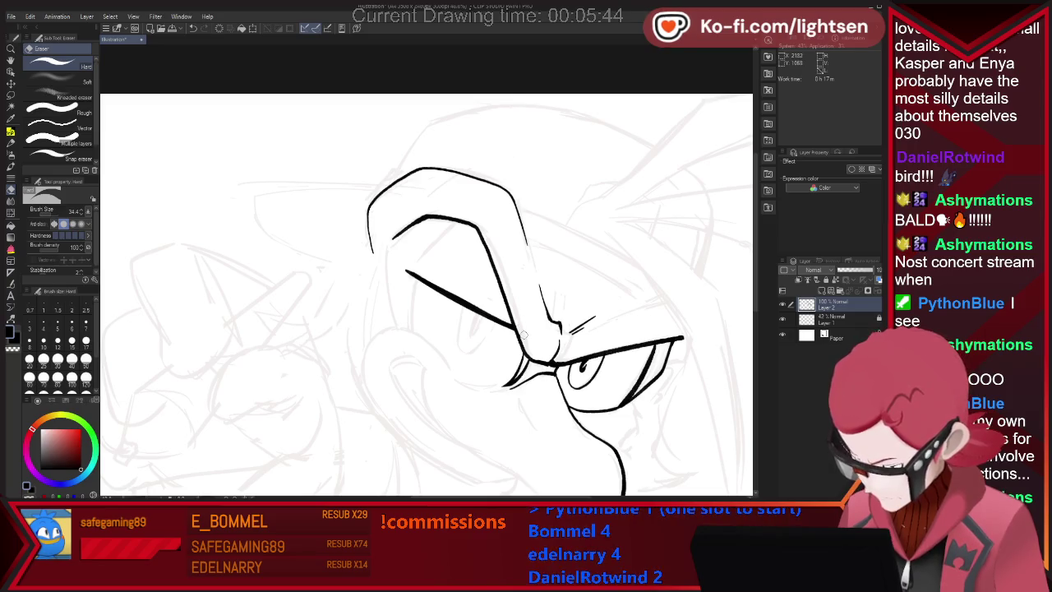
click(403, 272)
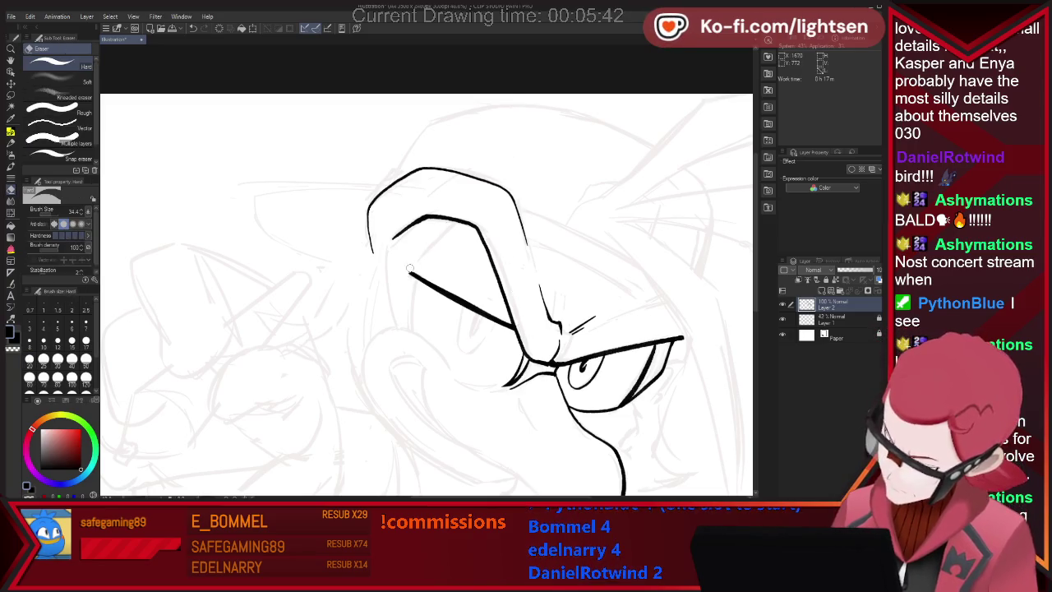
key(p)
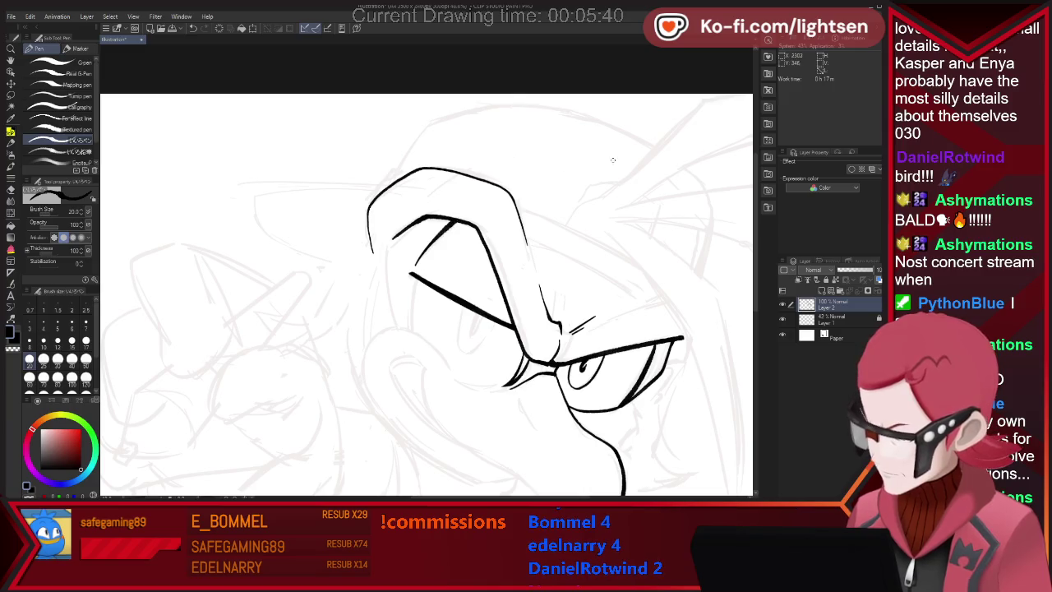
- Ink the left edge of the face and the curled cheek tuft below the brow
drag(411, 277, 418, 356)
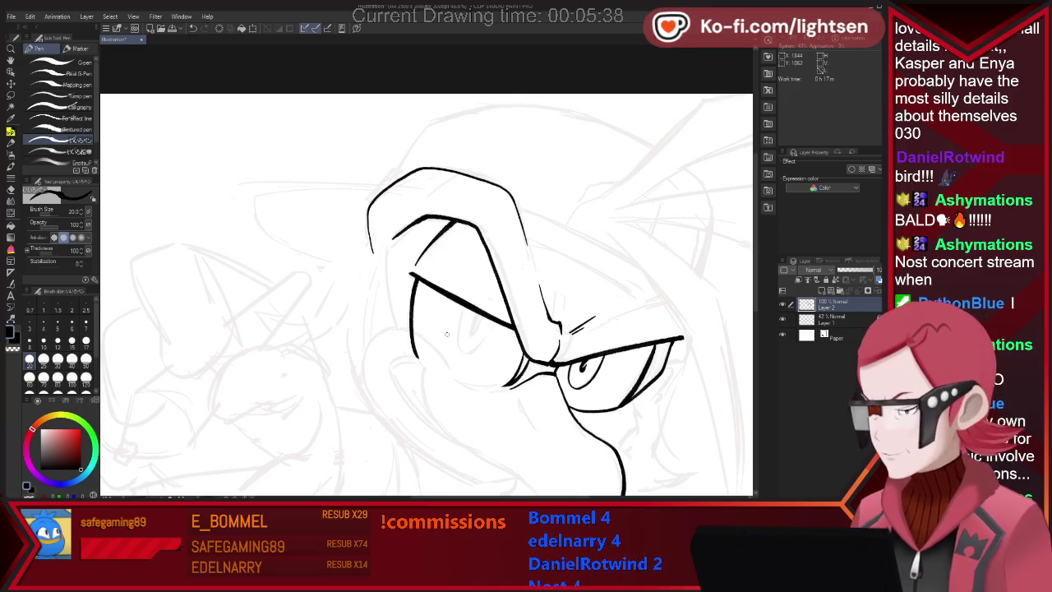
key(e)
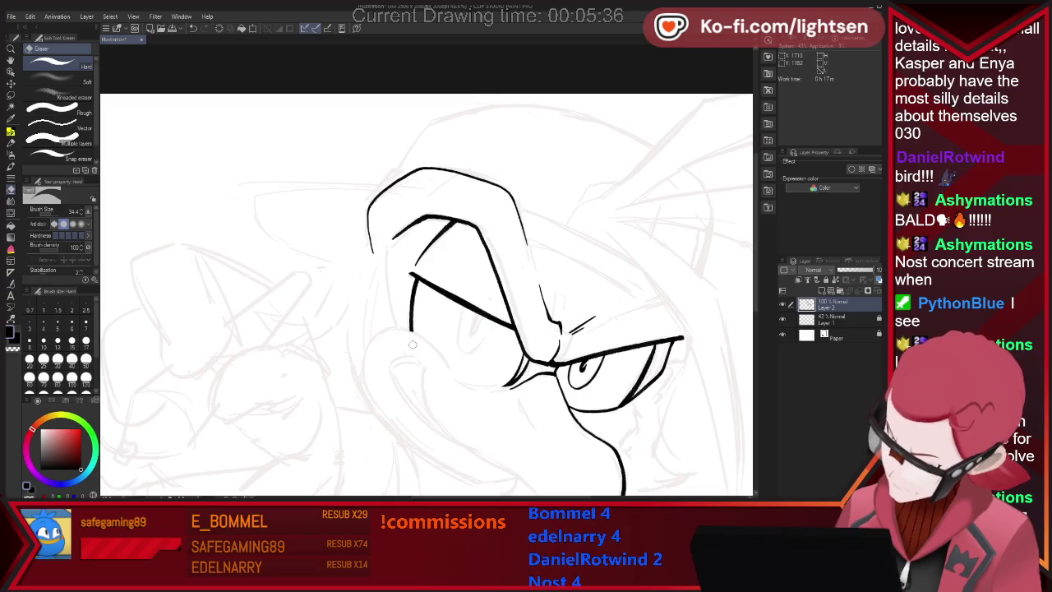
key(p)
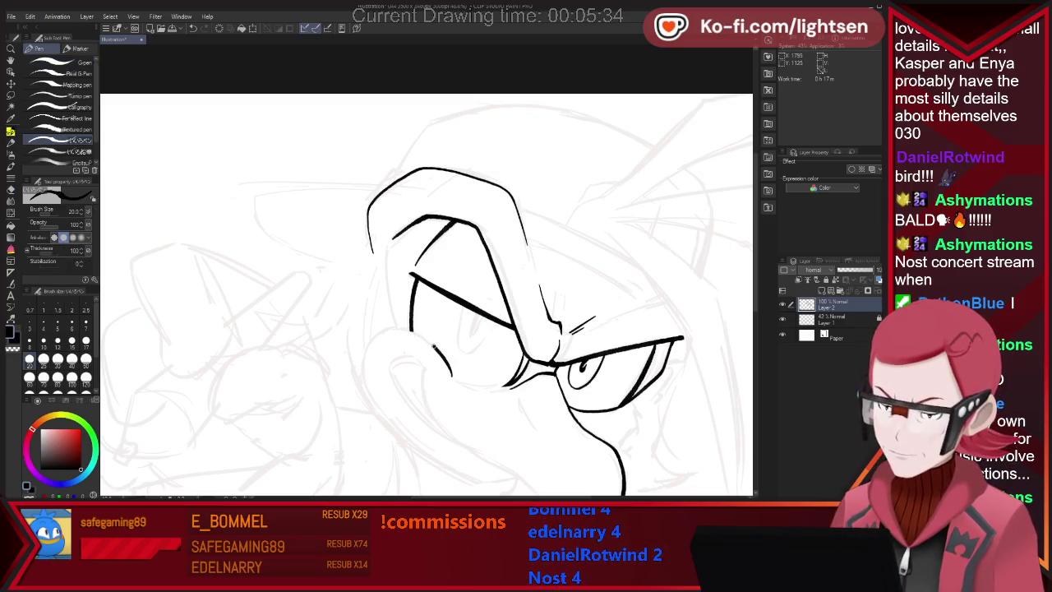
drag(410, 329, 389, 425)
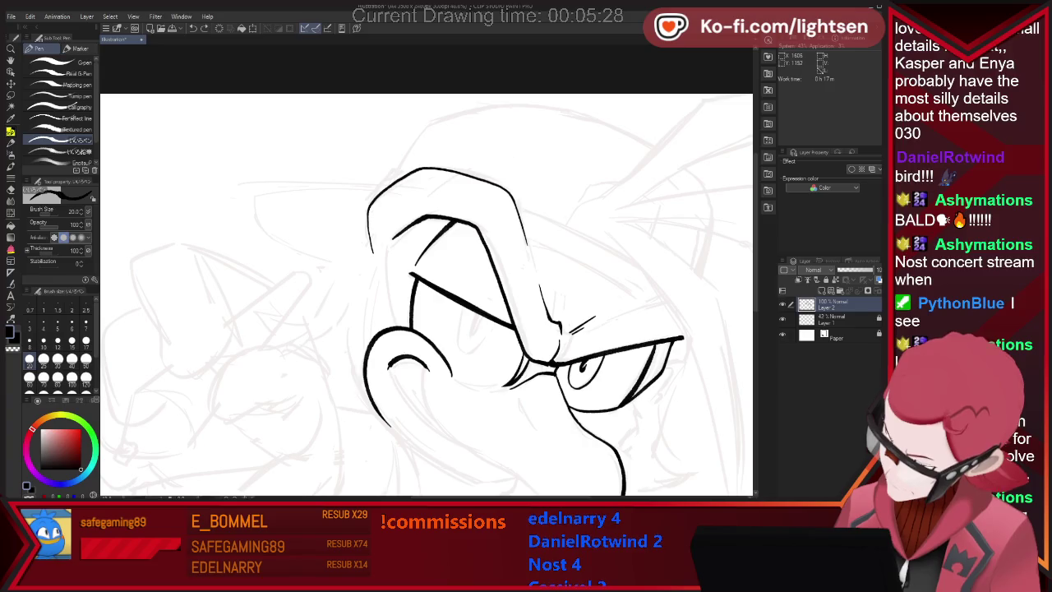
key(e)
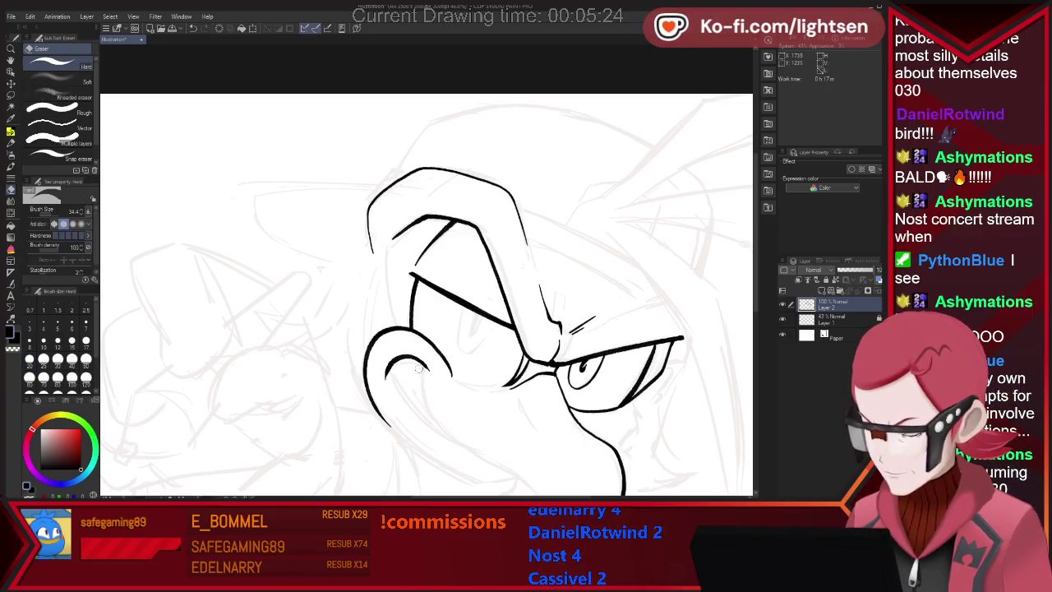
key(p)
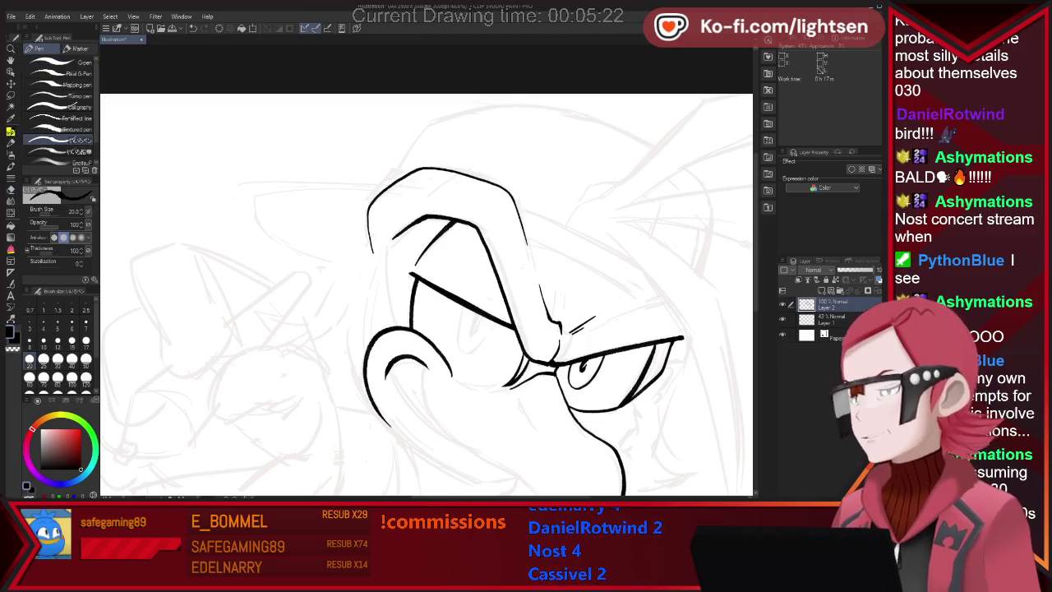
scroll(429, 376, down, 3)
- Ink the cheek tuft's inner line, extend the jaw toward the beak tip, and add a nostril mark
scroll(425, 271, down, 1)
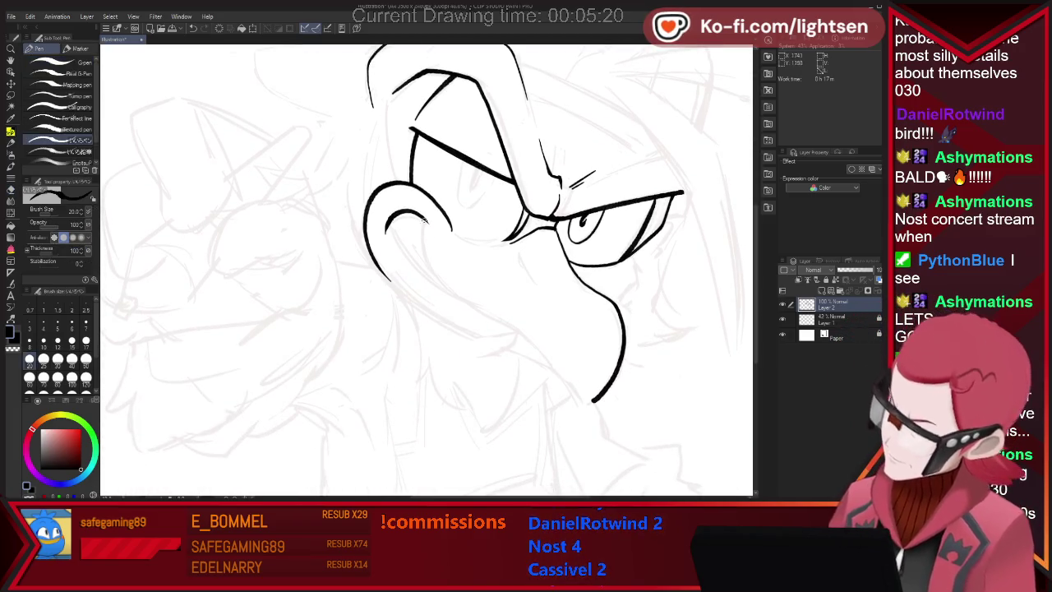
mouse_move(418, 221)
mouse_down()
mouse_move(427, 260)
mouse_move(458, 290)
mouse_up()
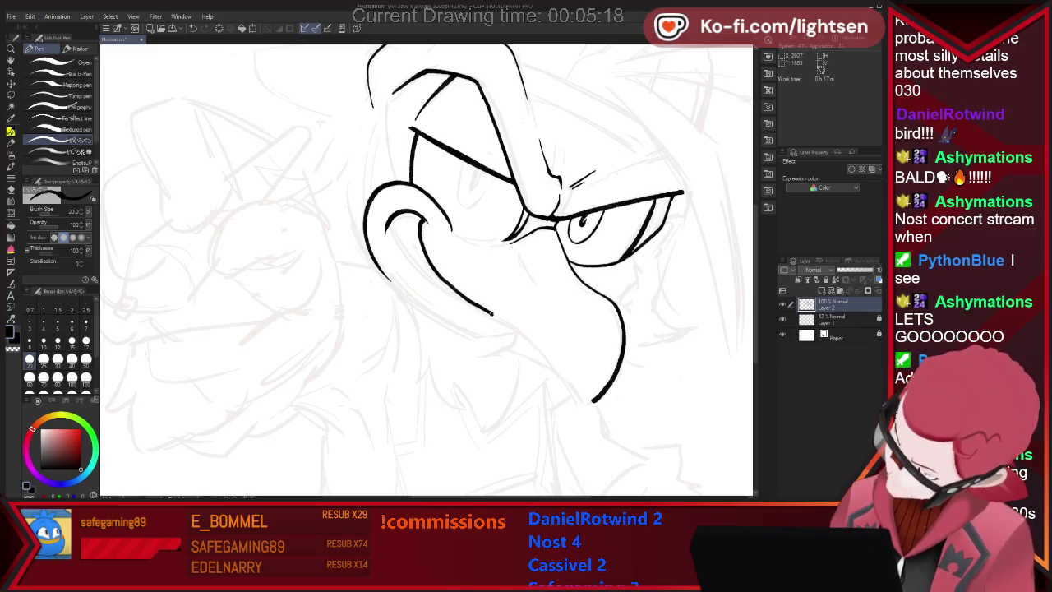
drag(520, 332, 553, 365)
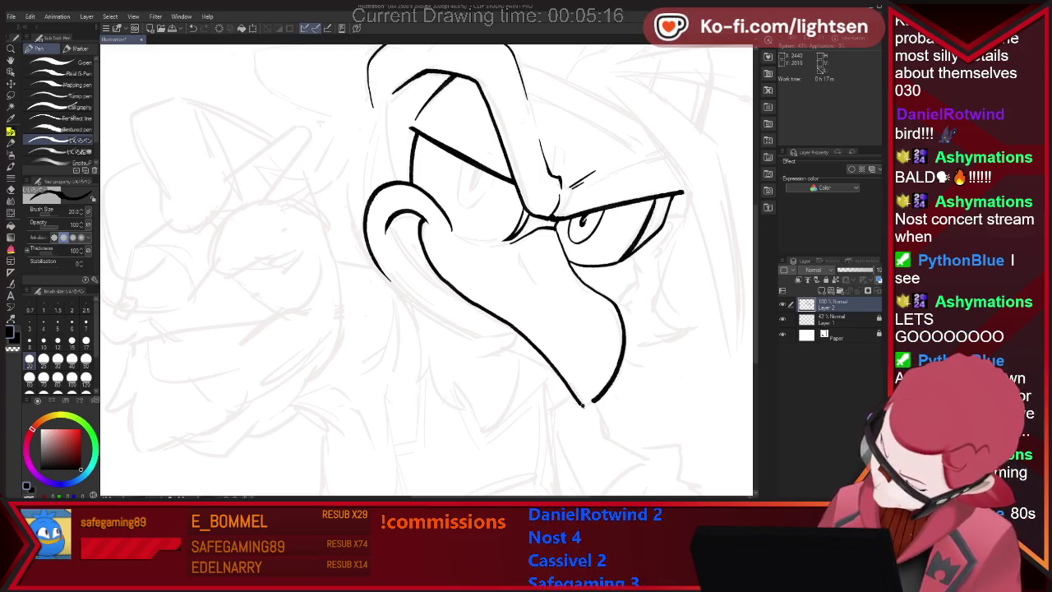
key(e)
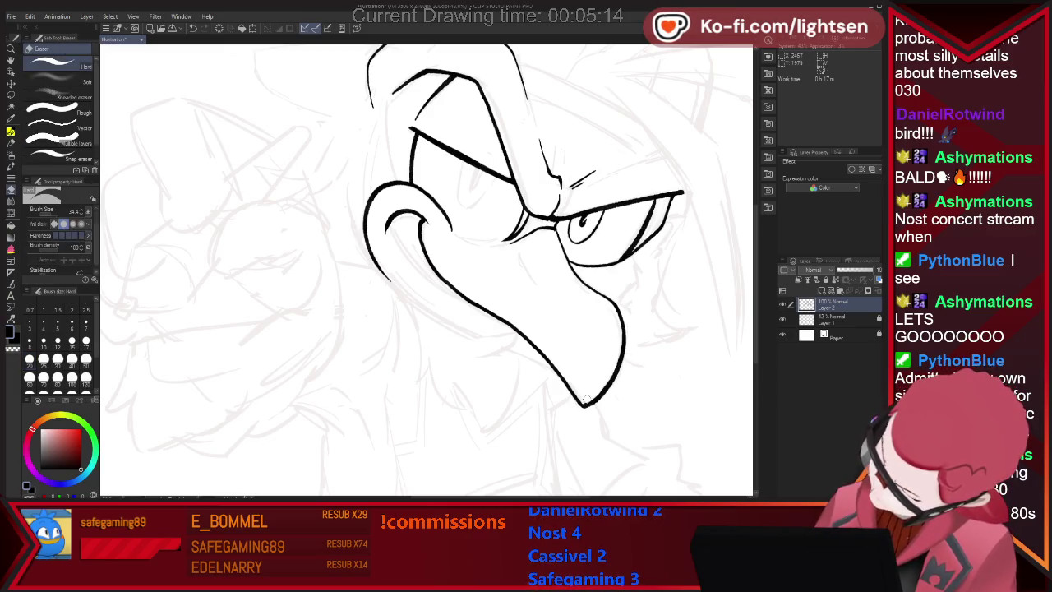
key(p)
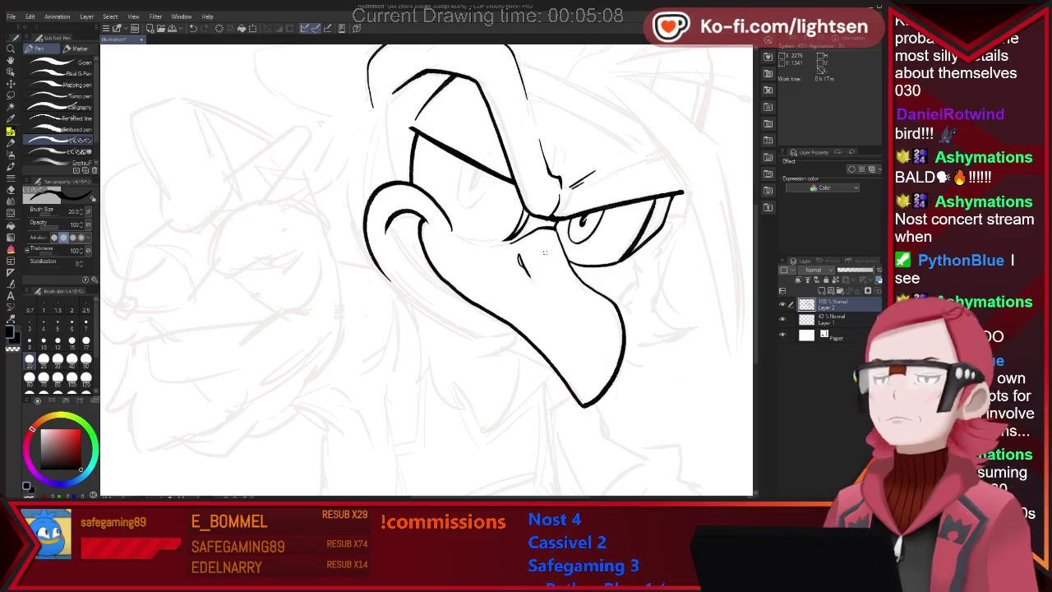
drag(549, 233, 556, 249)
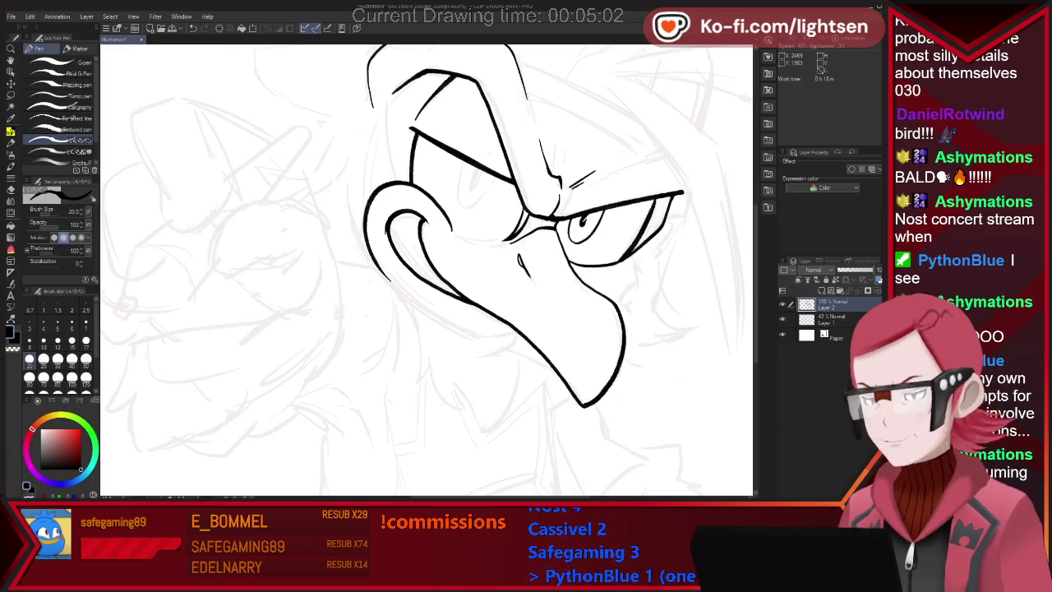
- Touch up the beak outline by the cheek curl, discard the too-thick curl stroke, and fit the view
scroll(436, 347, down, 2)
scroll(482, 310, up, 1)
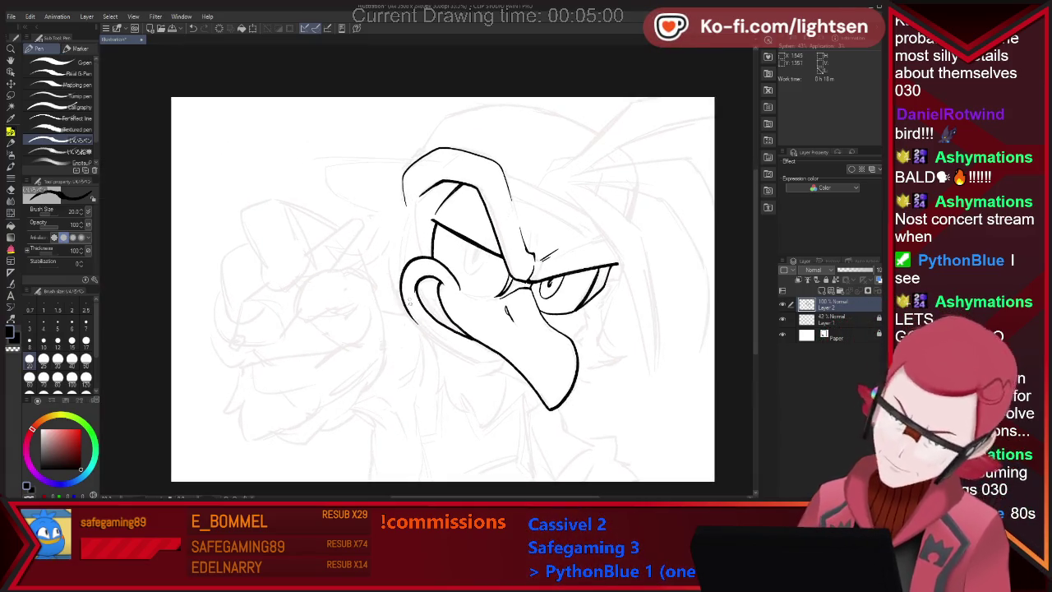
scroll(482, 311, up, 2)
key(e)
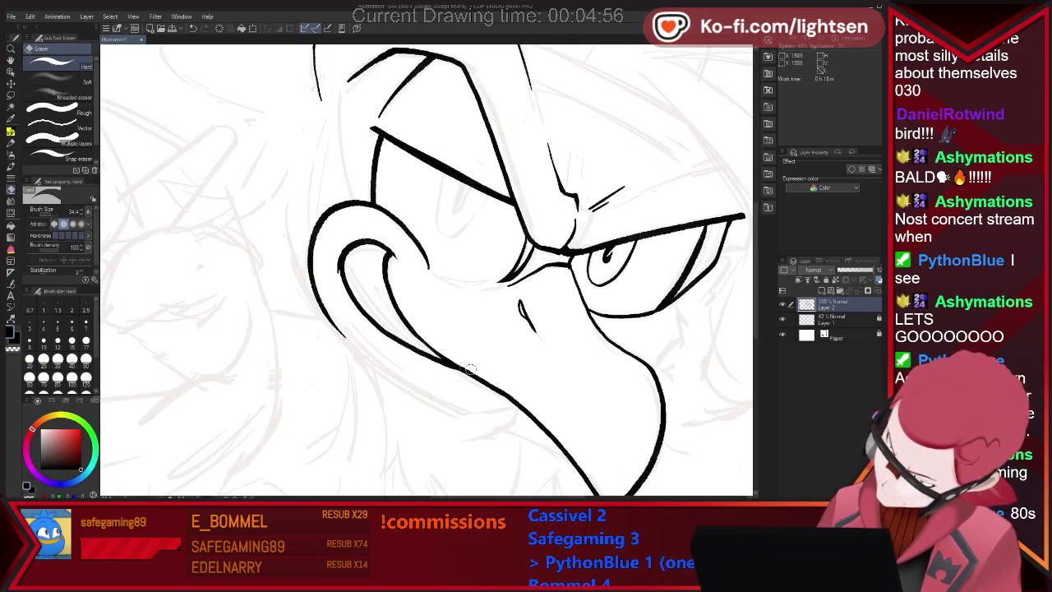
key(p)
drag(416, 337, 443, 357)
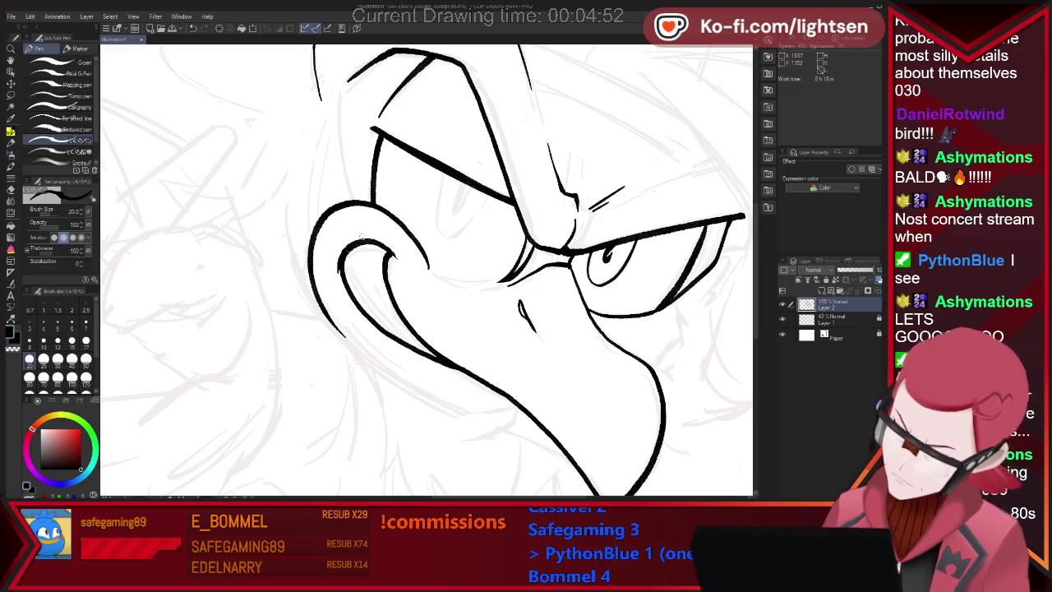
drag(343, 257, 386, 252)
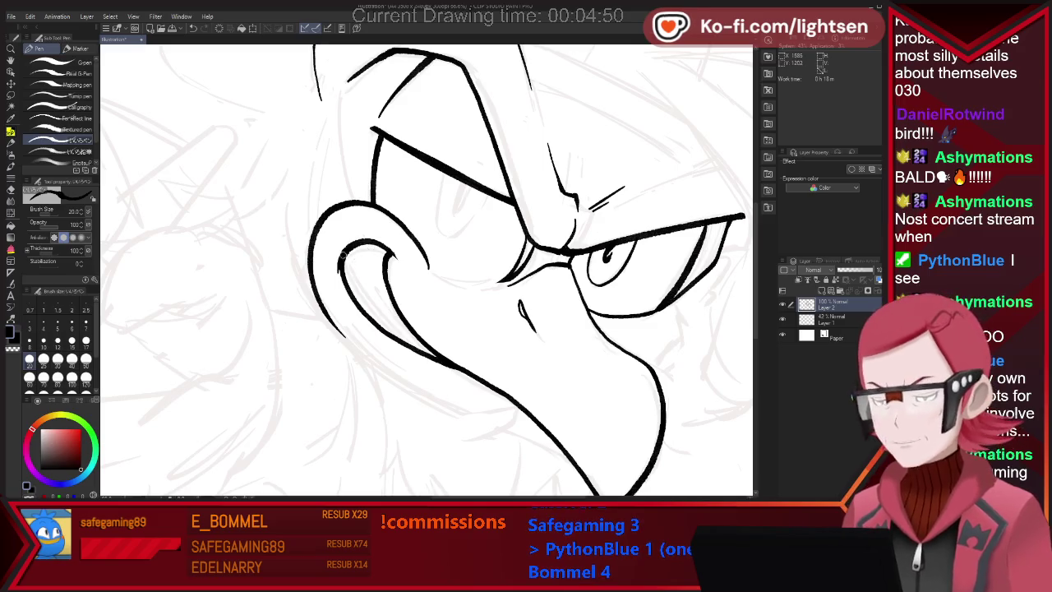
key(ctrl+z)
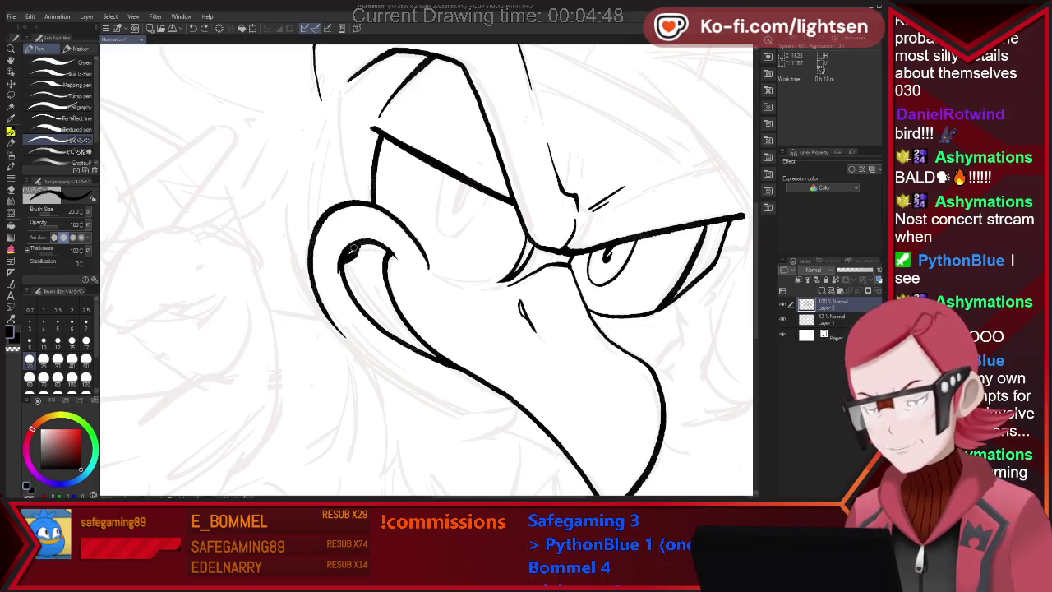
key(ctrl+0)
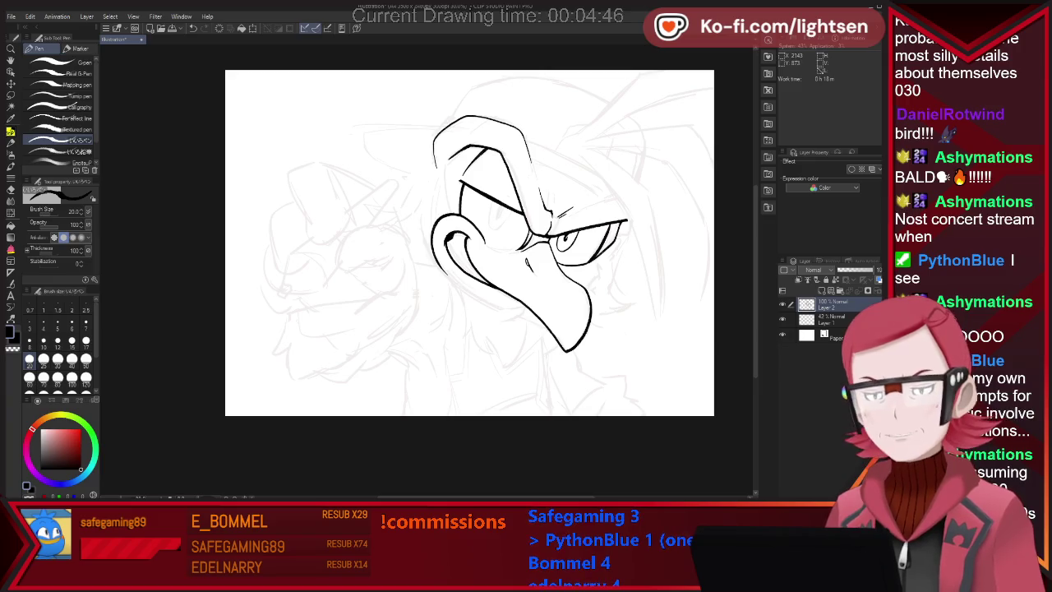
- Thicken the beak's inner curl and reinforce its lower outer curve
scroll(481, 189, up, 1)
key(e)
key(p)
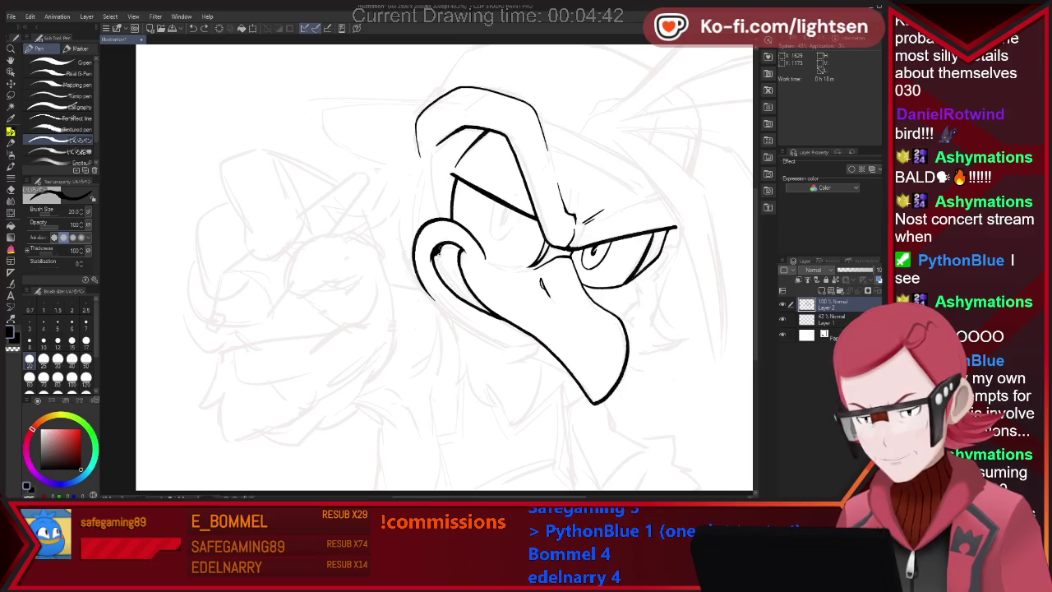
drag(441, 247, 437, 269)
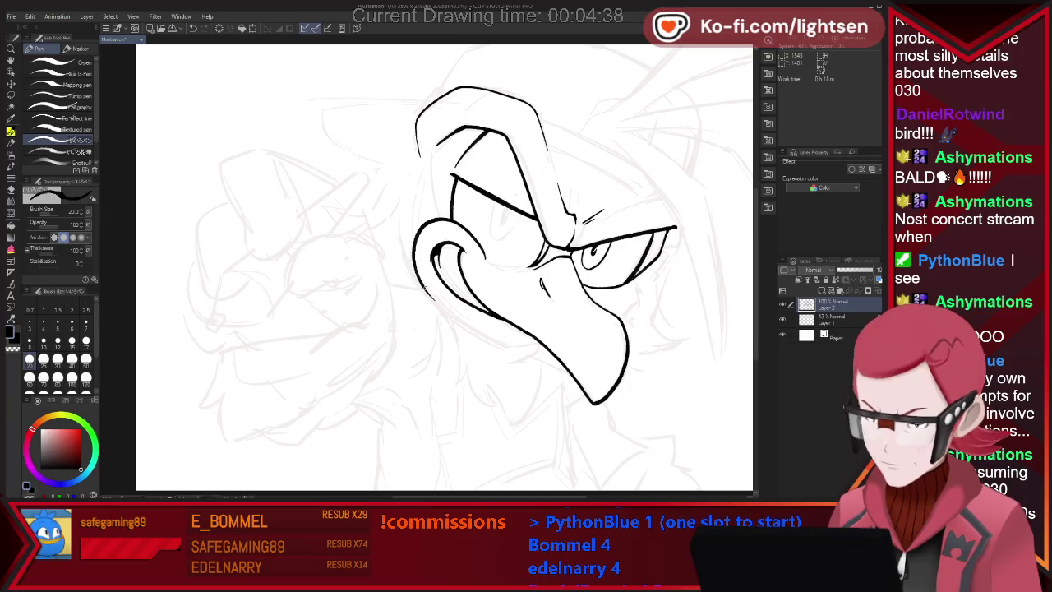
drag(445, 310, 478, 331)
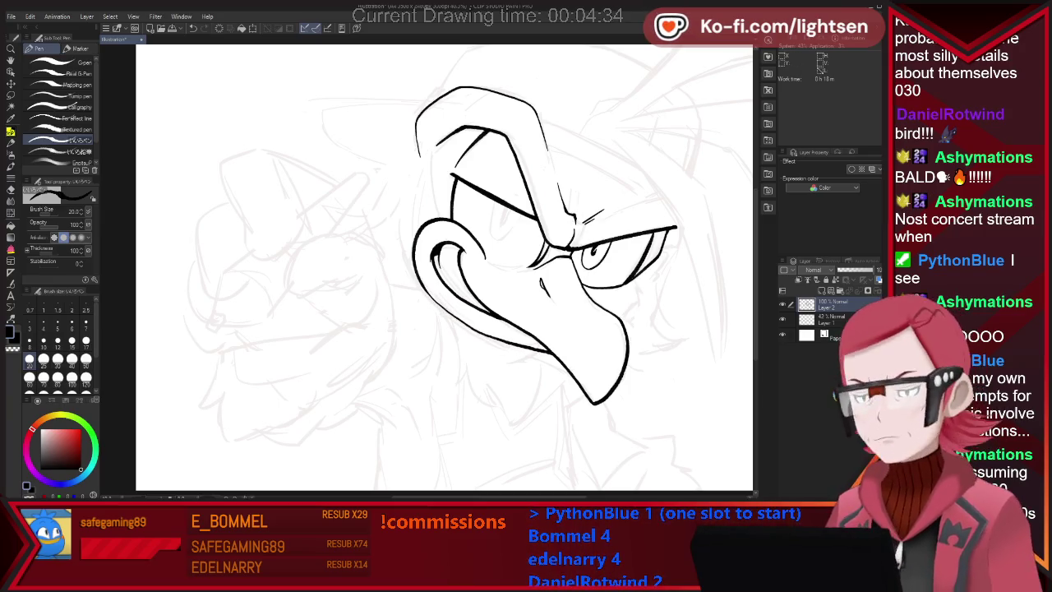
- Ink the jaw line under the beak, ending in a pointed lower jaw
key(e)
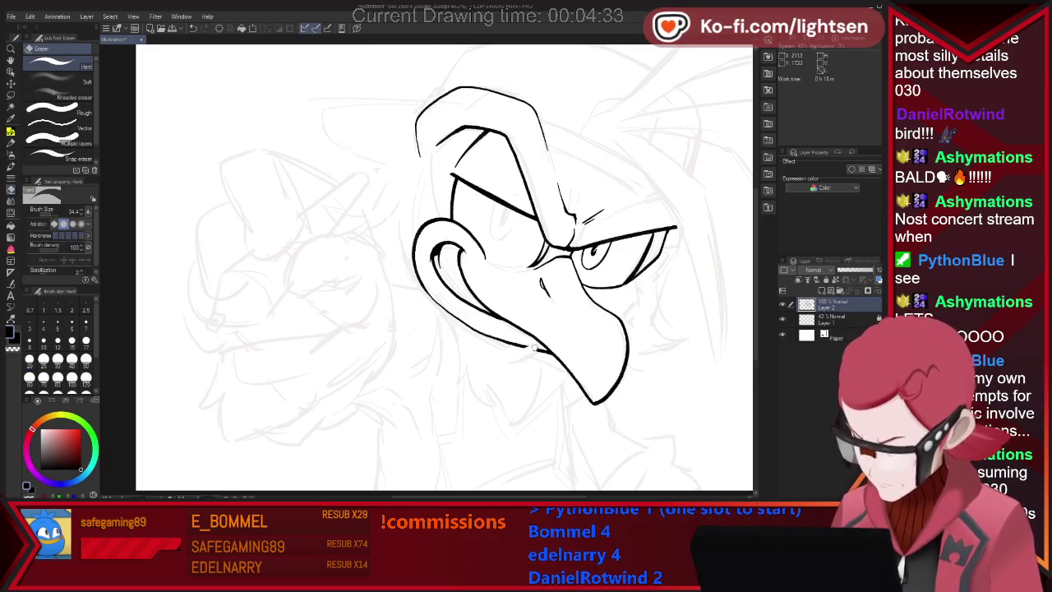
key(p)
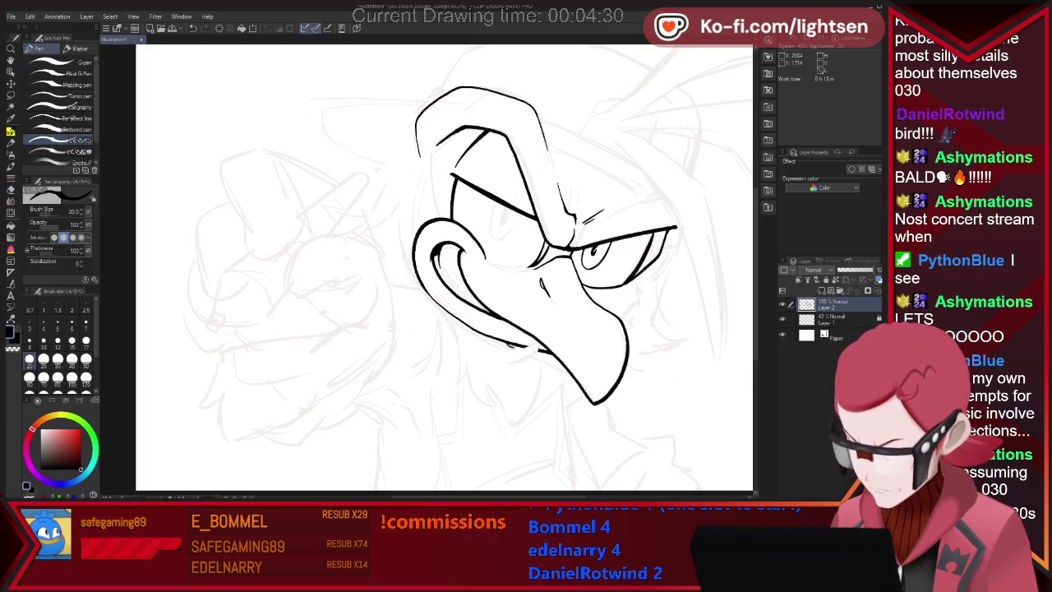
mouse_move(539, 347)
mouse_down()
mouse_move(516, 363)
mouse_move(546, 385)
mouse_move(525, 423)
mouse_up()
key(e)
key(p)
drag(493, 386, 523, 424)
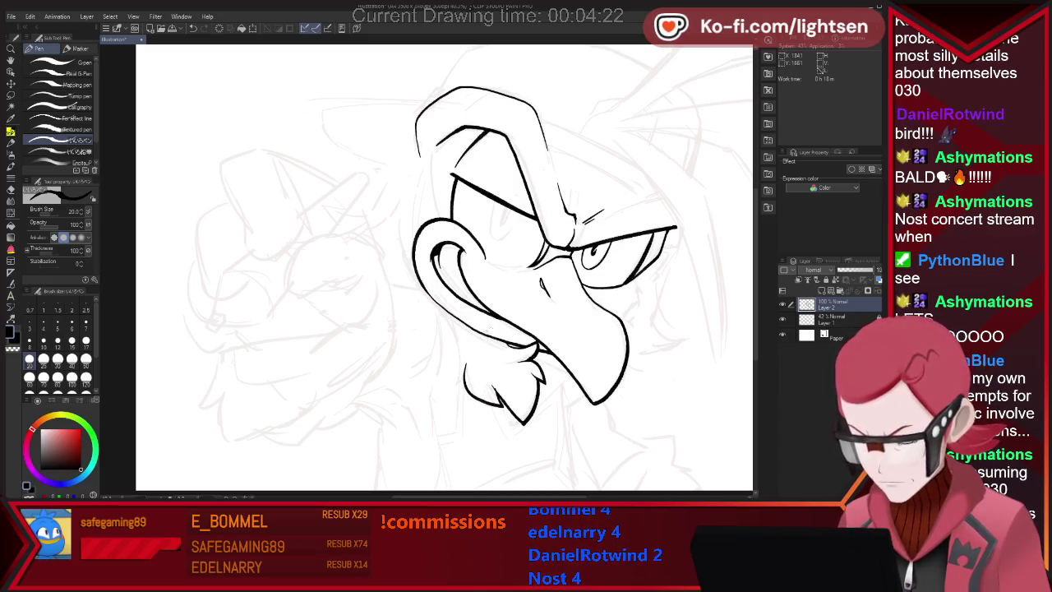
- Ink the chin's curved left side below the cheek, closing the chin tuft
key(e)
key(p)
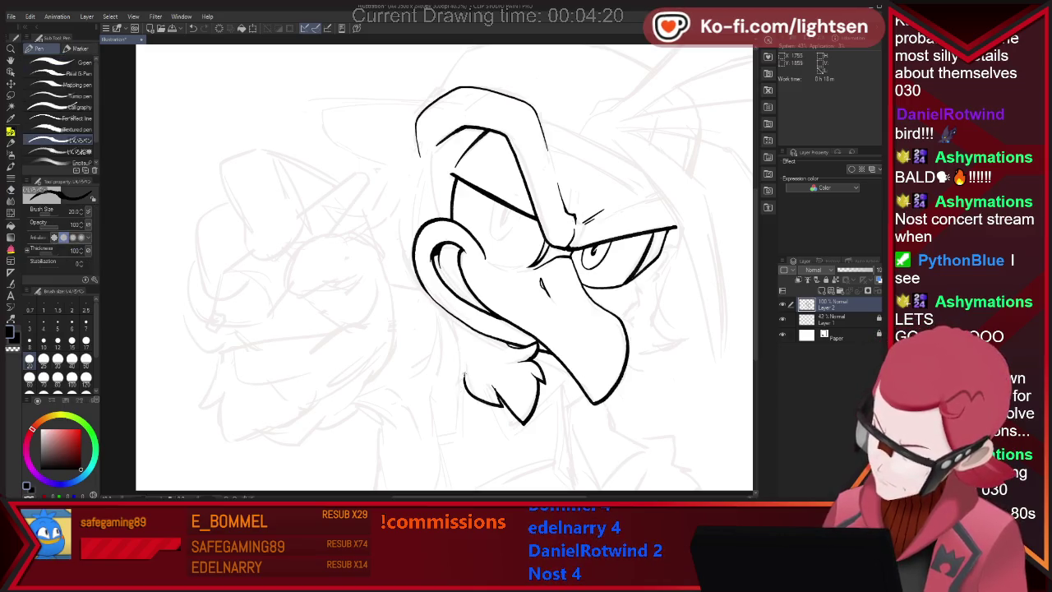
drag(458, 329, 464, 388)
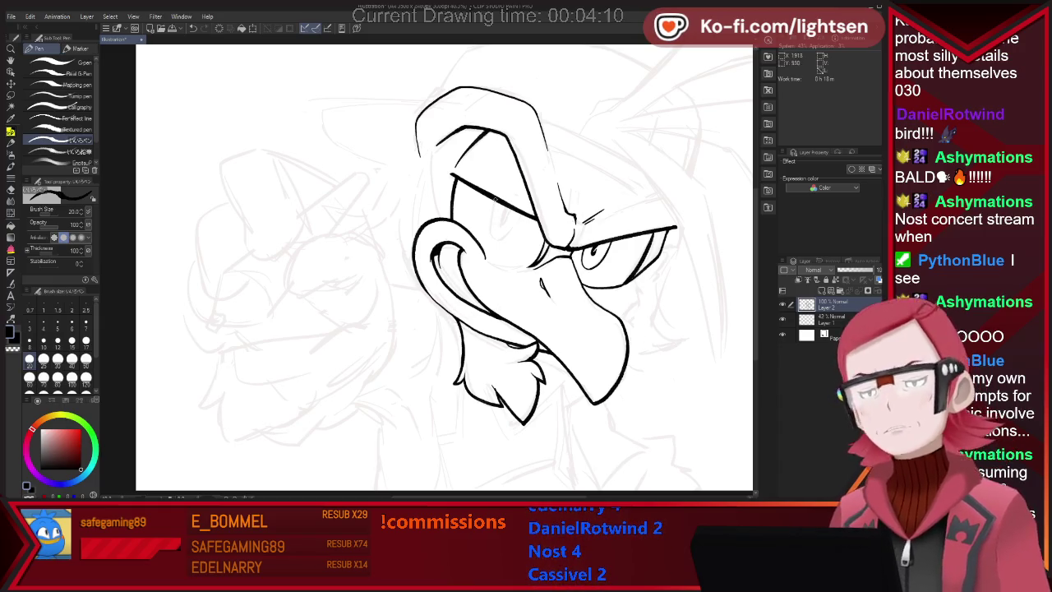
- Try a thin line below the brow and rework the near eye's pupil through repeated undo and redo
drag(491, 204, 493, 235)
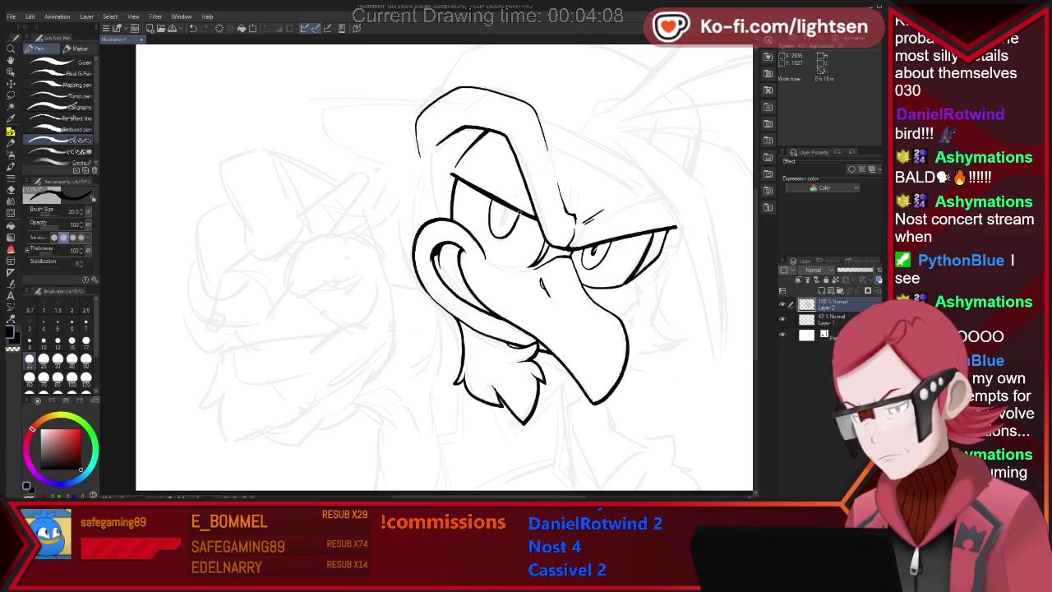
key(ctrl+z)
key(ctrl+z)
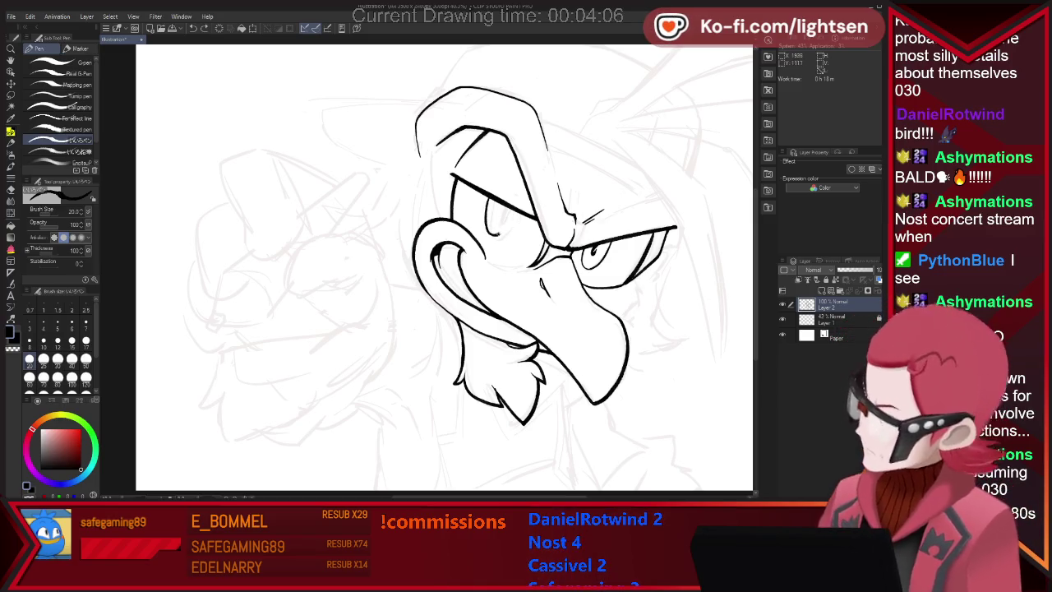
key(ctrl+z)
key(ctrl+z)
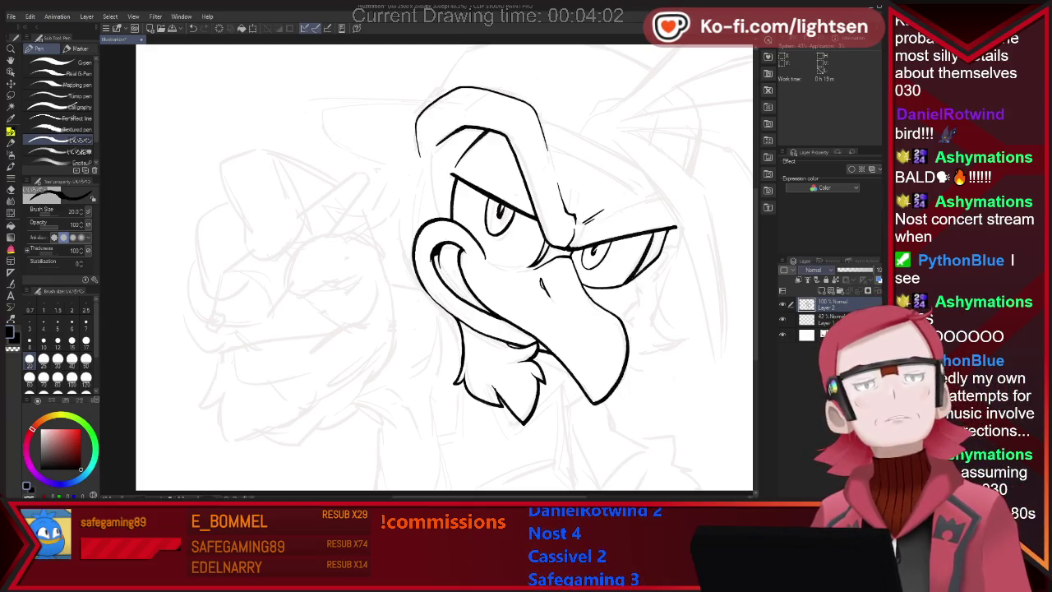
key(e)
key(ctrl+z)
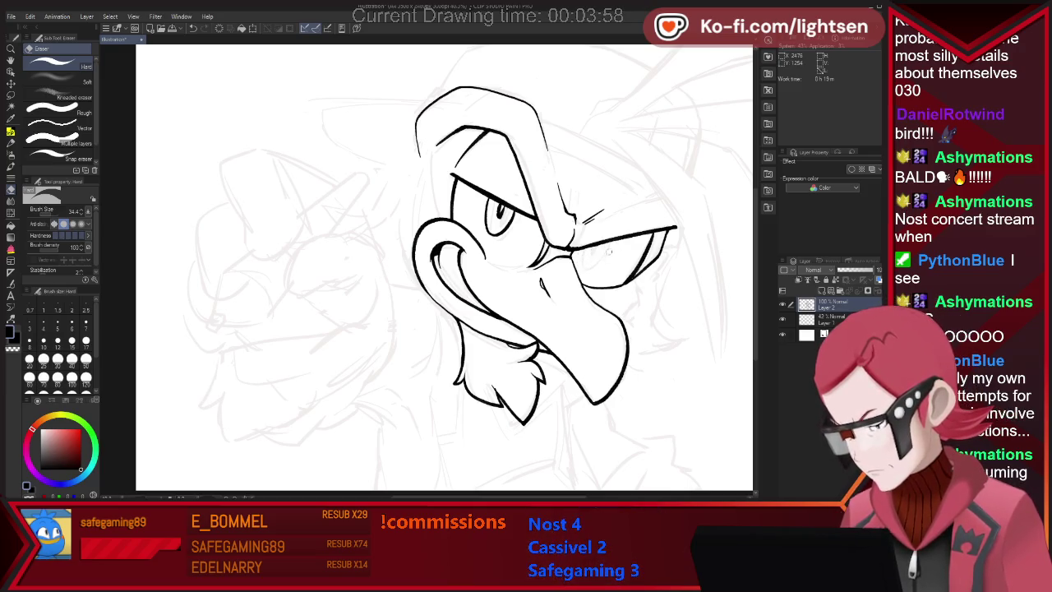
key(p)
key(ctrl+z)
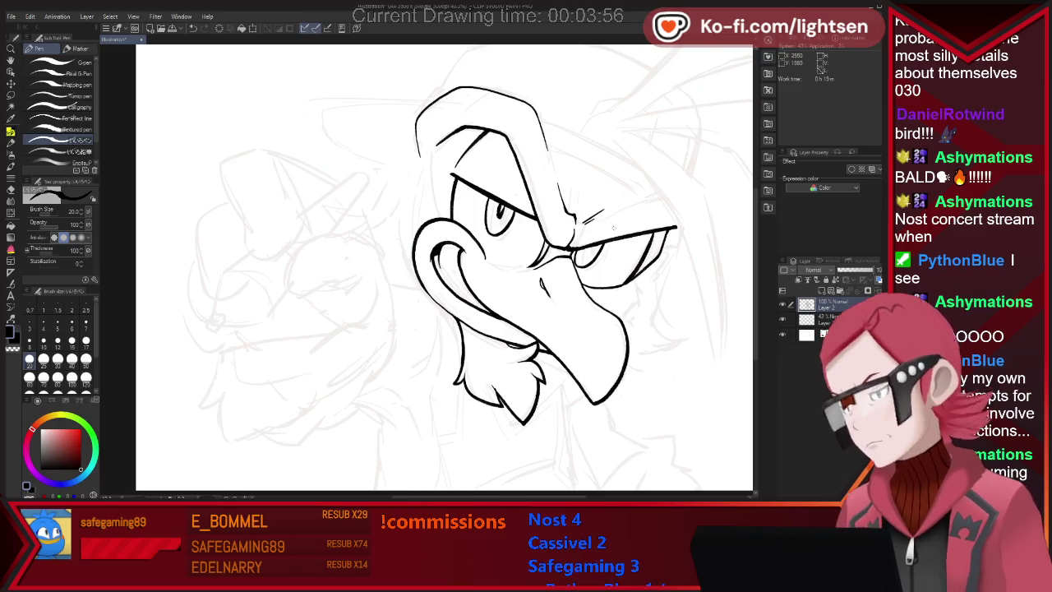
key(ctrl+z)
key(ctrl+z)
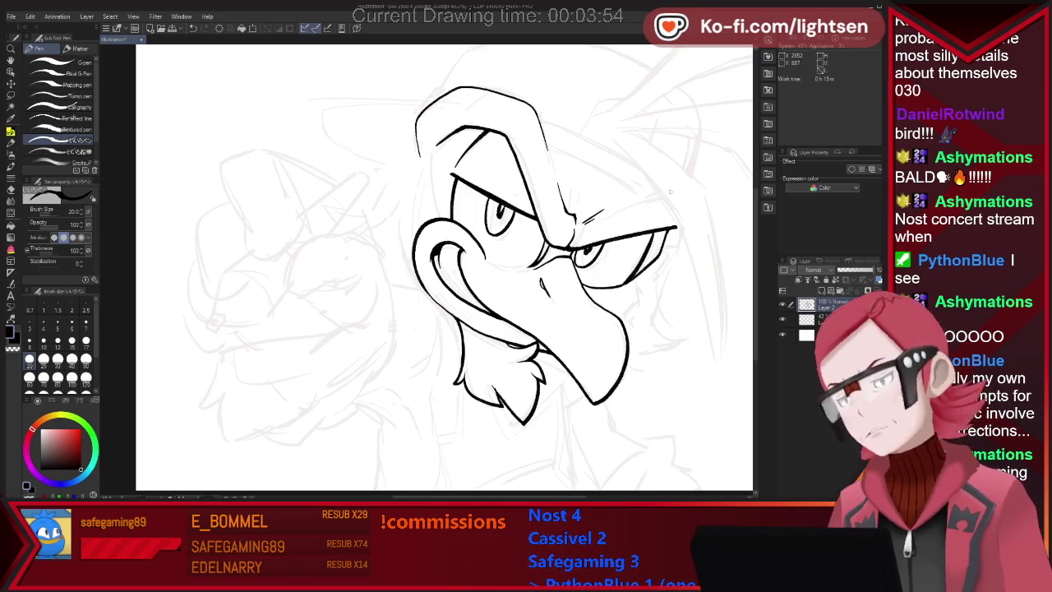
key(ctrl+z)
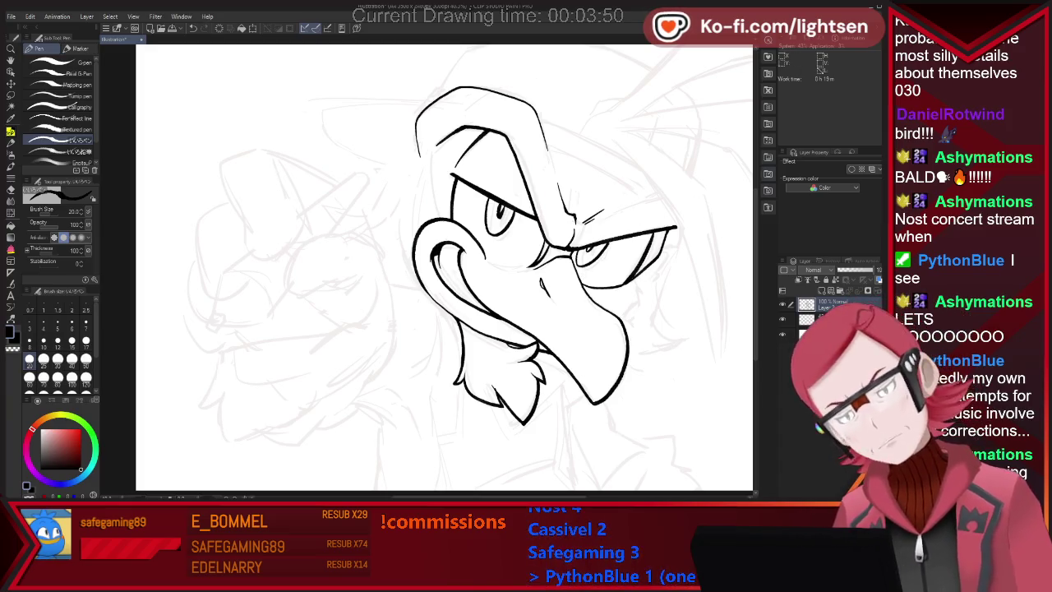
key(ctrl+z)
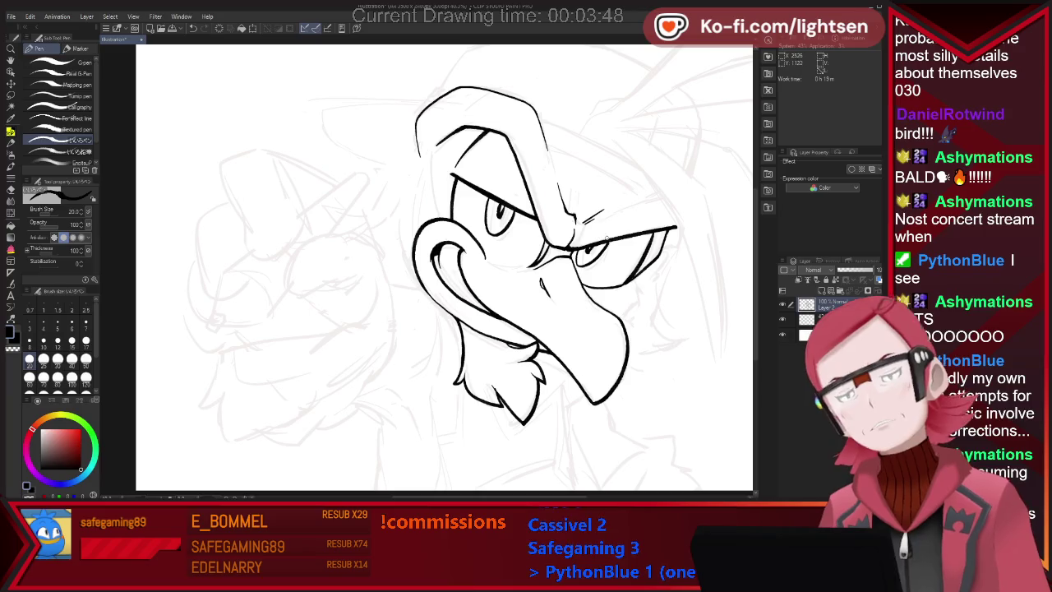
key(ctrl+z)
key(ctrl+z)
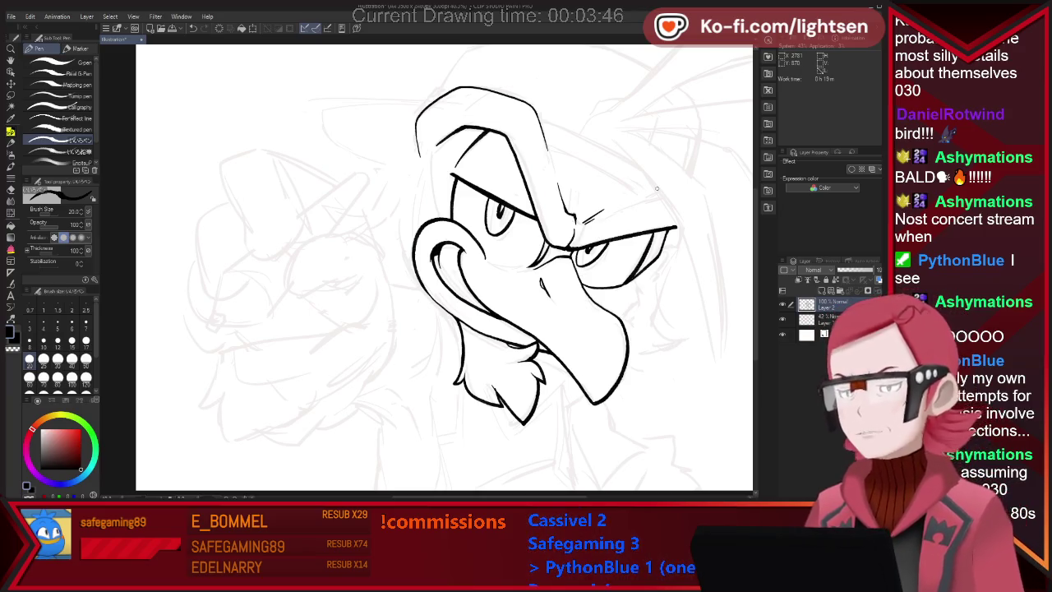
- Try a line across the beak, then undo it along with other recent strokes
key(ctrl+z)
drag(487, 263, 533, 267)
key(ctrl+z)
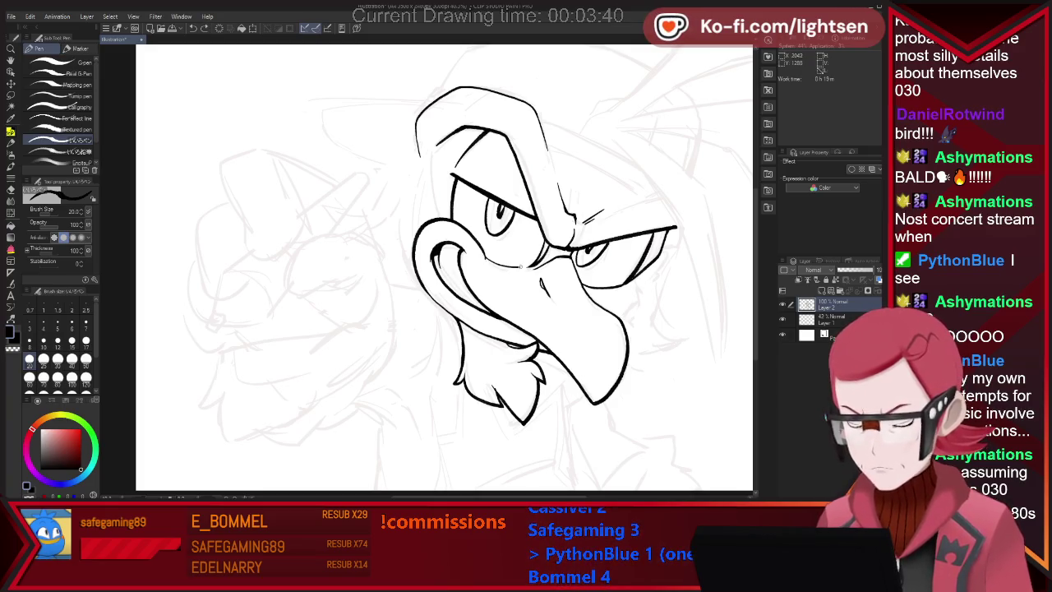
drag(486, 261, 534, 267)
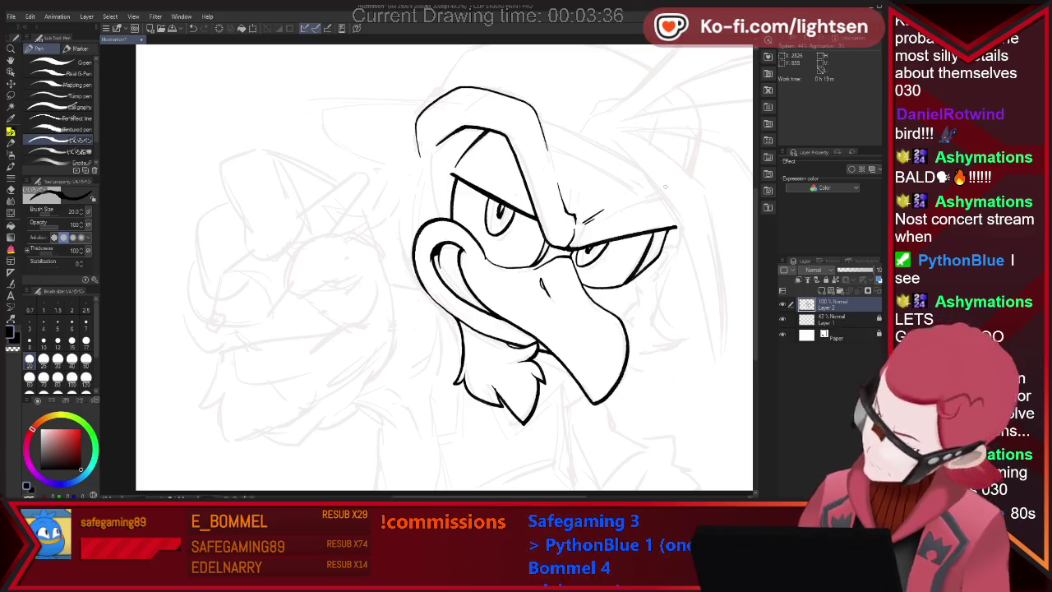
key(ctrl+z)
key(e)
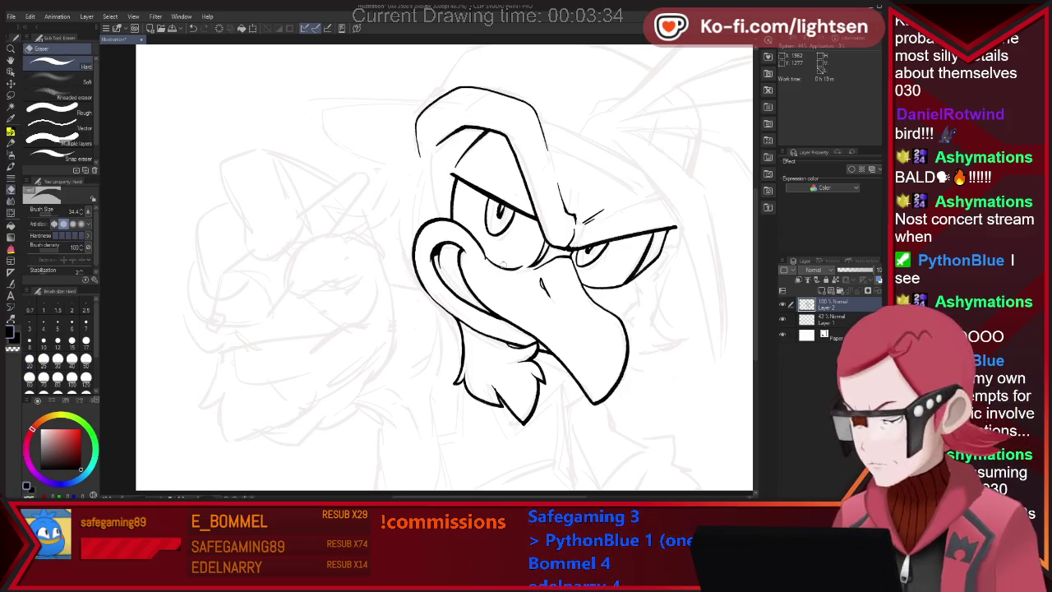
key(ctrl+z)
key(p)
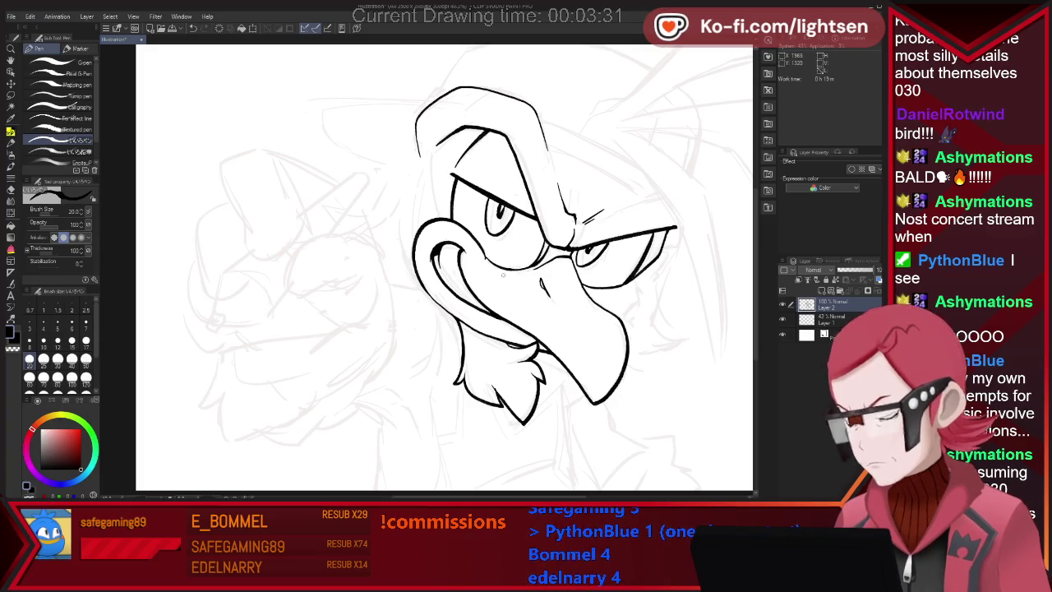
key(ctrl+z)
key(e)
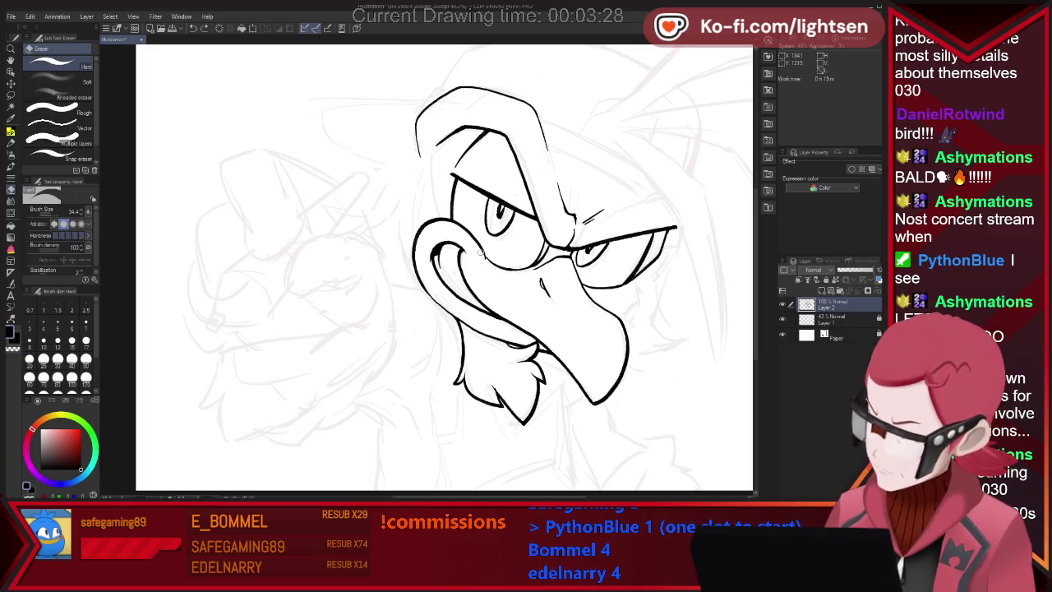
key(p)
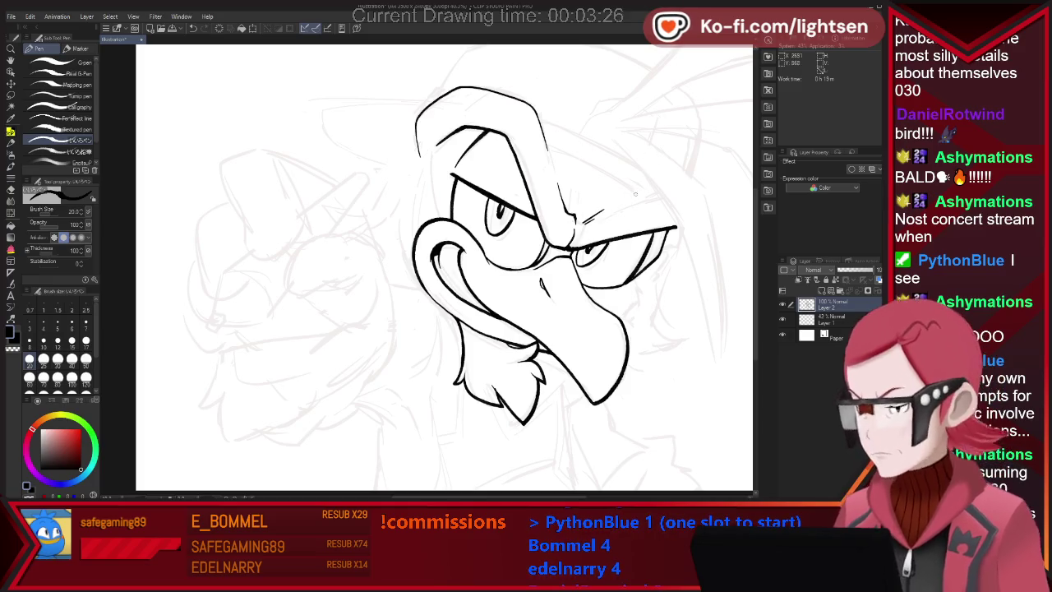
key(ctrl+z)
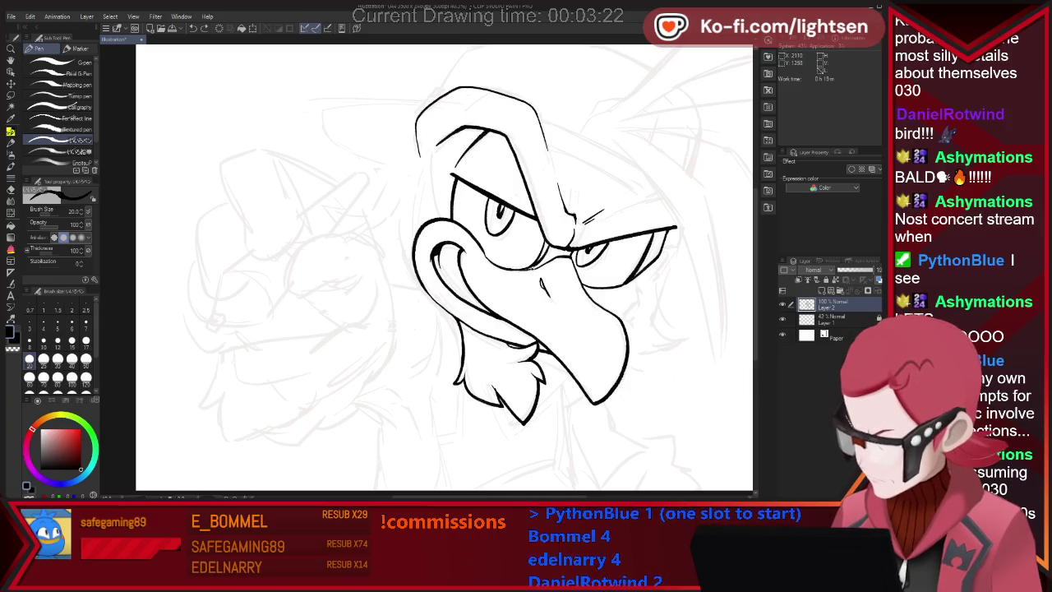
key(ctrl+z)
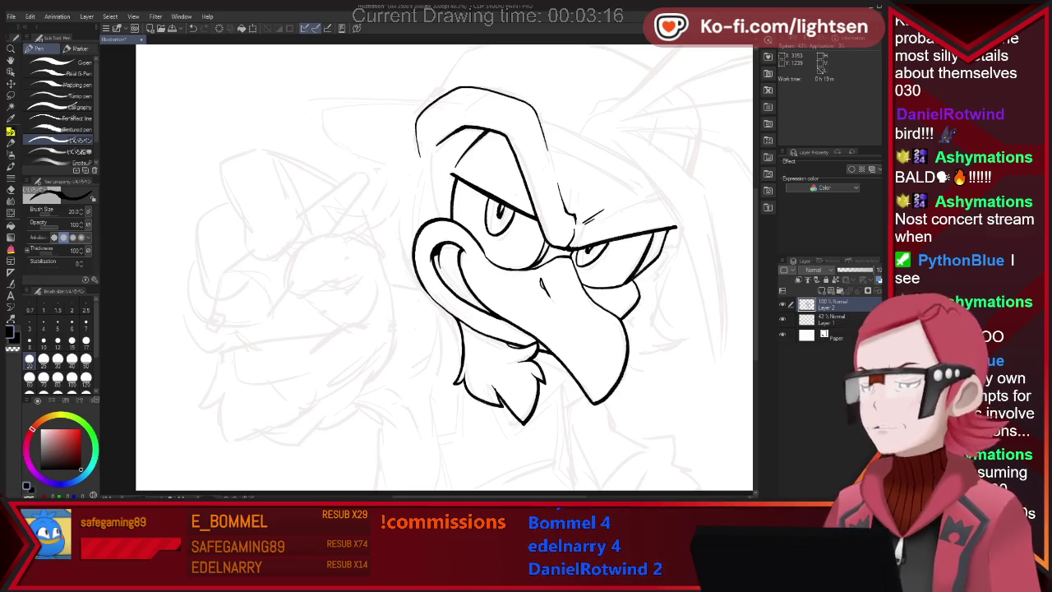
- Add a small hook at the head's left edge, discarding the trial stroke beside the eye
scroll(697, 272, down, 2)
scroll(533, 301, up, 1)
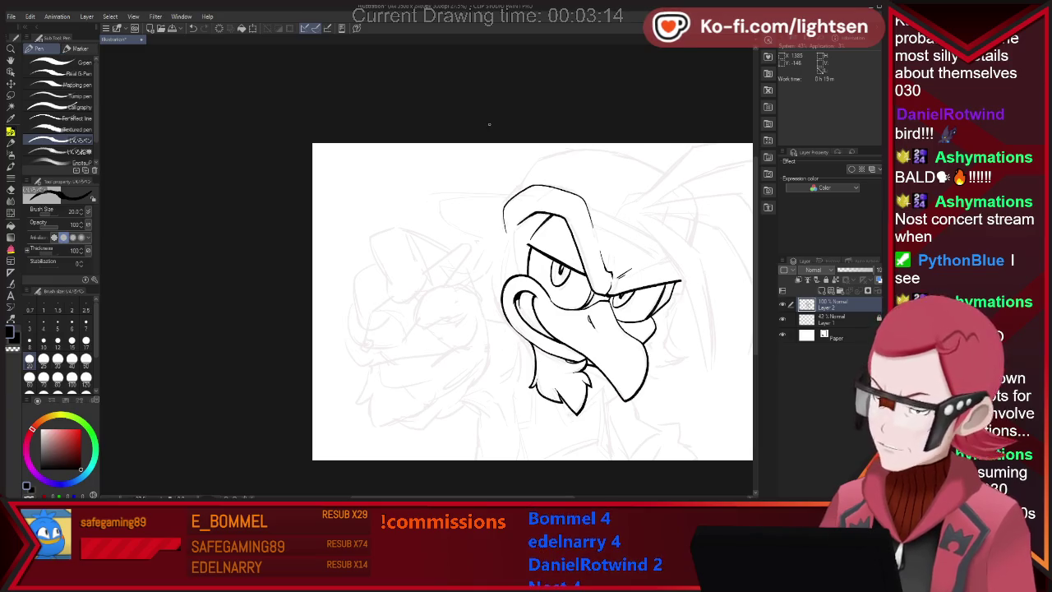
key(e)
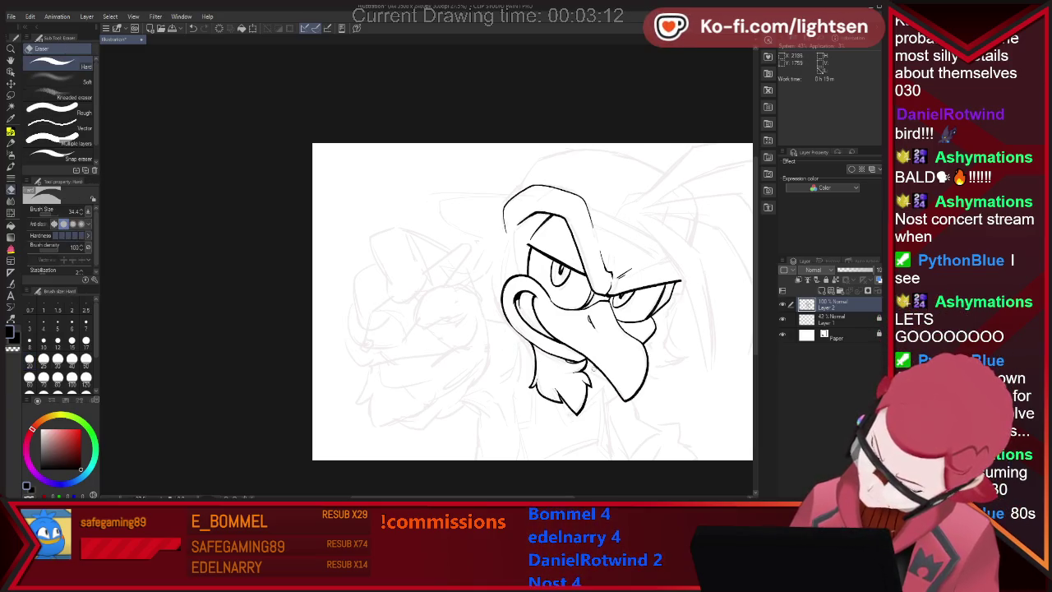
key(p)
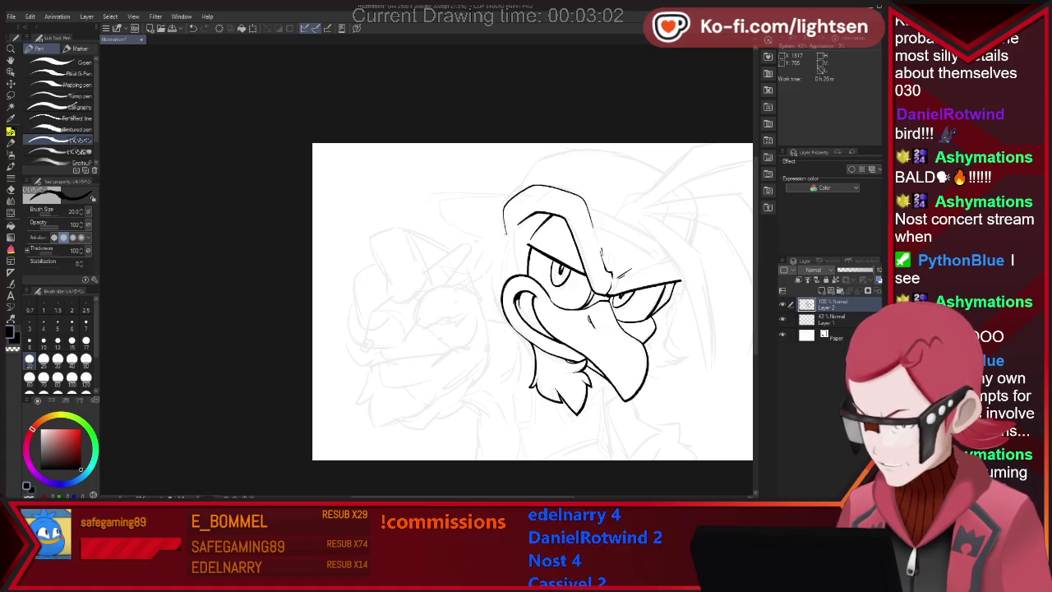
drag(506, 232, 502, 239)
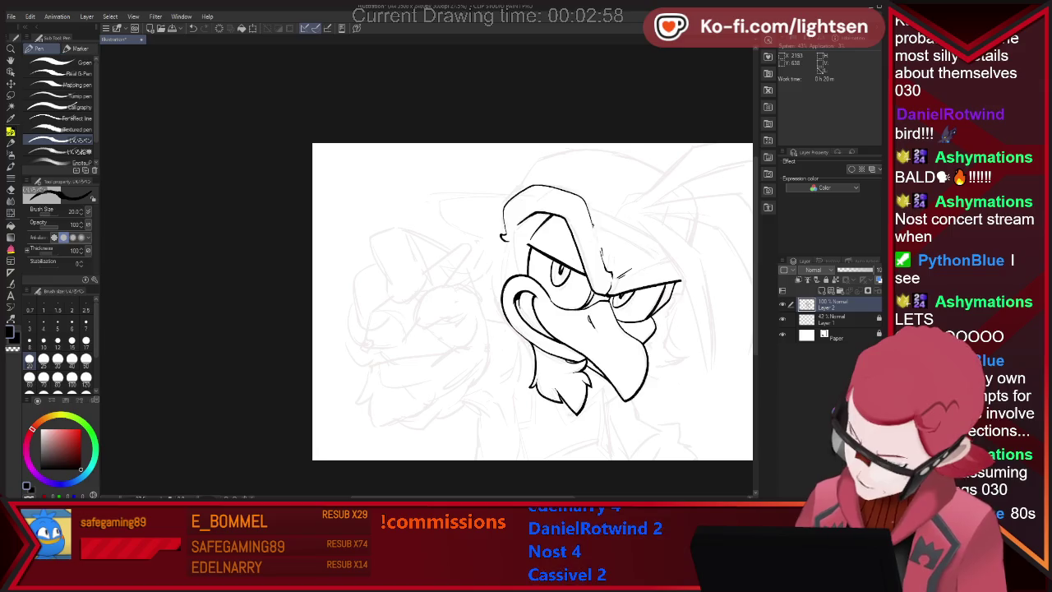
drag(616, 276, 658, 261)
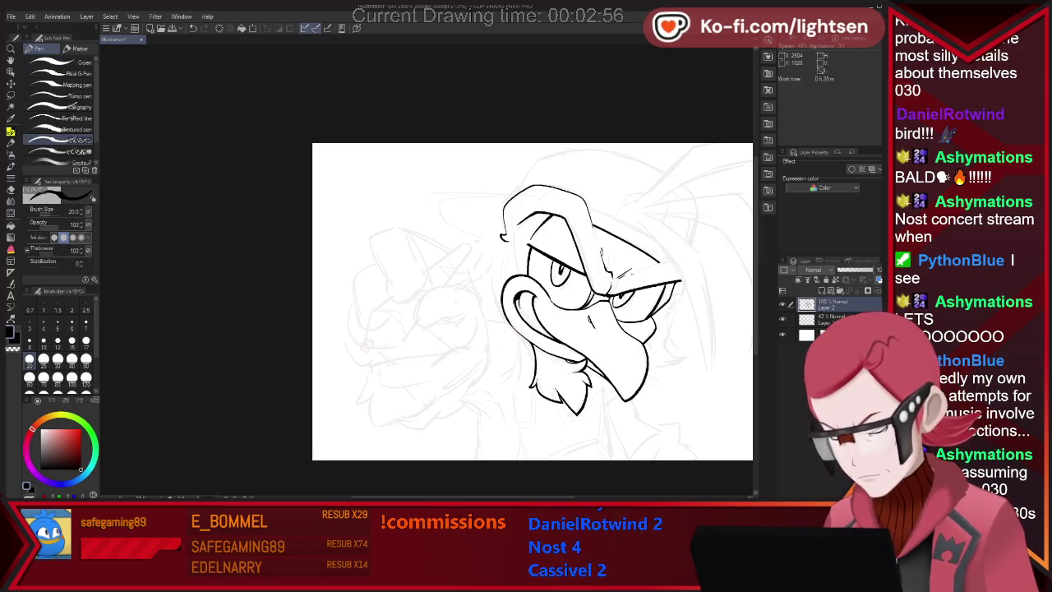
key(ctrl+z)
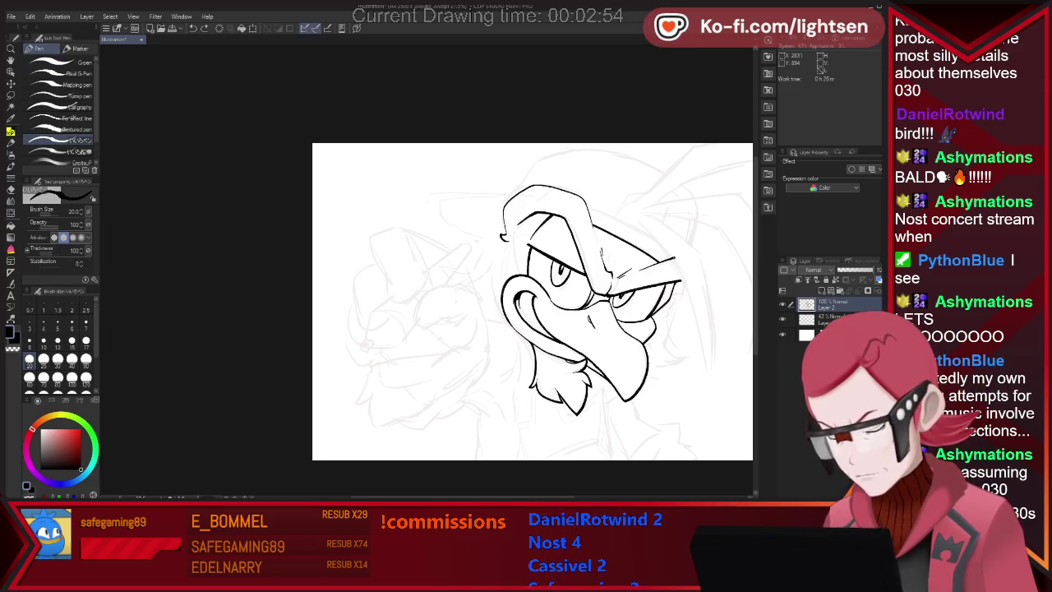
- Ink the long tapering feather curve down the head's right side and erase a short piece
key(e)
key(p)
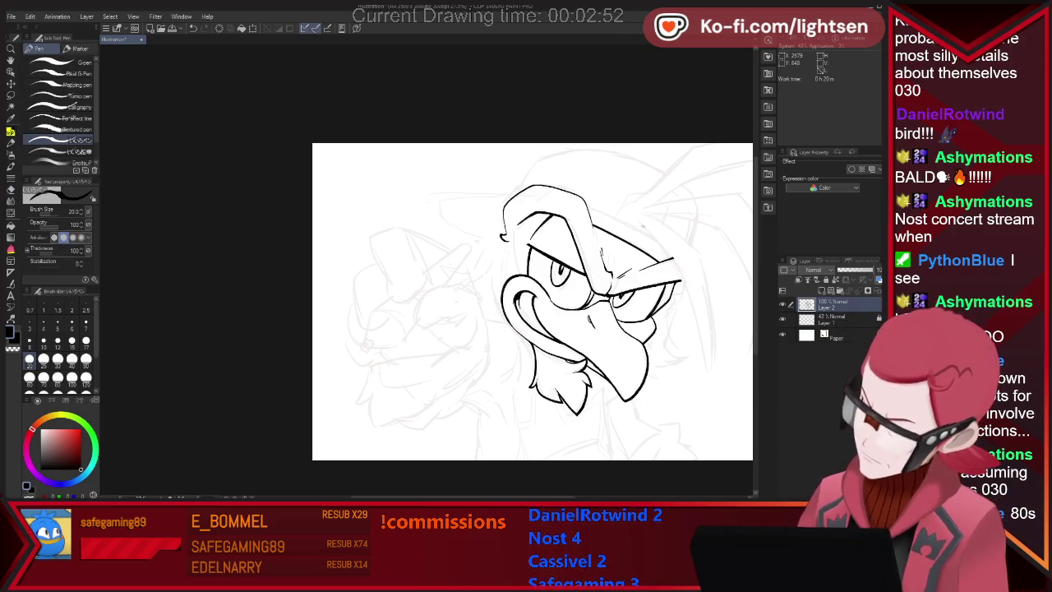
mouse_move(641, 220)
mouse_down()
mouse_move(672, 253)
mouse_move(710, 427)
mouse_up()
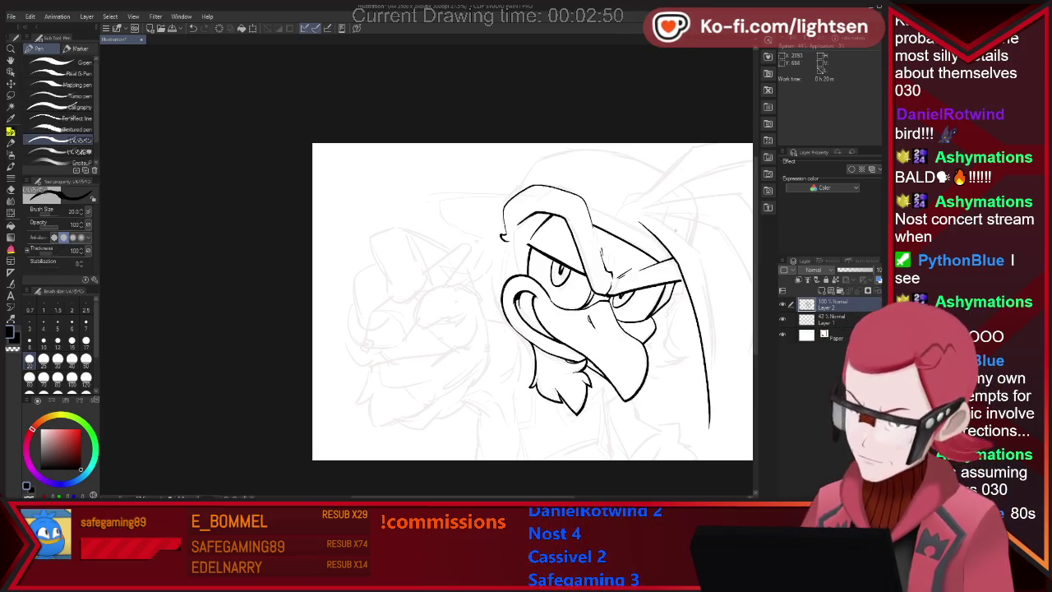
drag(649, 219, 714, 403)
key(ctrl+z)
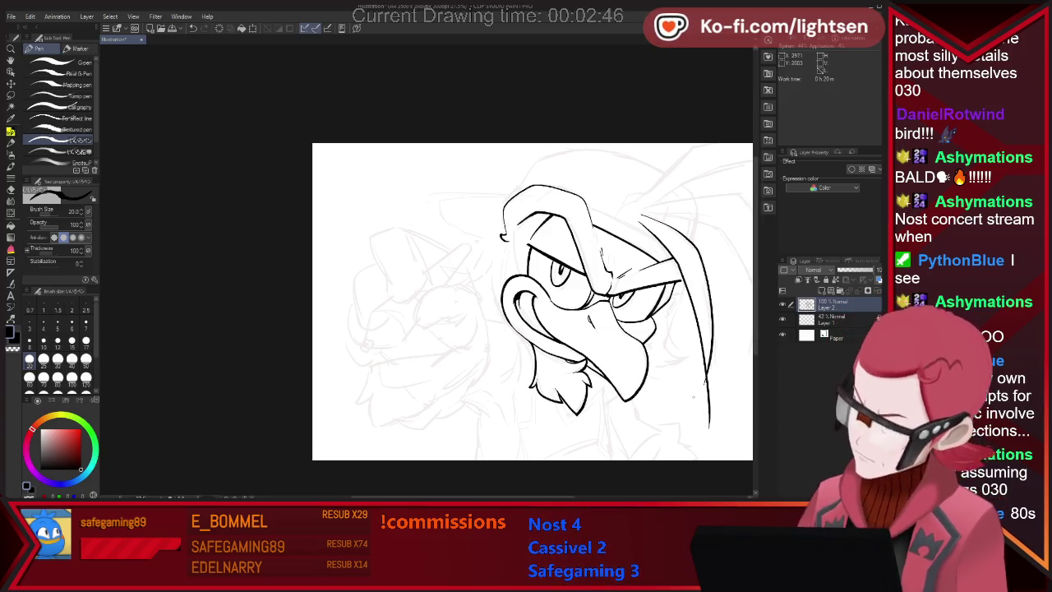
key(e)
drag(708, 370, 711, 387)
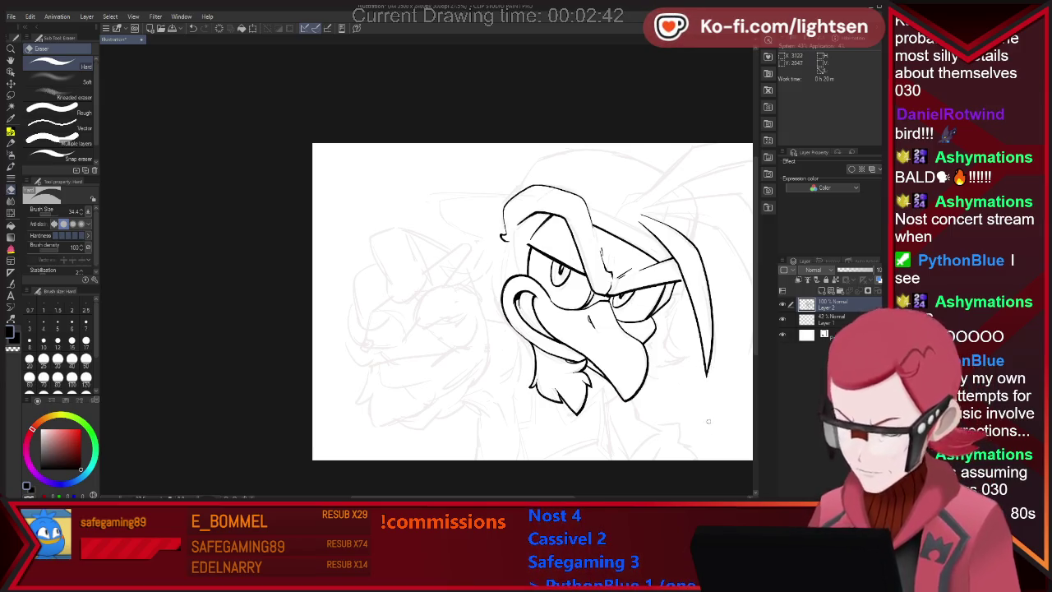
key(p)
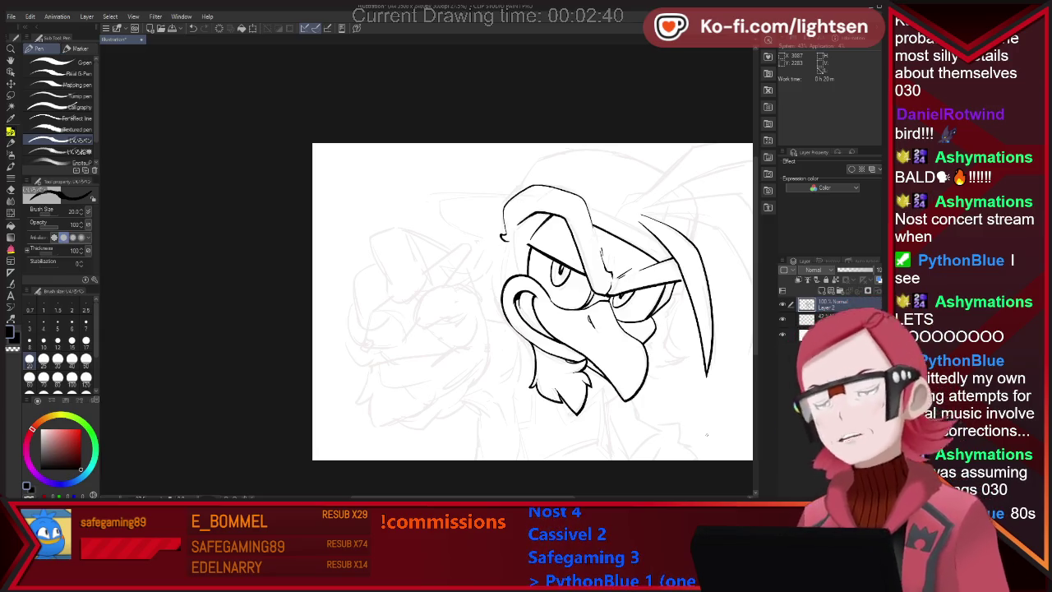
- Ink two crest feathers sweeping from the head's top right toward the upper right
key(e)
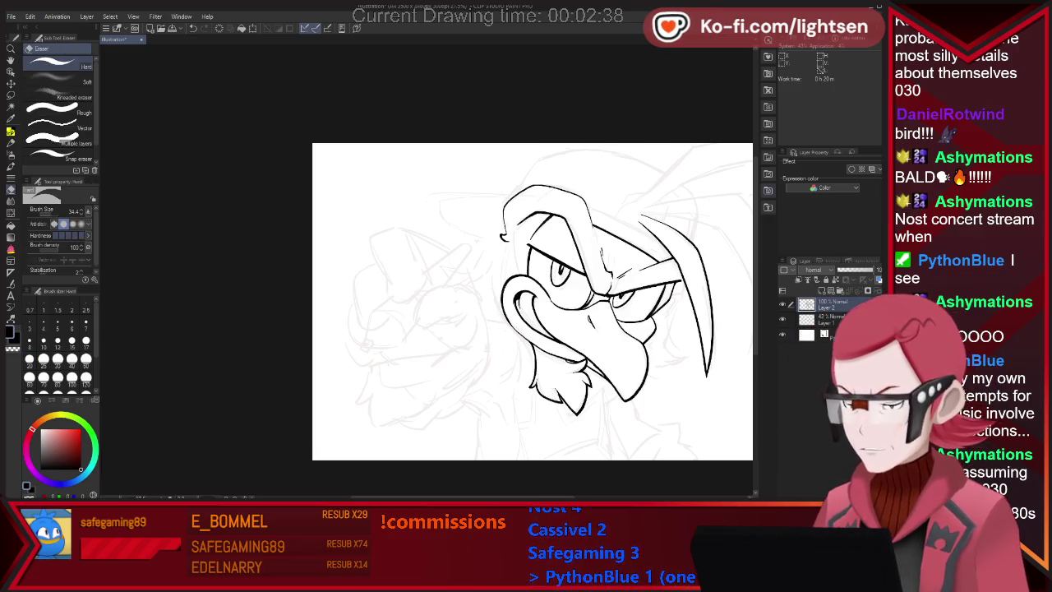
key(p)
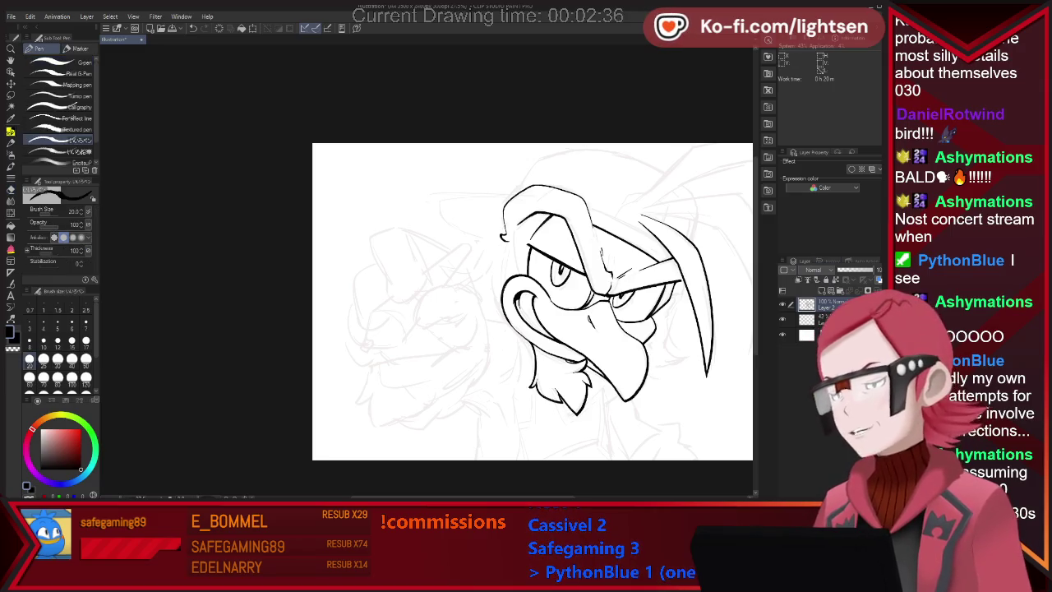
scroll(533, 315, up, 1)
scroll(508, 227, right, 5)
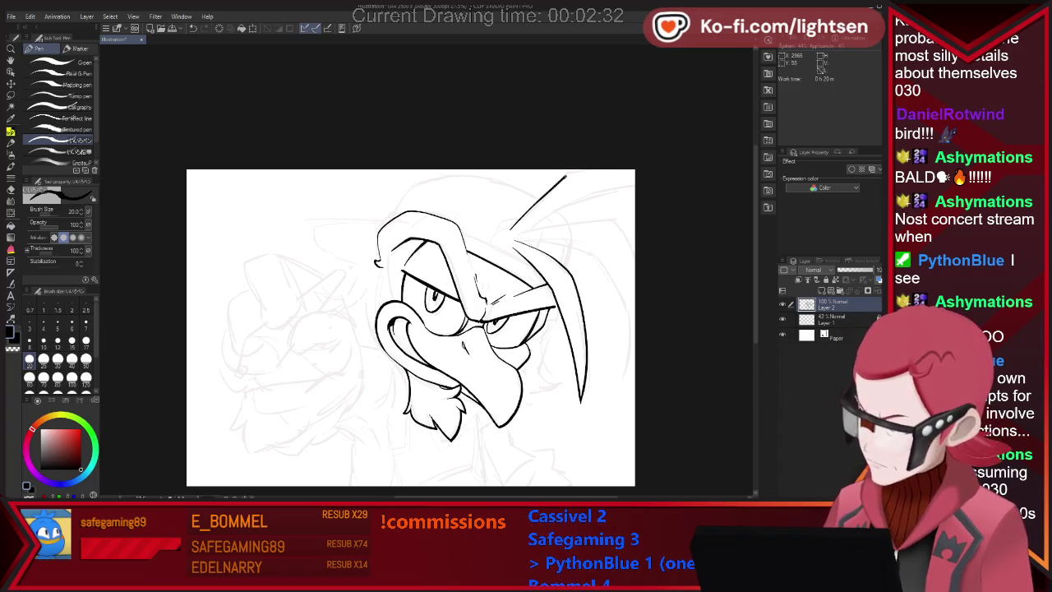
drag(518, 234, 572, 199)
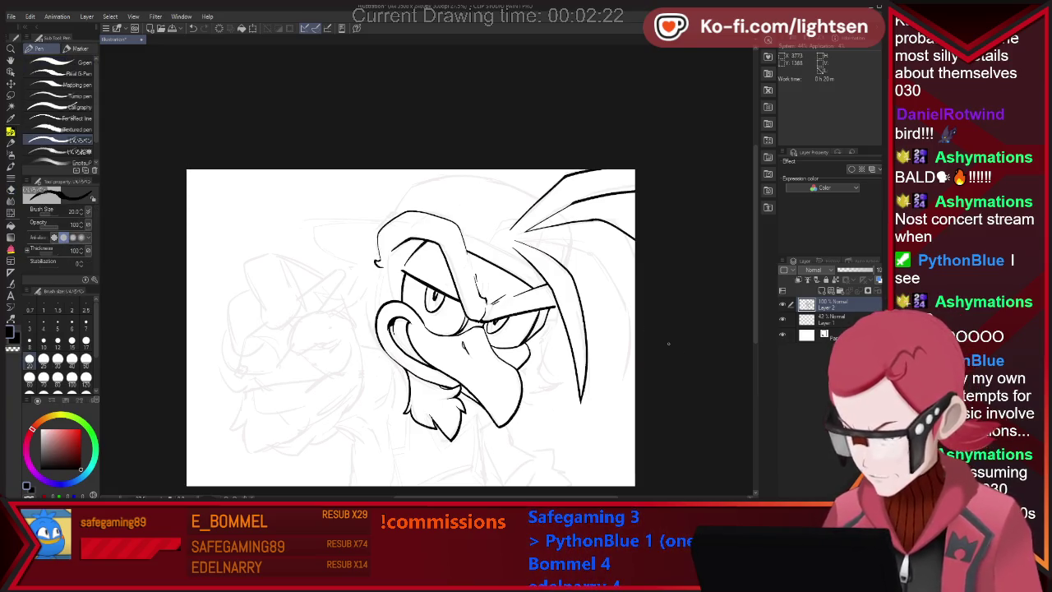
key(e)
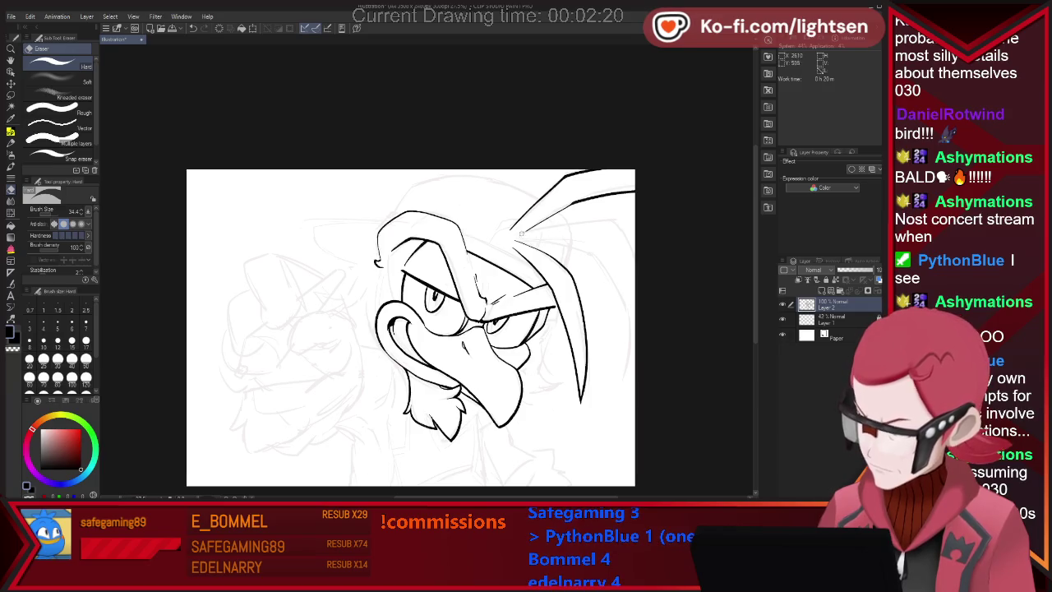
key(p)
drag(514, 234, 596, 218)
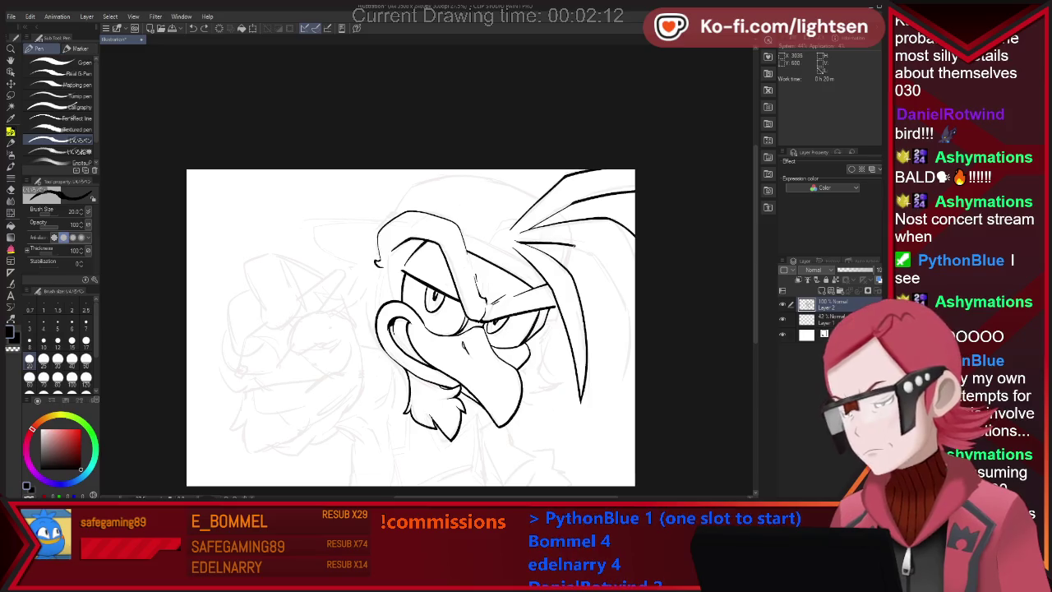
- Extend the crest stroke out to the canvas edge, touching up with the eraser
drag(575, 245, 634, 301)
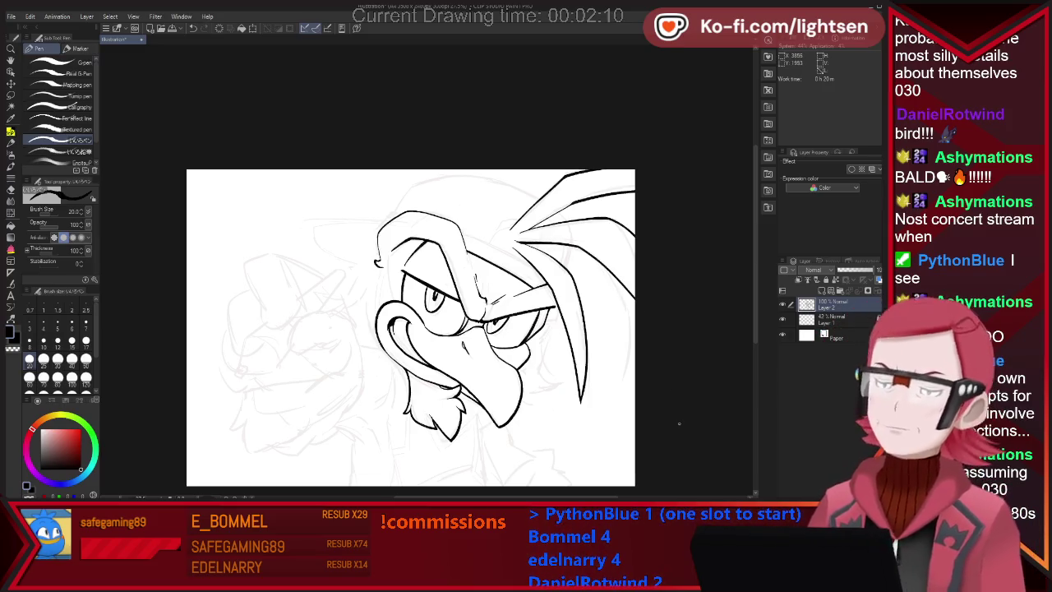
key(e)
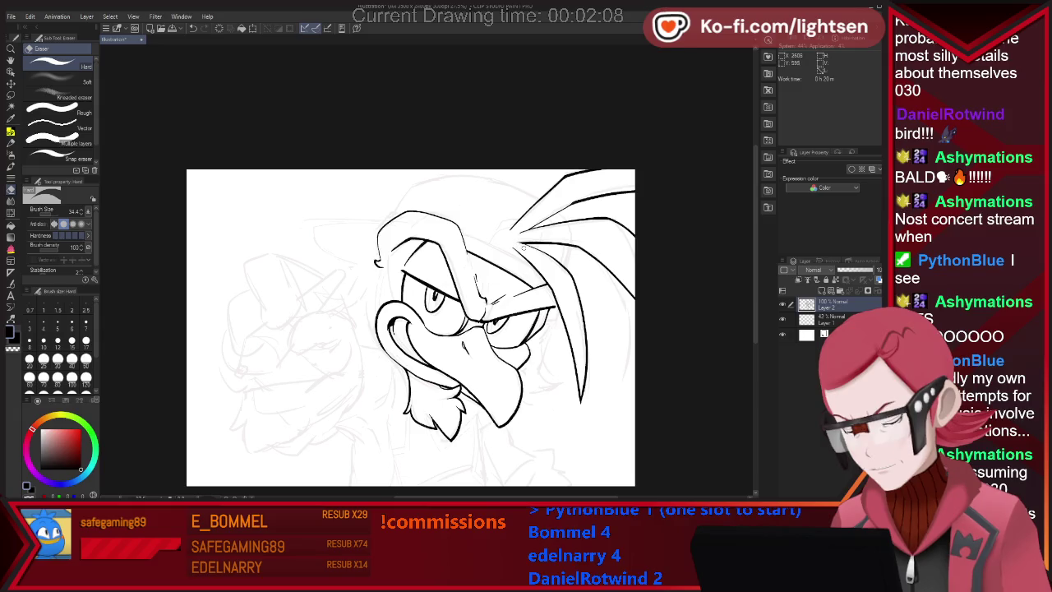
key(p)
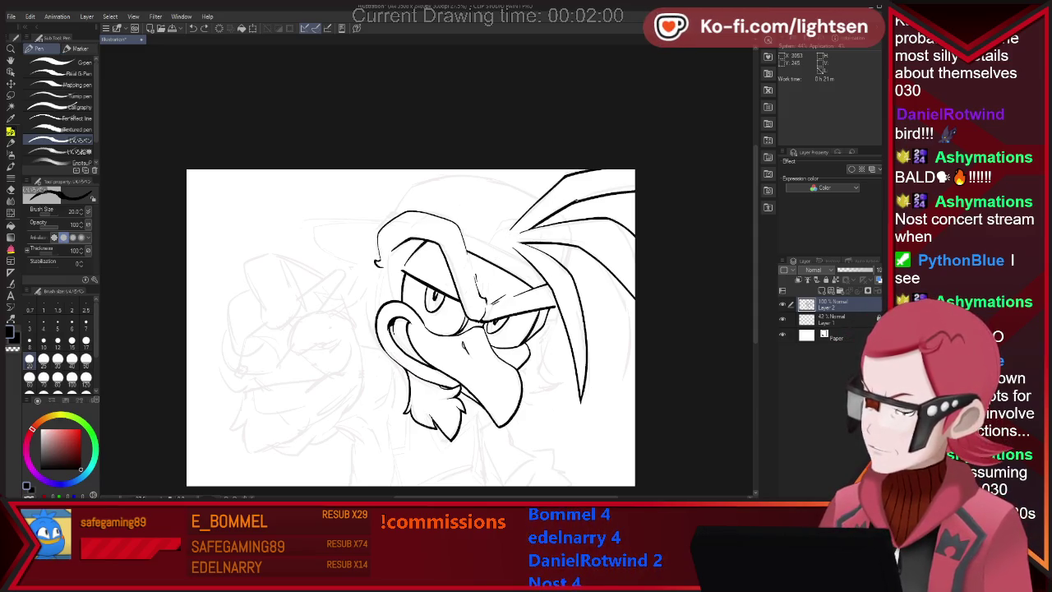
key(e)
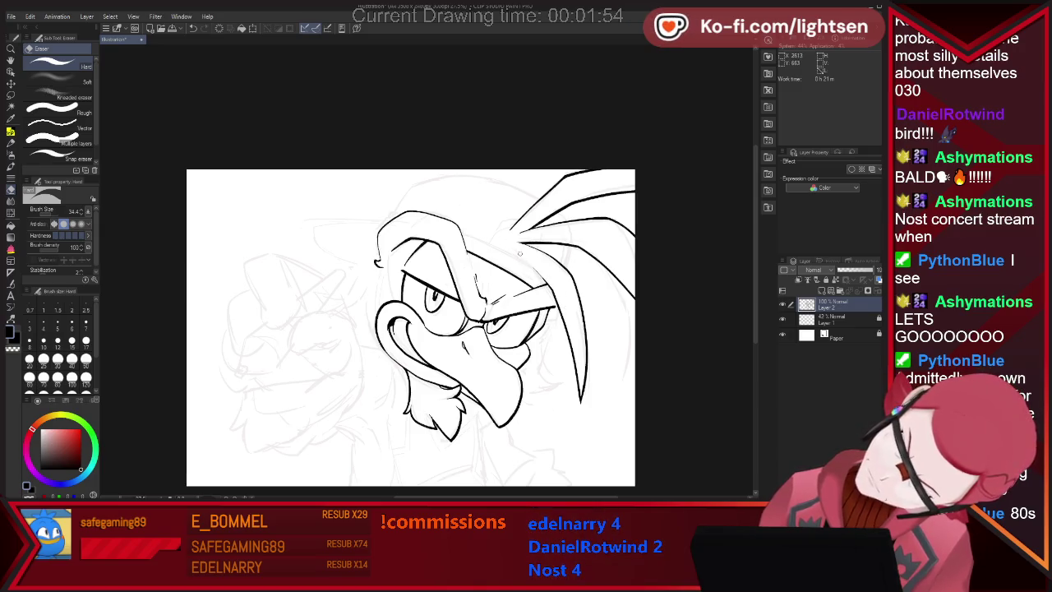
key(p)
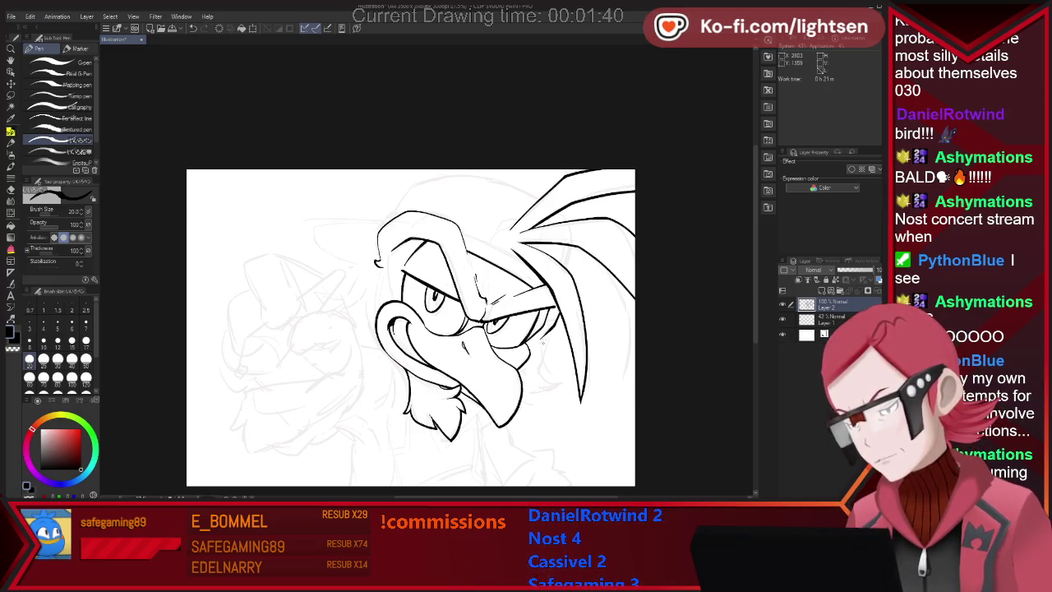
- Add short detail strokes near the glasses and cheek, and extend the brow feather line
mouse_move(540, 338)
mouse_down()
mouse_move(551, 335)
mouse_move(544, 360)
mouse_up()
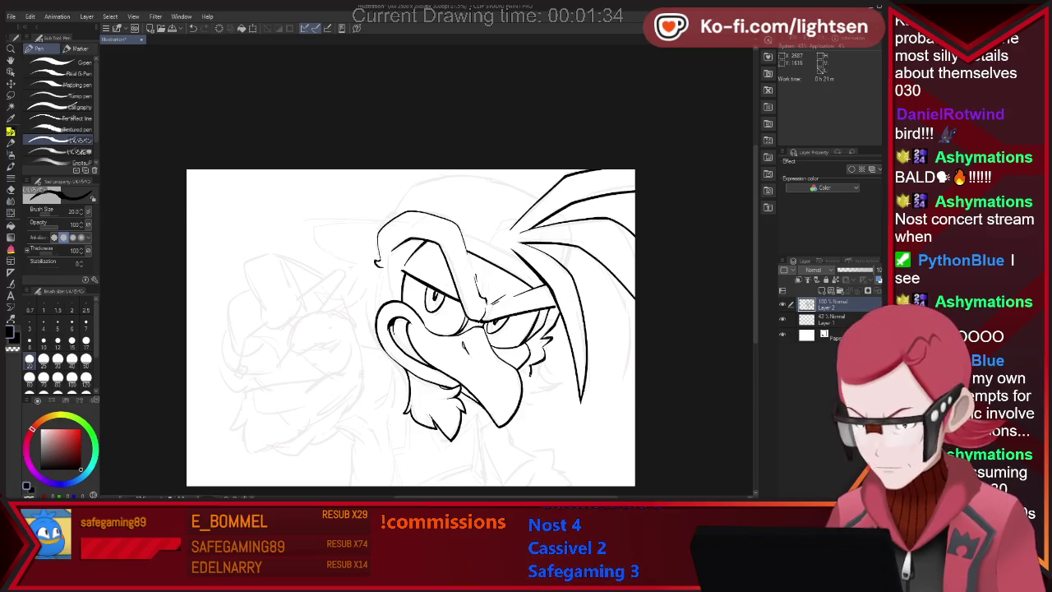
drag(534, 365, 529, 385)
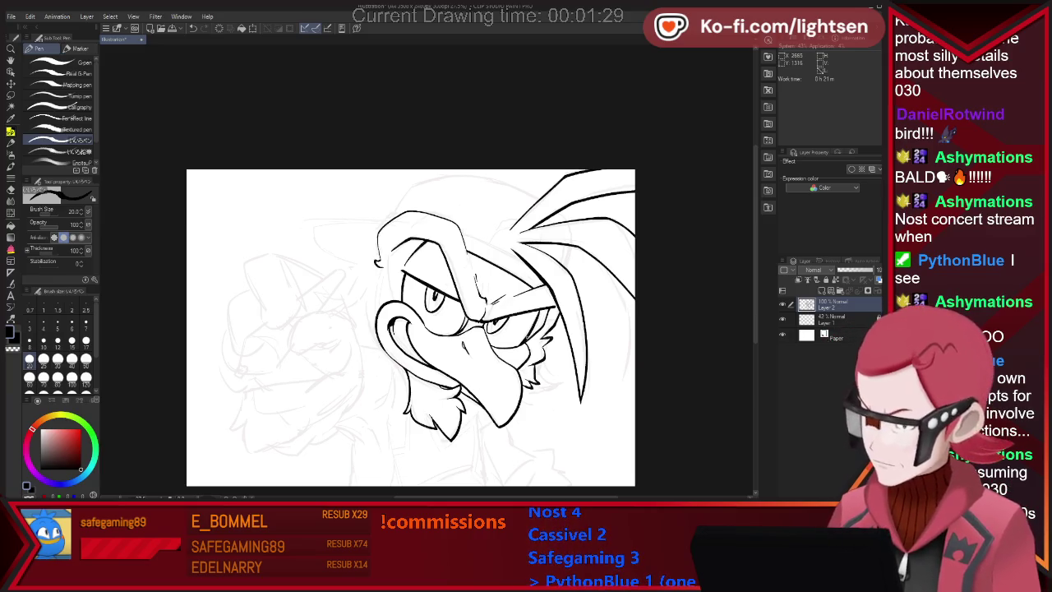
key(e)
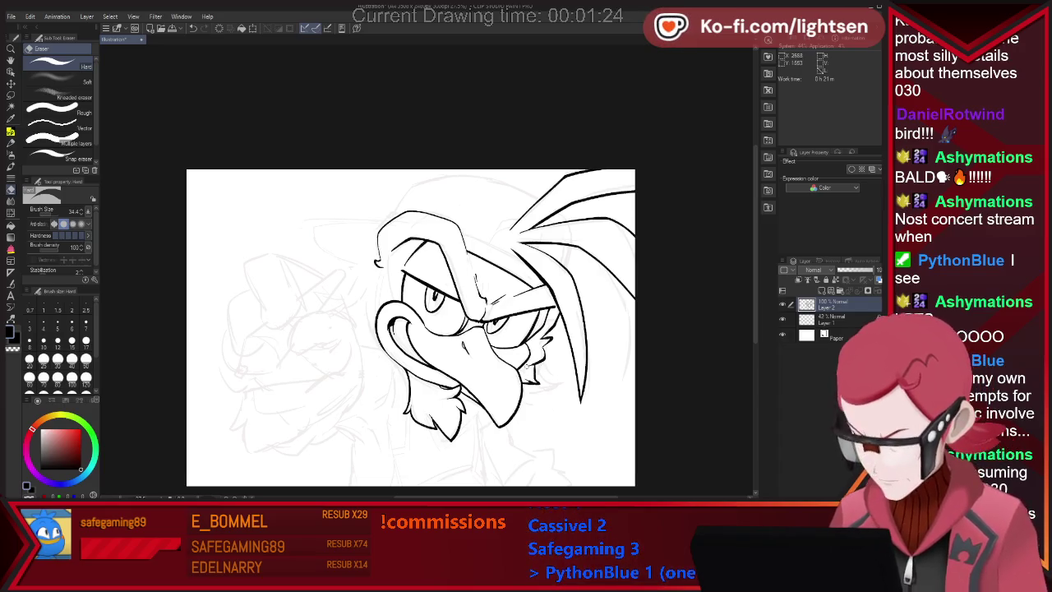
key(p)
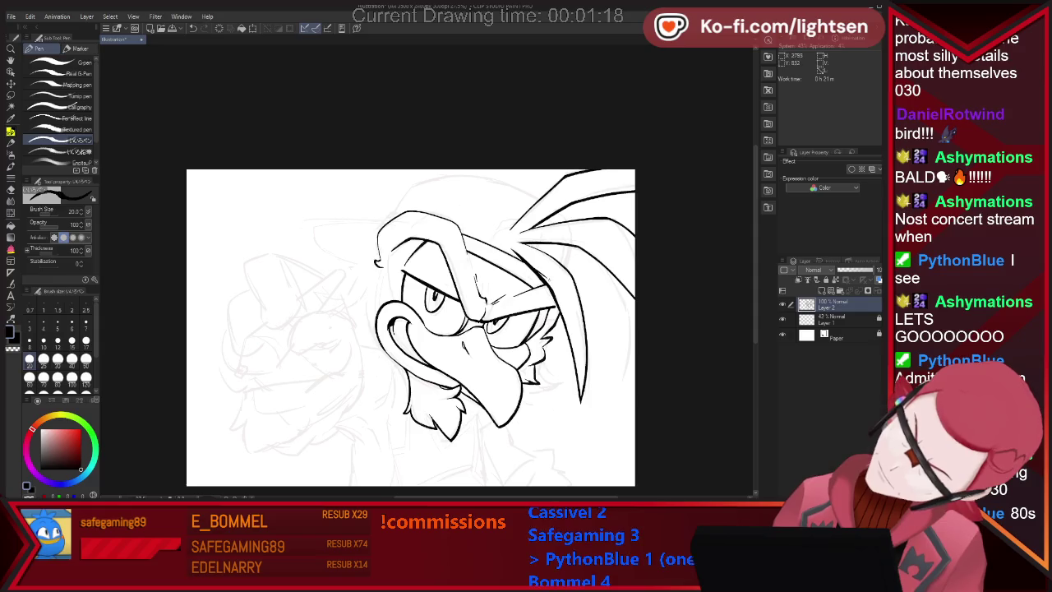
key(e)
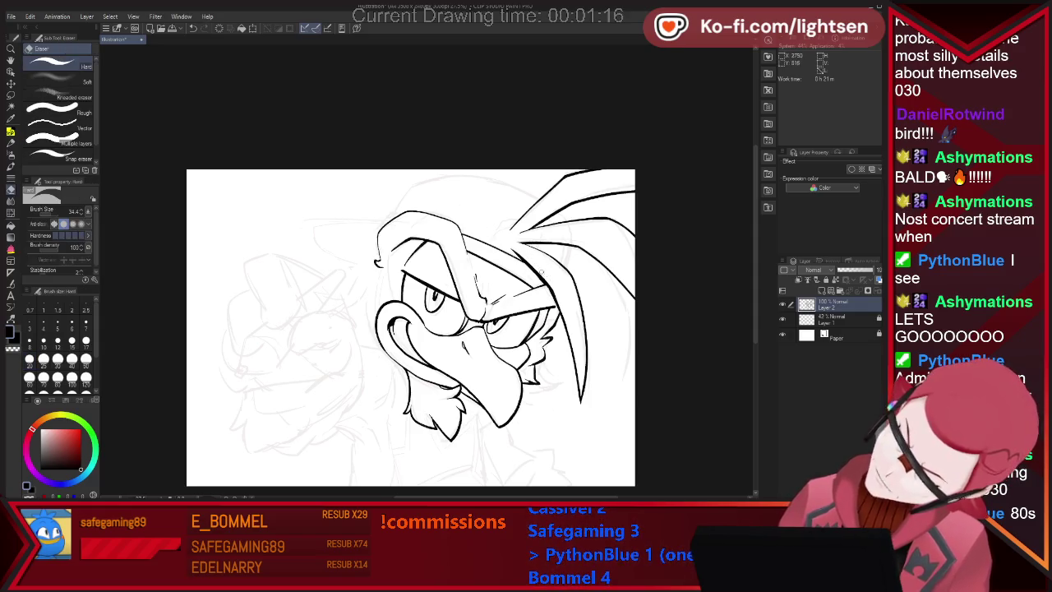
key(p)
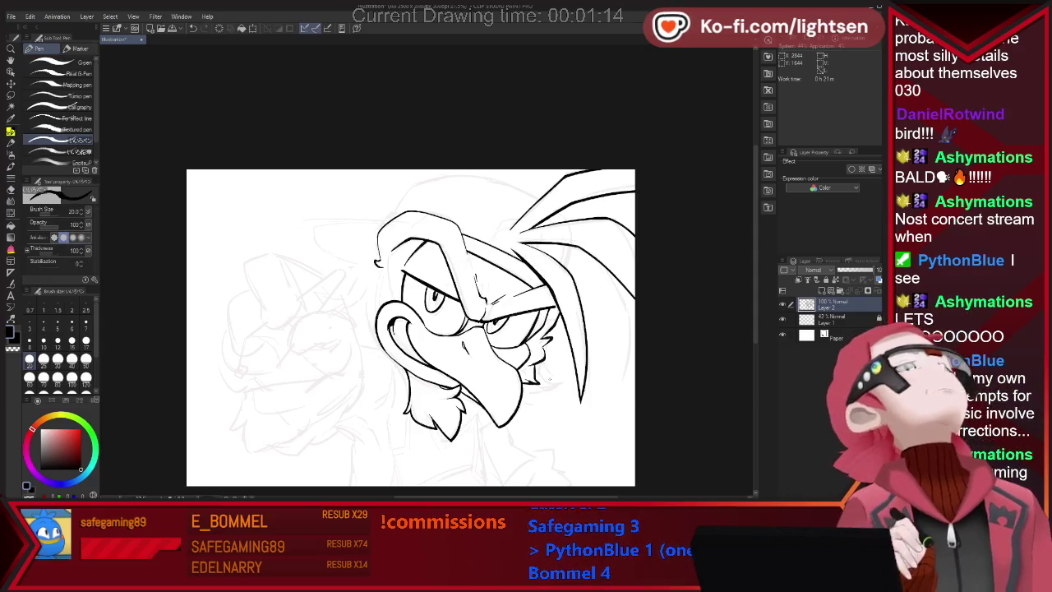
drag(489, 243, 517, 222)
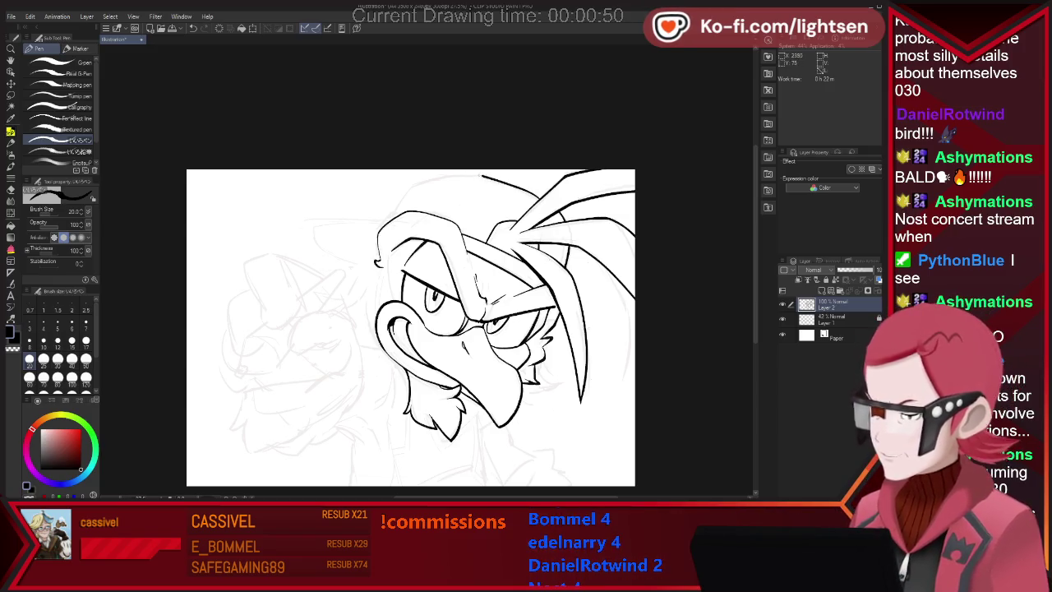
- Try a long arc over the top of the head, then erase and undo it
drag(490, 174, 400, 184)
key(ctrl+z)
drag(541, 197, 374, 198)
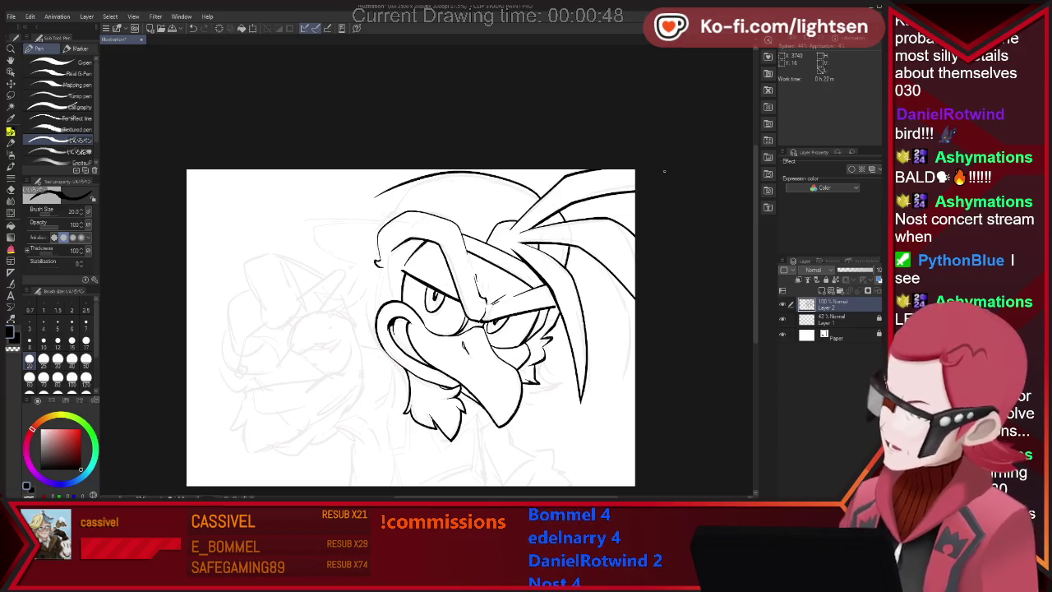
key(e)
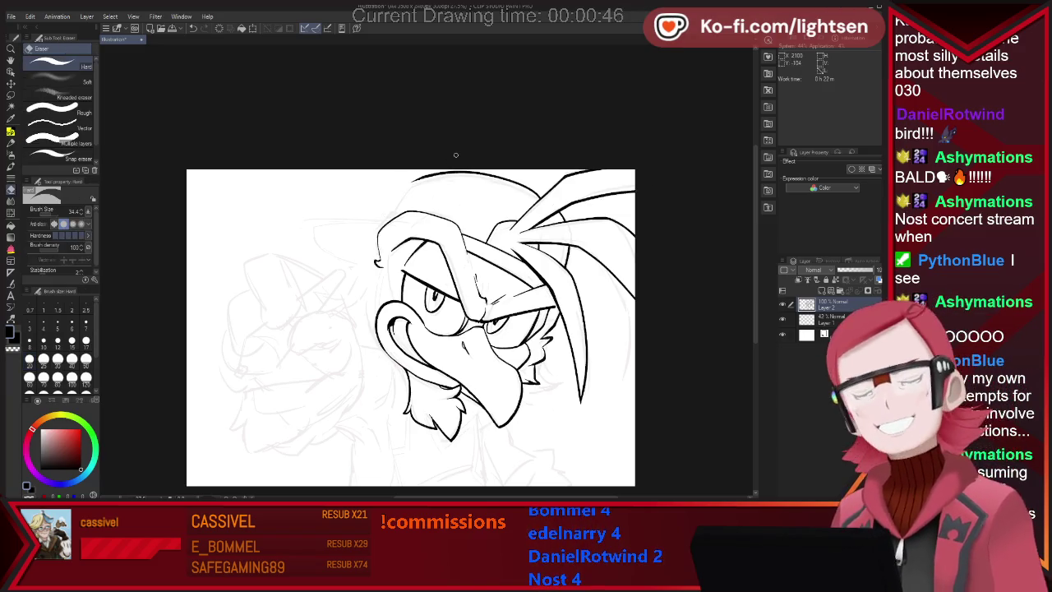
mouse_move(394, 187)
mouse_down()
mouse_move(538, 197)
mouse_move(344, 208)
mouse_up()
key(p)
key(ctrl+z)
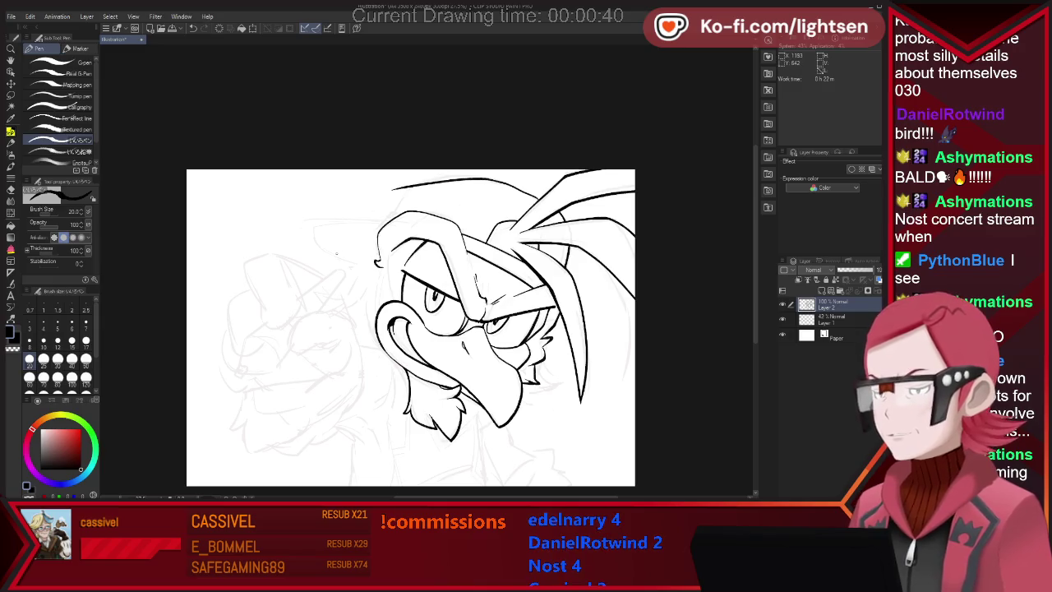
key(ctrl+z)
- Redraw a shorter crest arc atop the head, extending it down to the right
drag(486, 178, 403, 188)
drag(536, 198, 487, 179)
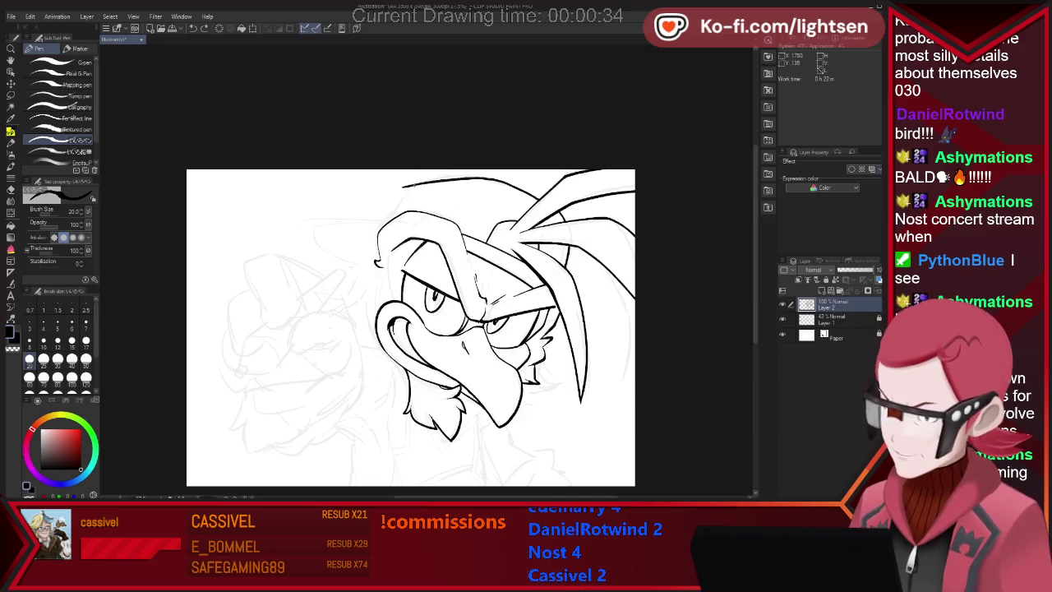
key(ctrl+z)
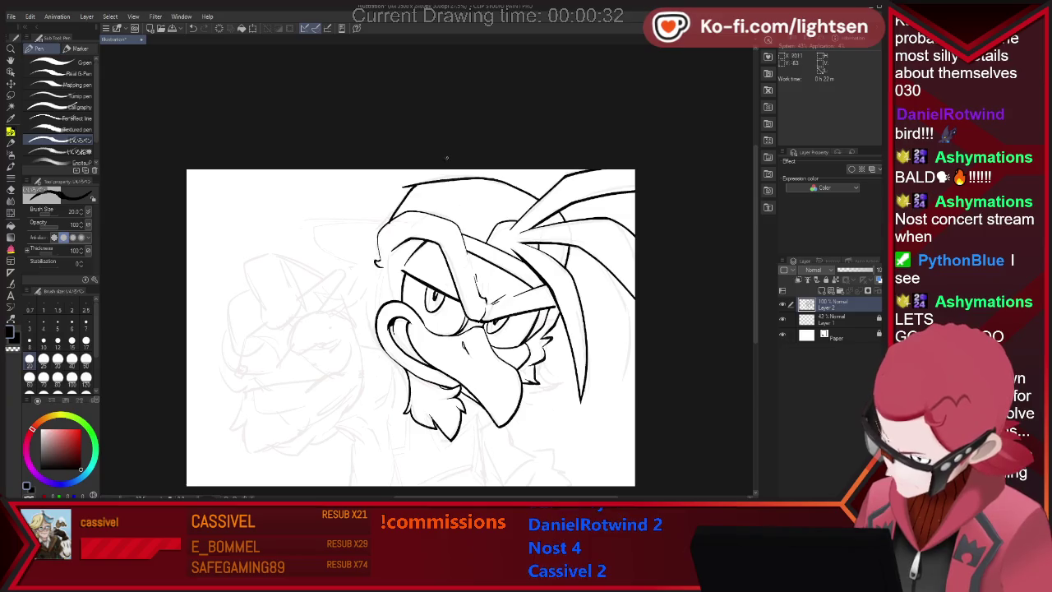
key(e)
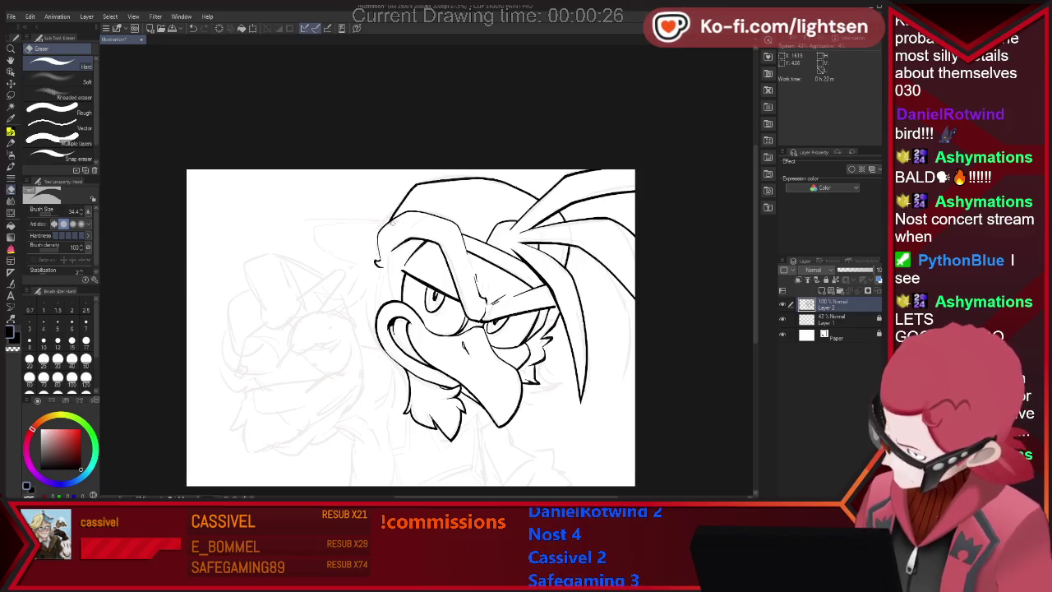
key(p)
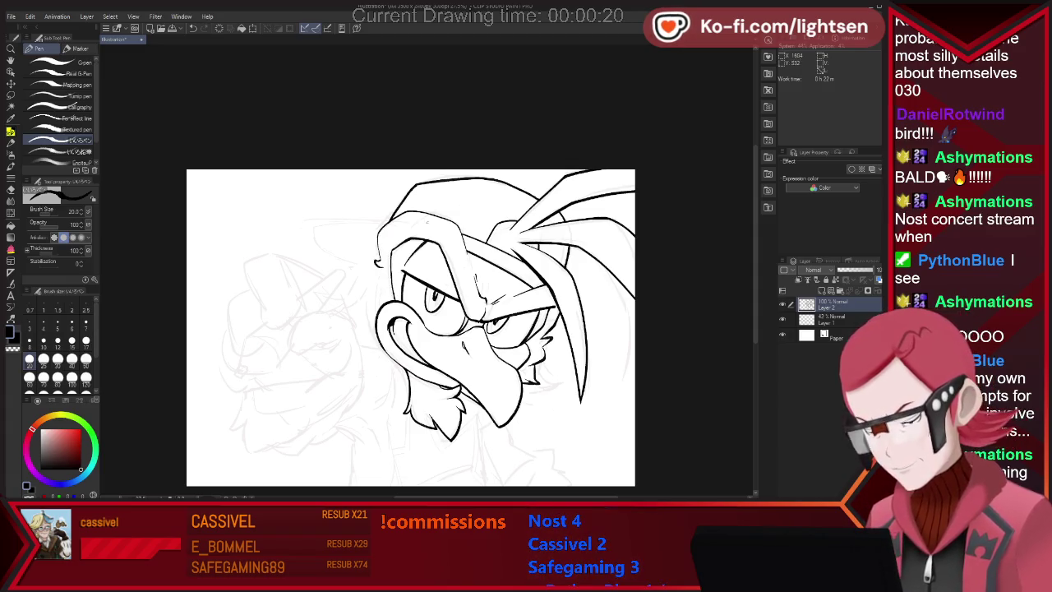
key(e)
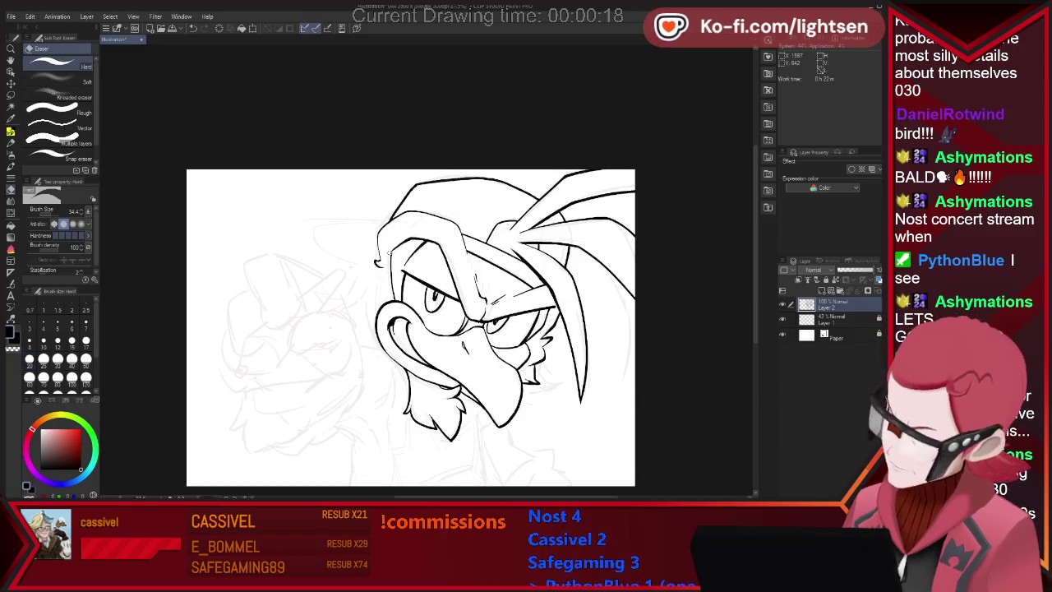
key(p)
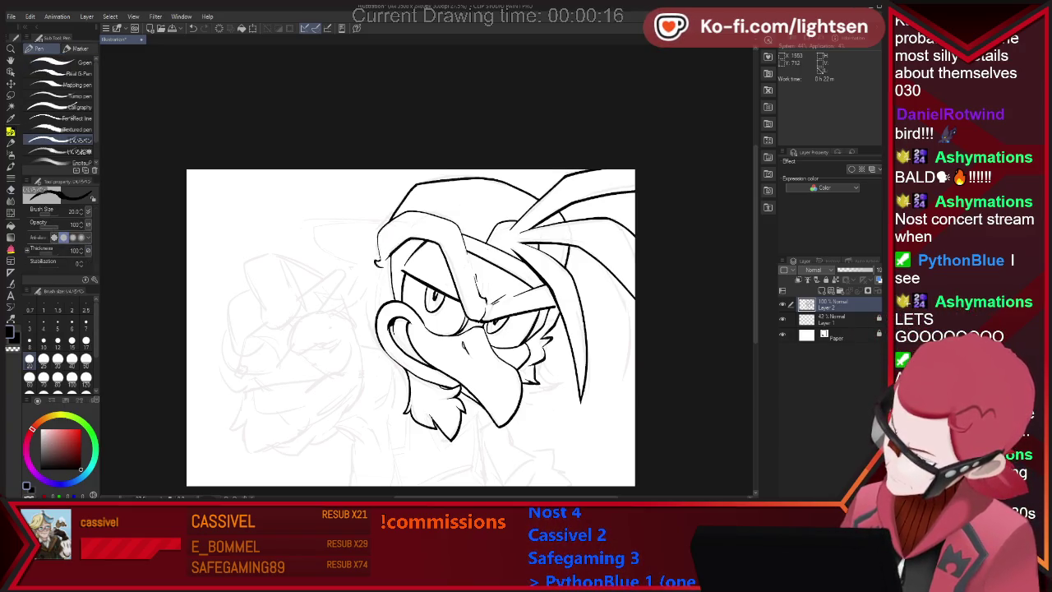
key(e)
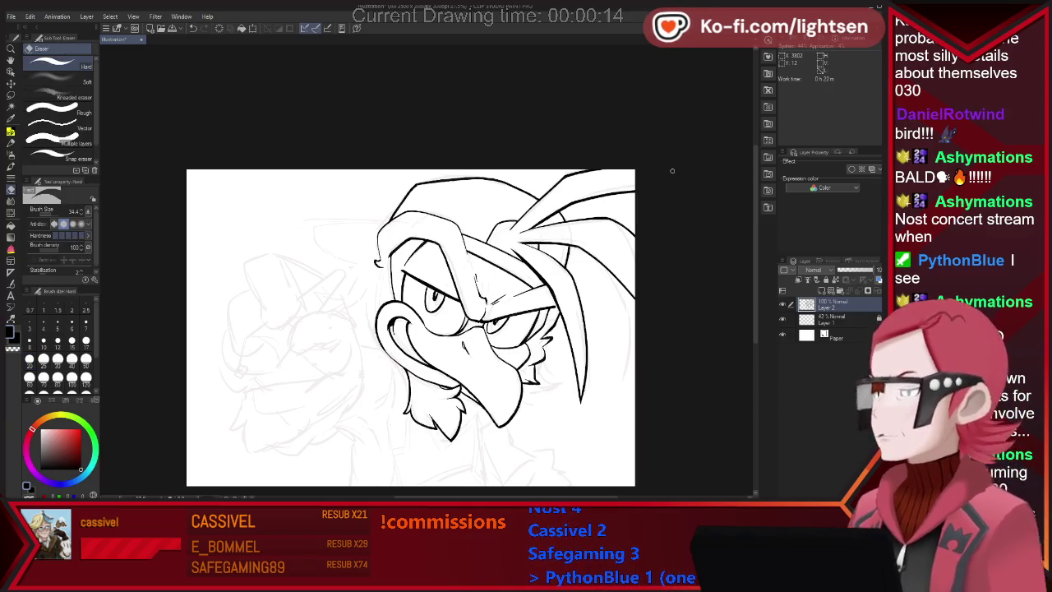
key(p)
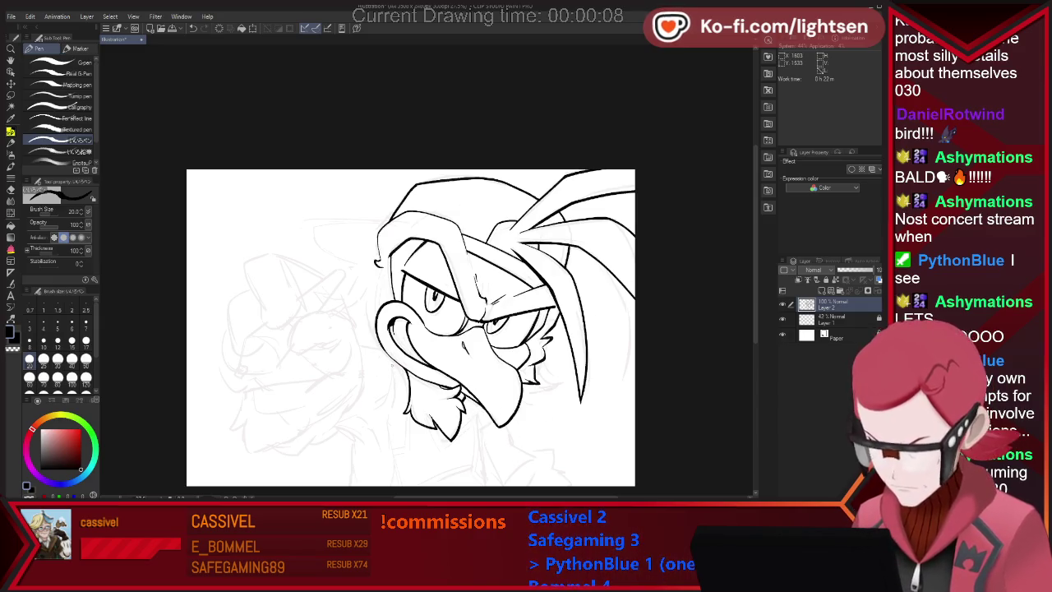
- Erase a small stray stroke below the beak
key(e)
drag(382, 352, 398, 367)
key(p)
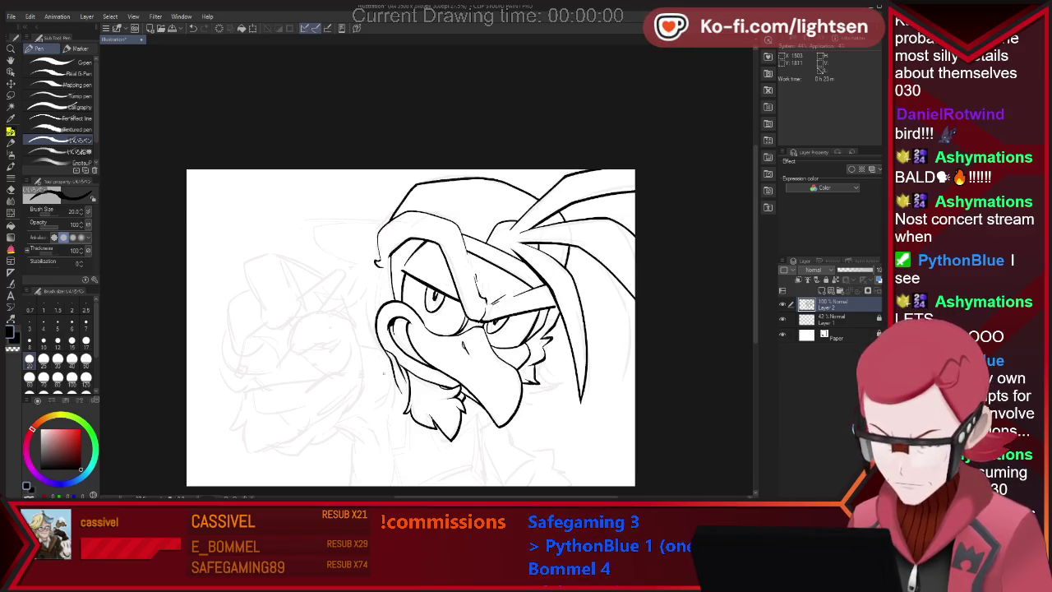
- Ink a small hooked tuft on the head's left side after discarding trial jaw and feather strokes
drag(392, 368, 395, 403)
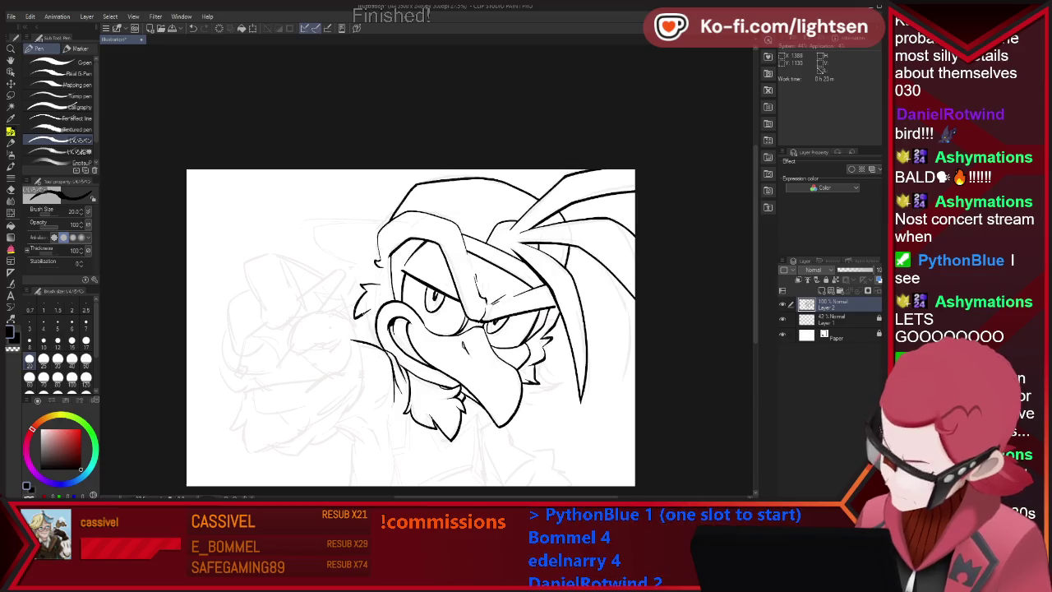
key(ctrl+z)
drag(358, 274, 373, 285)
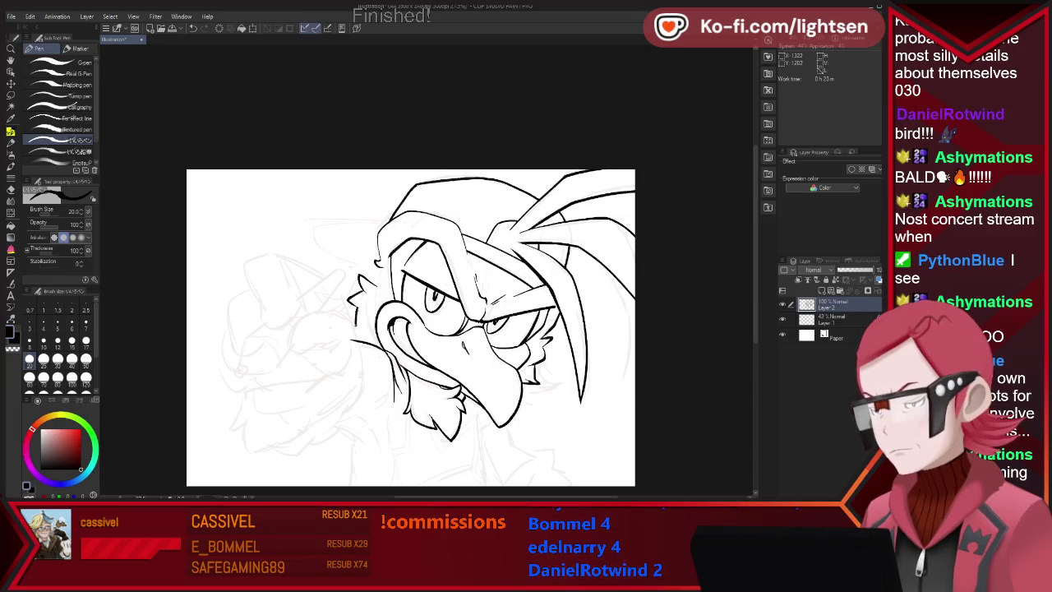
key(ctrl+z)
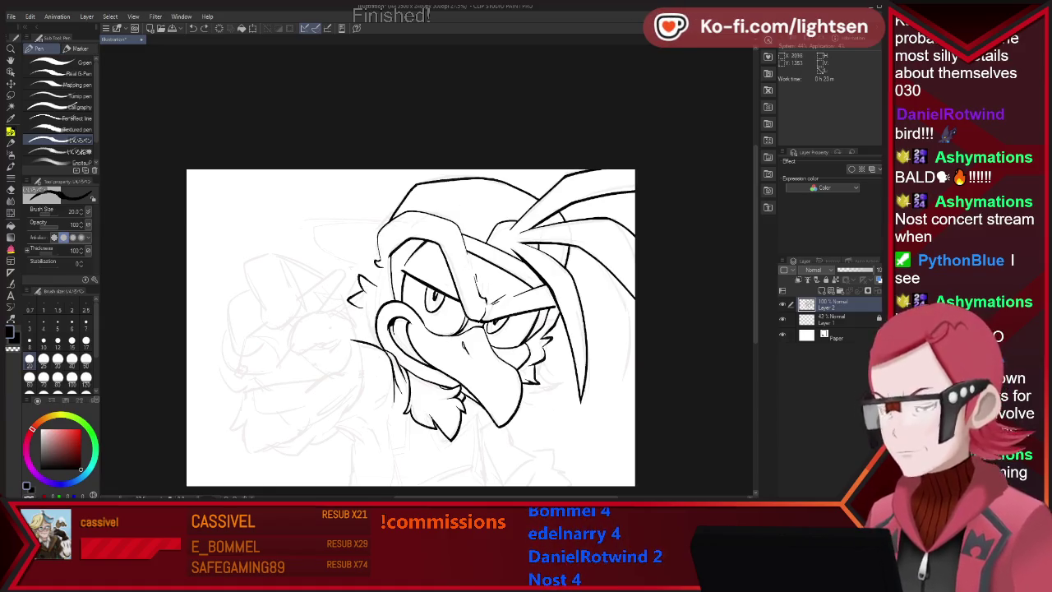
key(e)
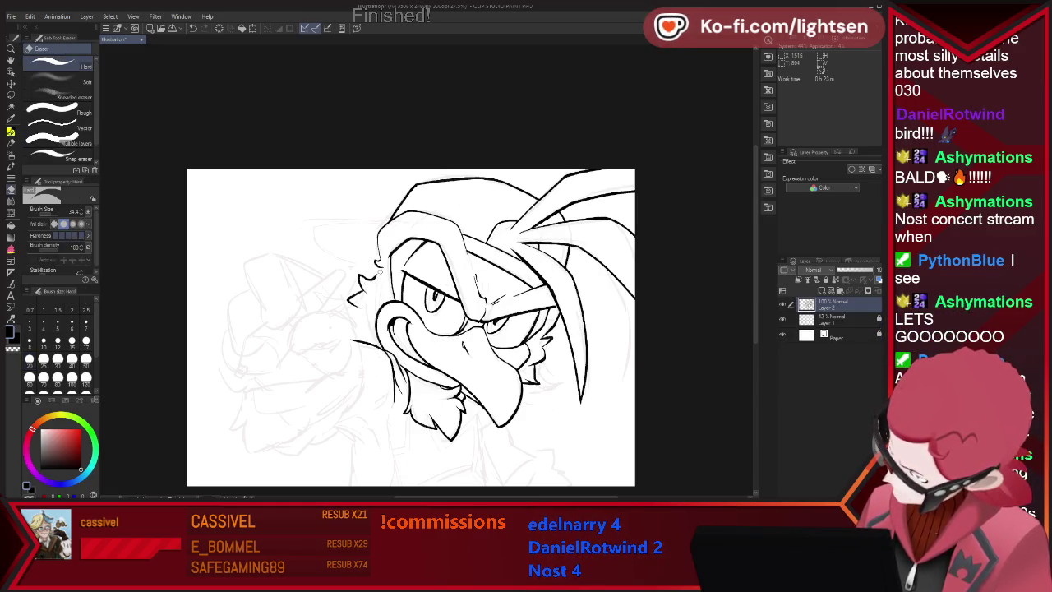
key(p)
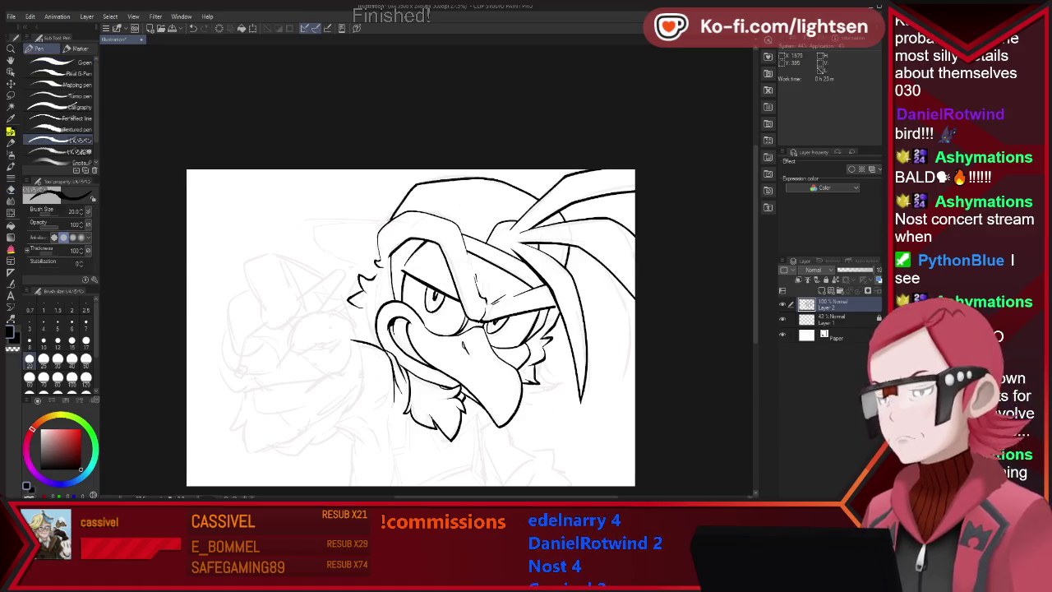
mouse_move(294, 219)
mouse_down()
mouse_move(288, 228)
mouse_move(362, 236)
mouse_up()
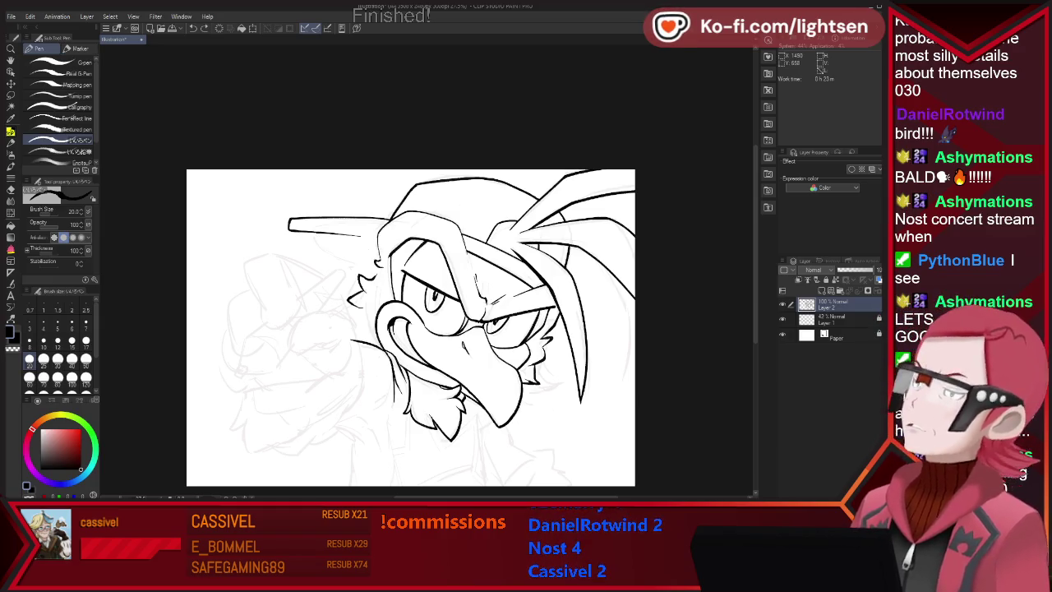
- Draw the lower edge of the long crest spike pointing left
drag(289, 227, 378, 263)
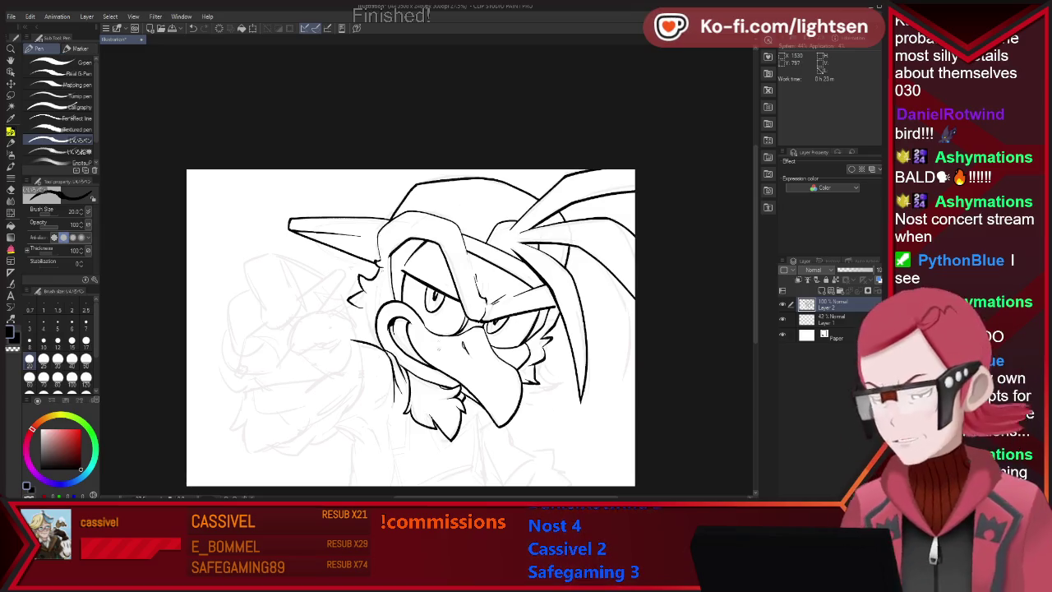
key(e)
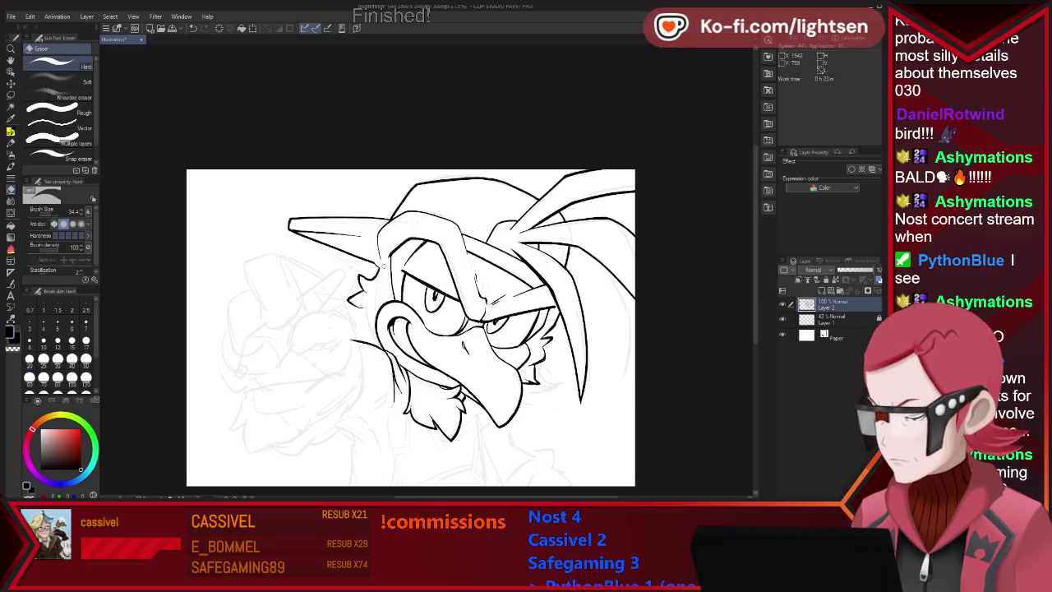
key(p)
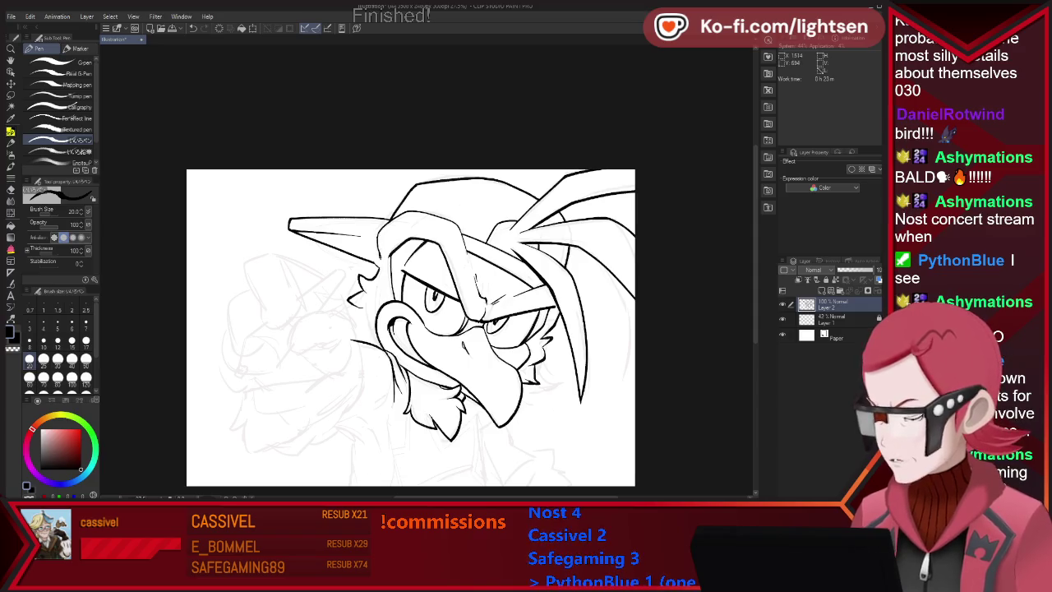
- Lock the faded sketch Layer 1 and ink a long diagonal feather line left of the face
key(e)
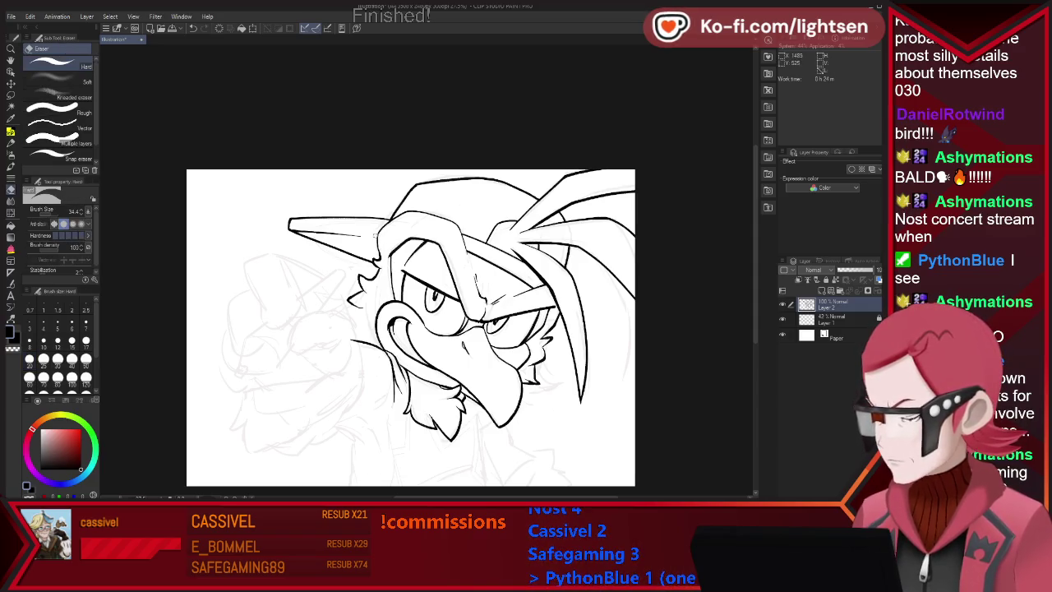
key(p)
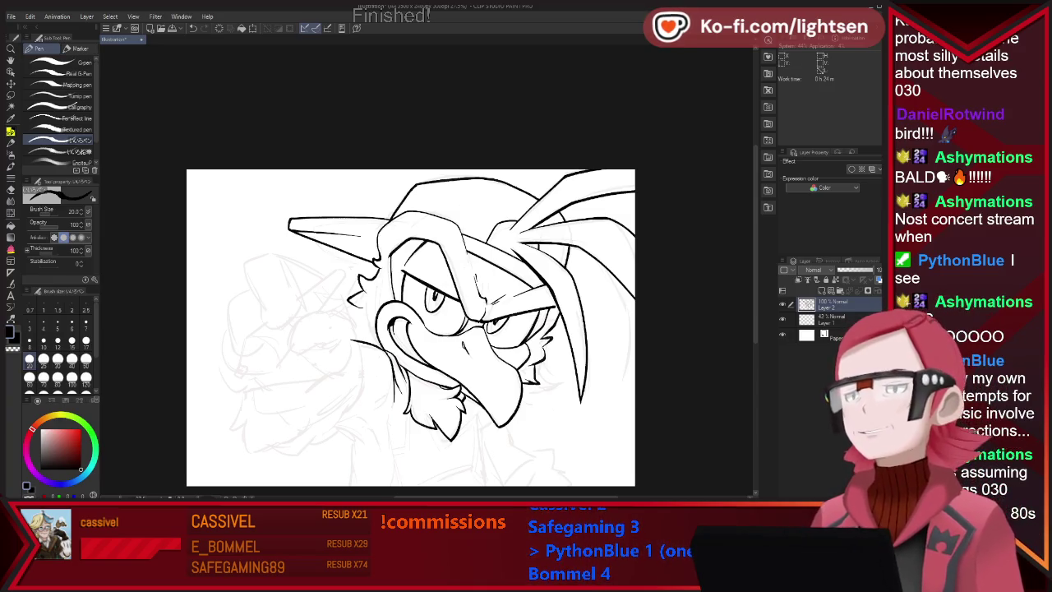
click(814, 280)
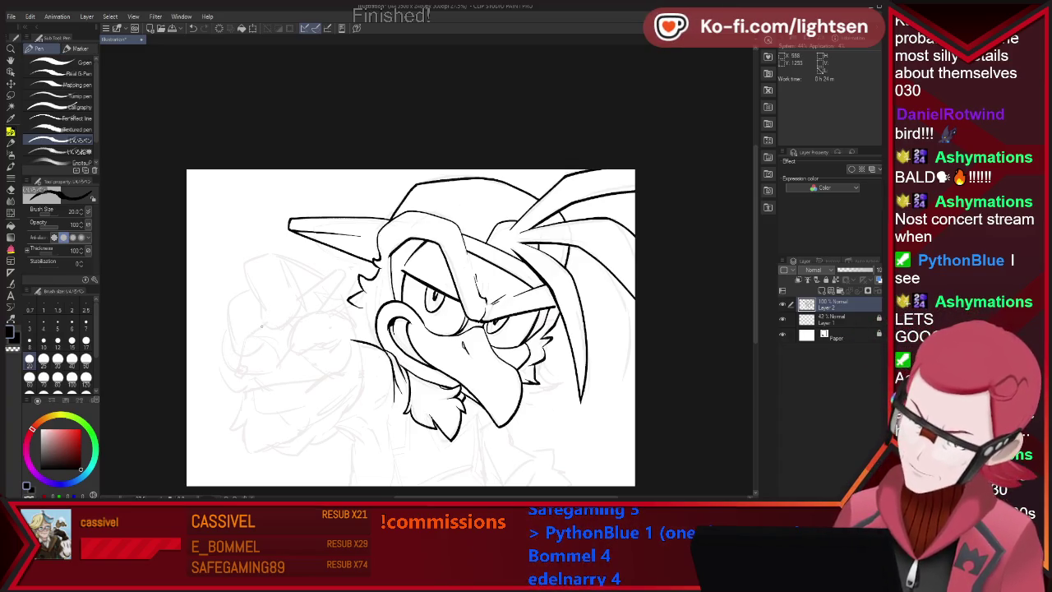
drag(245, 336, 335, 271)
- Ink a second diagonal feather line beside the first, left of the bird's face
drag(280, 363, 345, 272)
key(e)
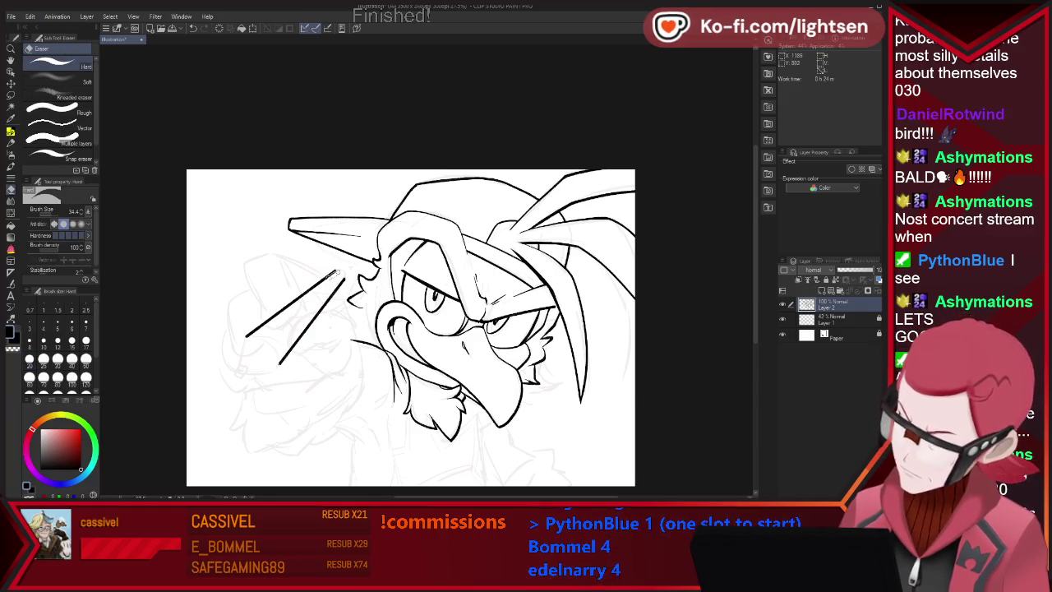
key(p)
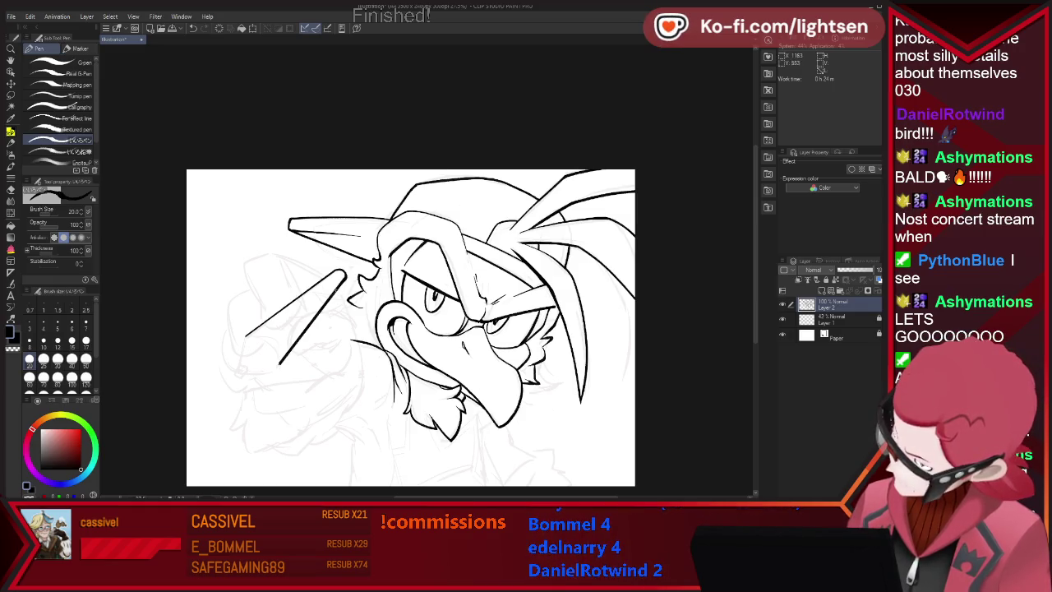
key(e)
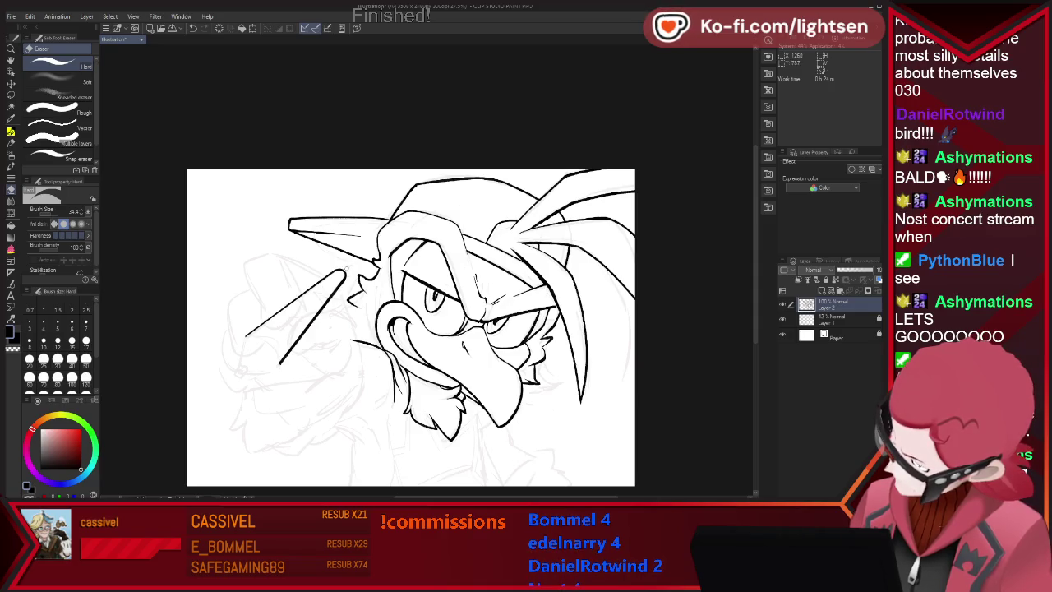
key(p)
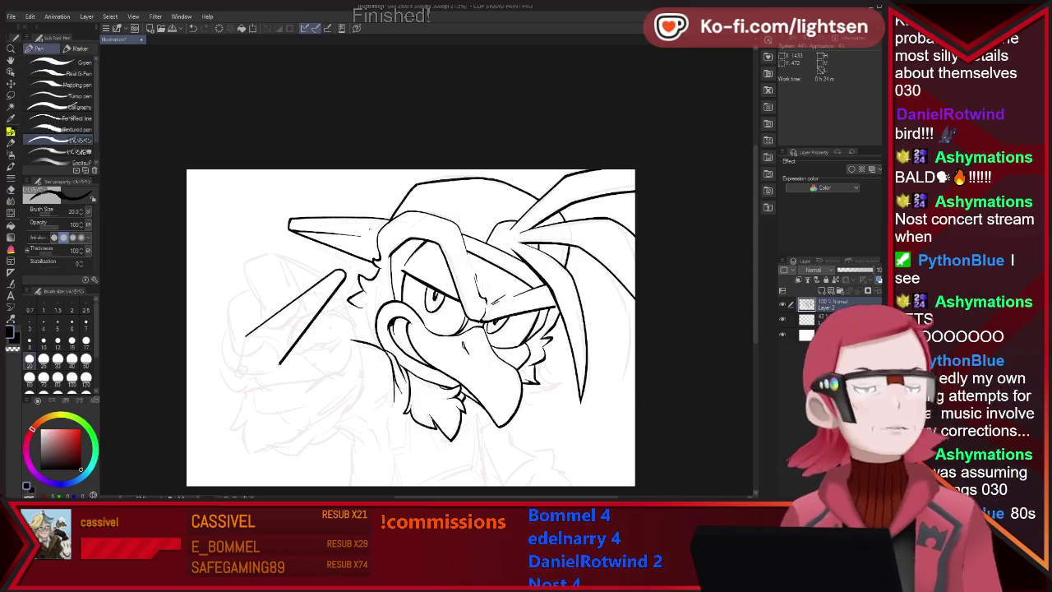
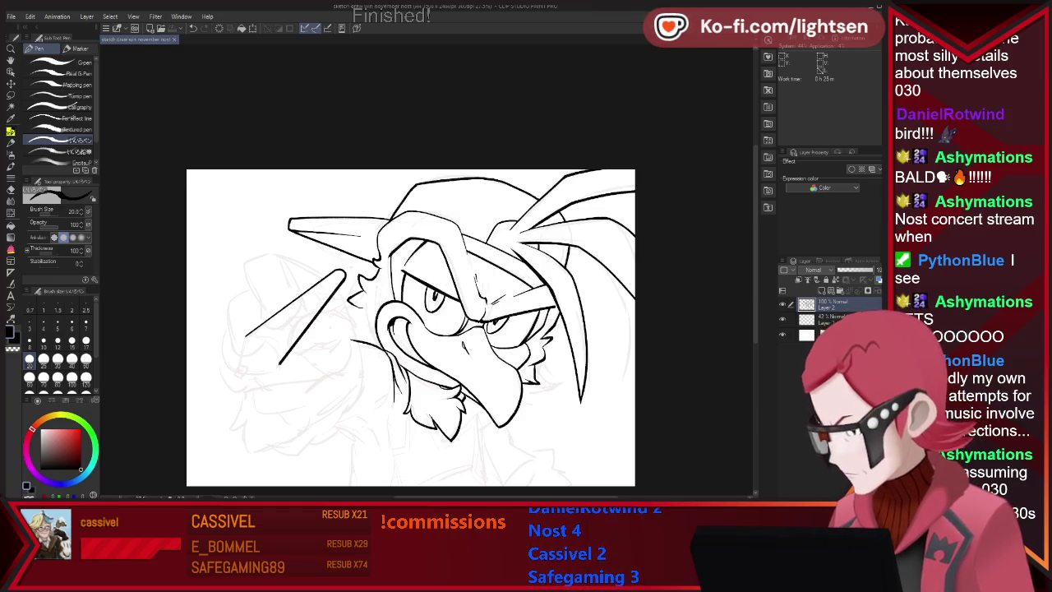
- Make the rough sketch layer (Layer 1) fully opaque at 100%
key(alt+bracketleft)
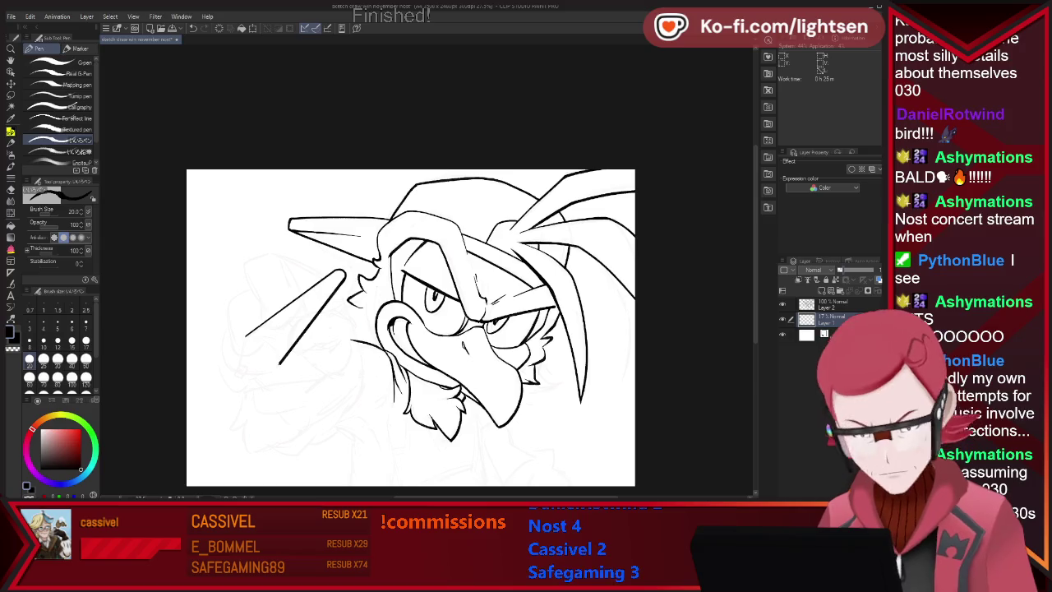
click(874, 269)
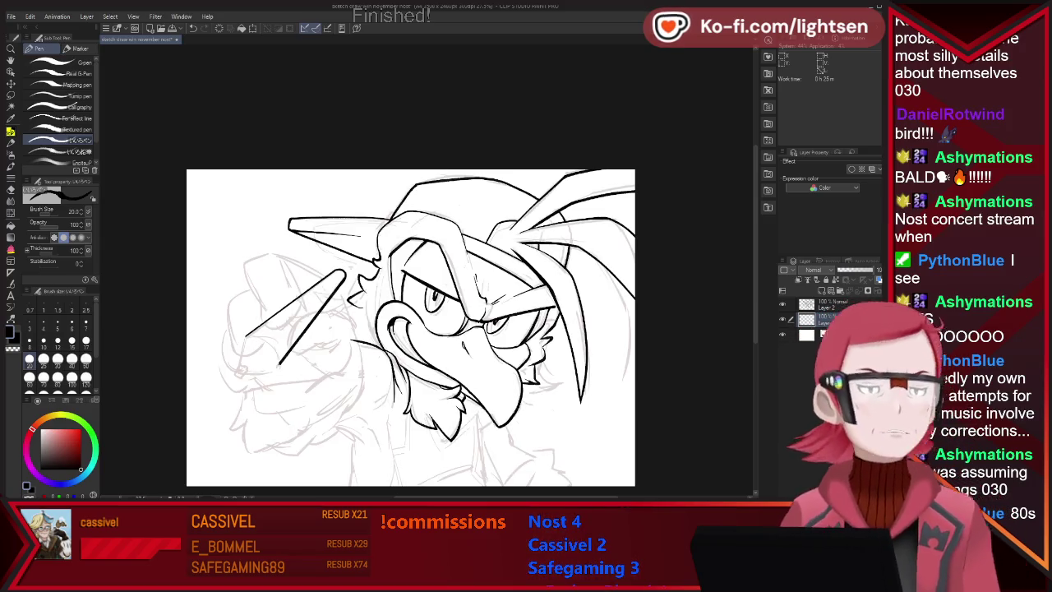
scroll(567, 337, down, 2)
scroll(567, 337, down, 2)
scroll(567, 337, up, 2)
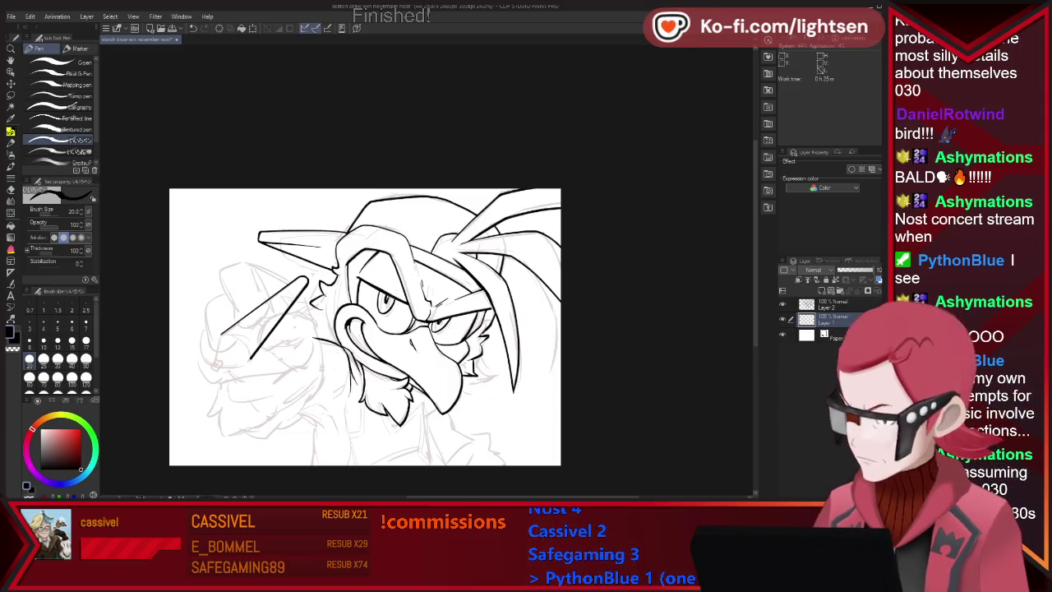
- Redraw the long right-edge line on the line art layer, then reselect and darken the rough sketch
click(834, 304)
key(e)
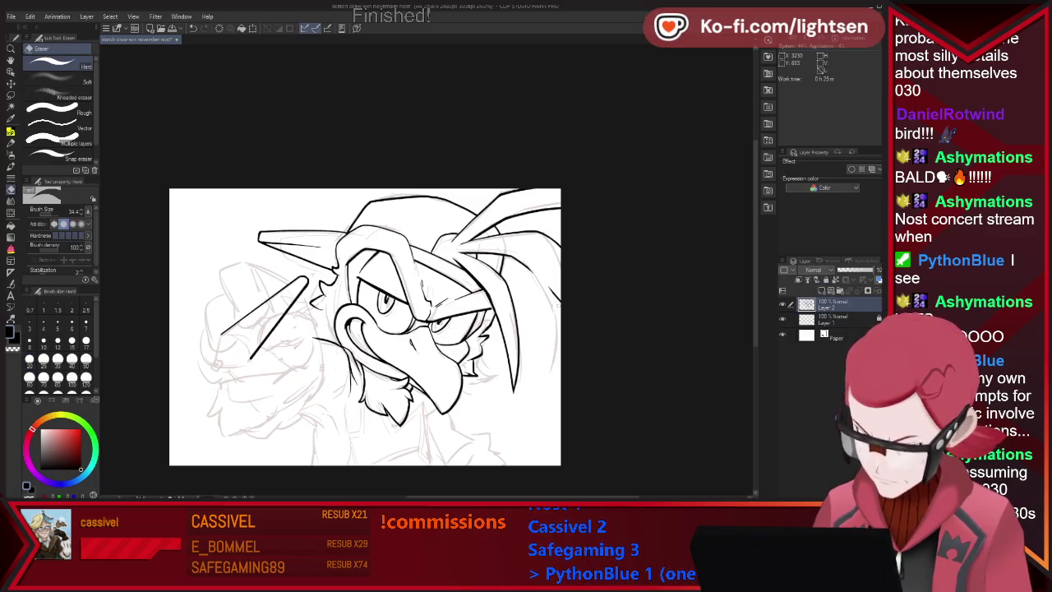
key(p)
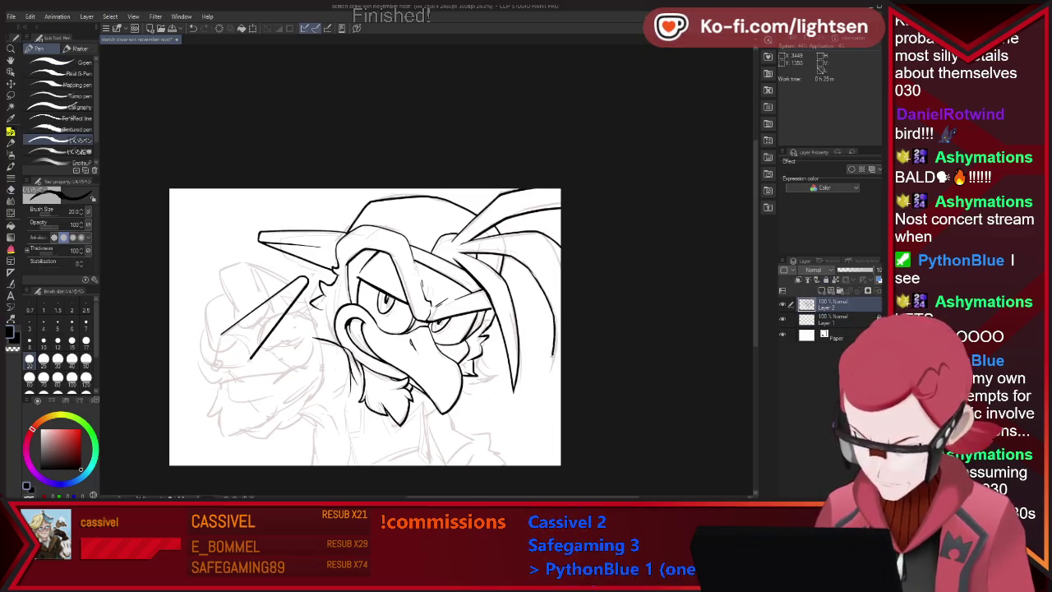
key(ctrl+z)
drag(549, 372, 536, 251)
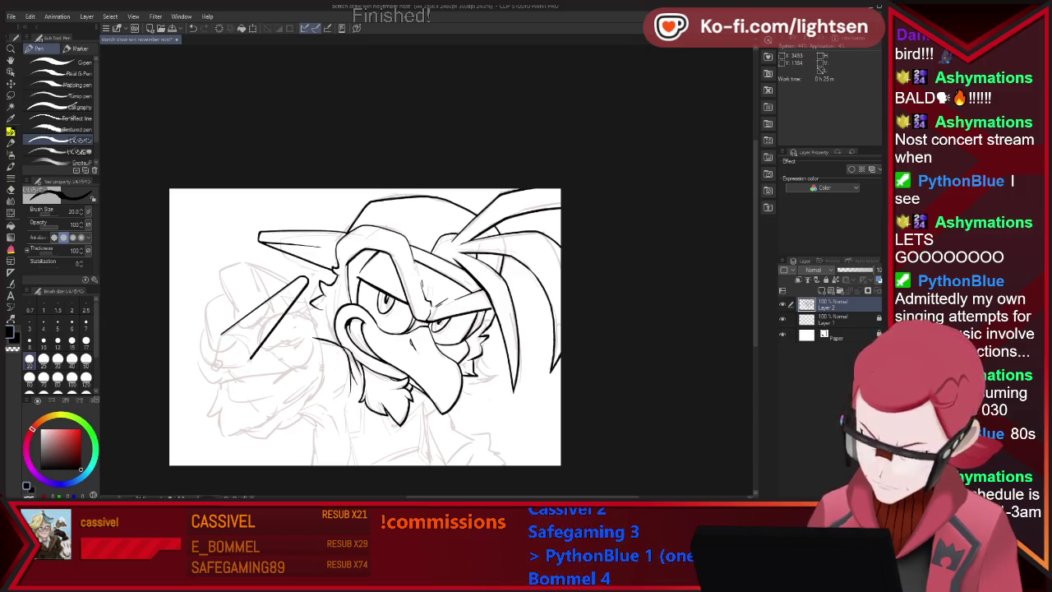
key(e)
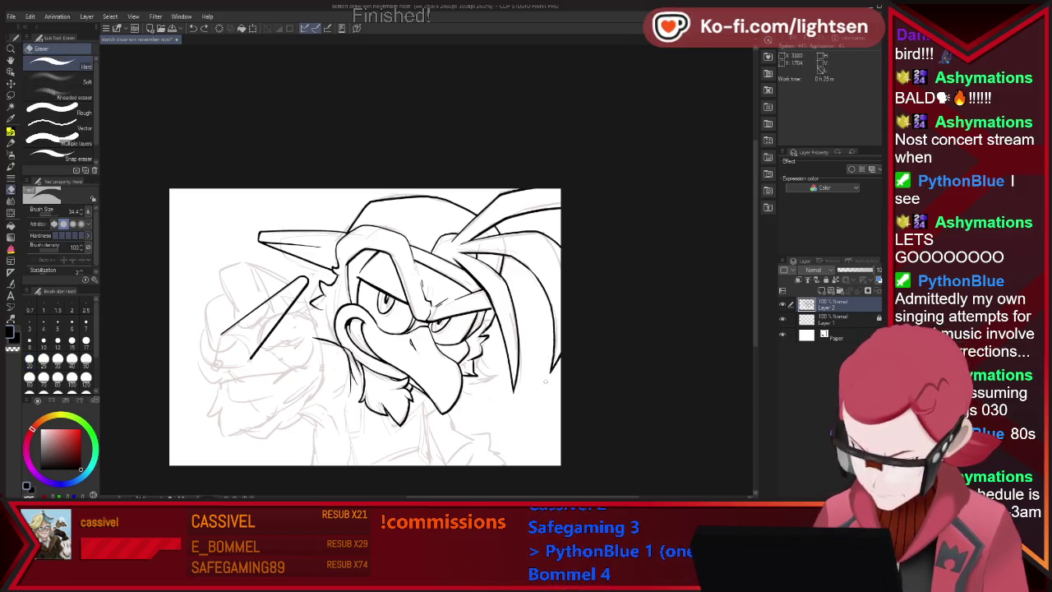
key(p)
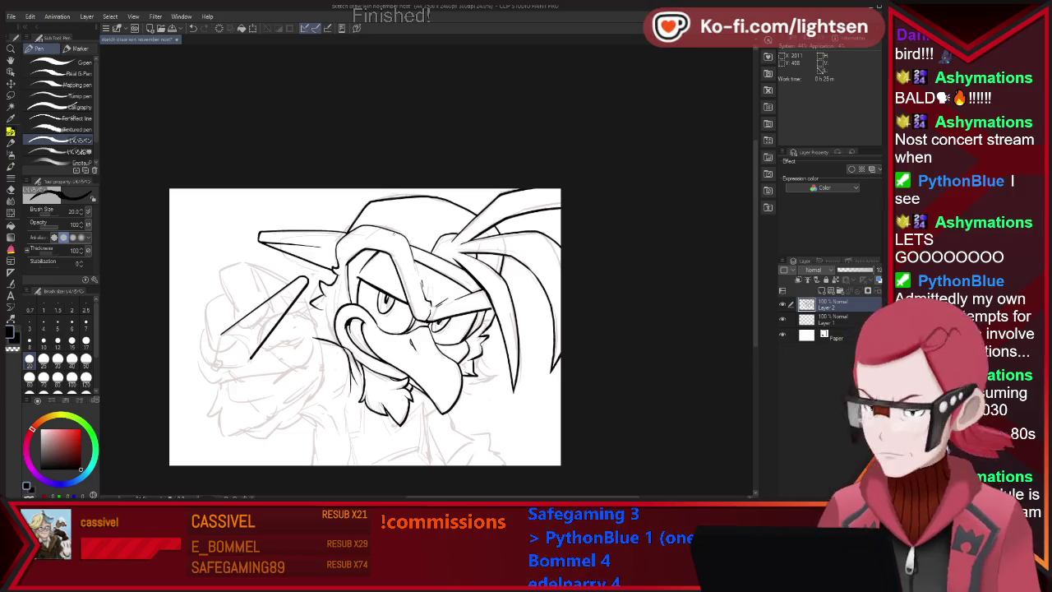
click(838, 319)
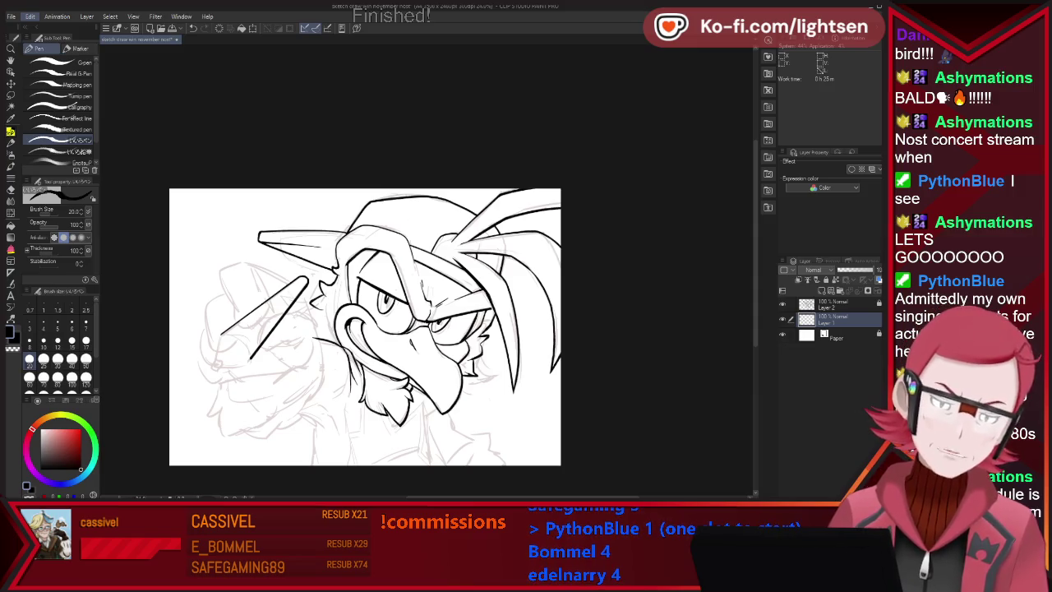
key(ctrl+e)
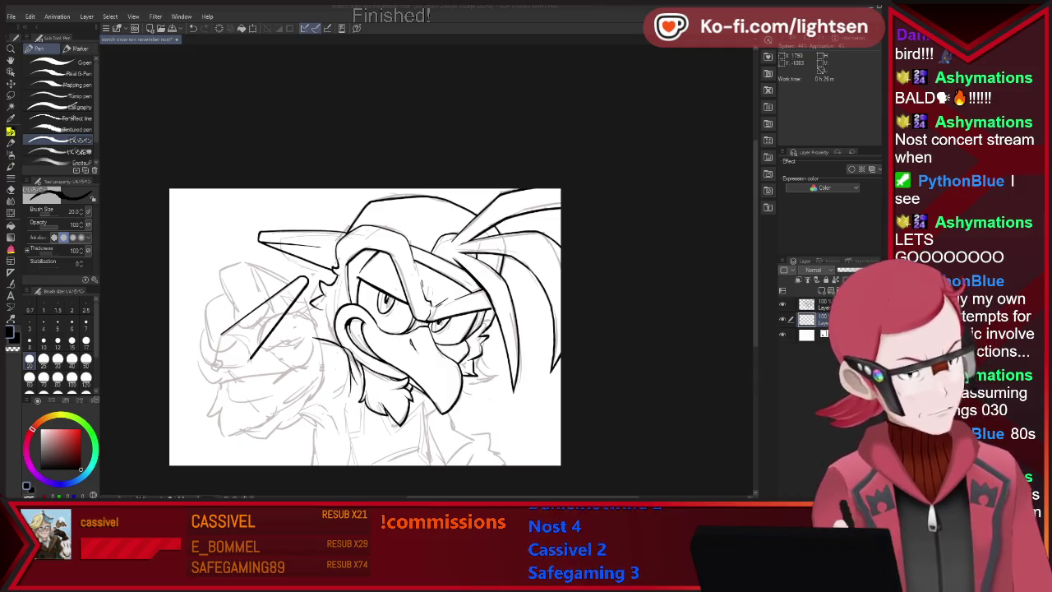
- Close the bird head drawing with Ctrl+W, leaving an empty workspace
key(alt)
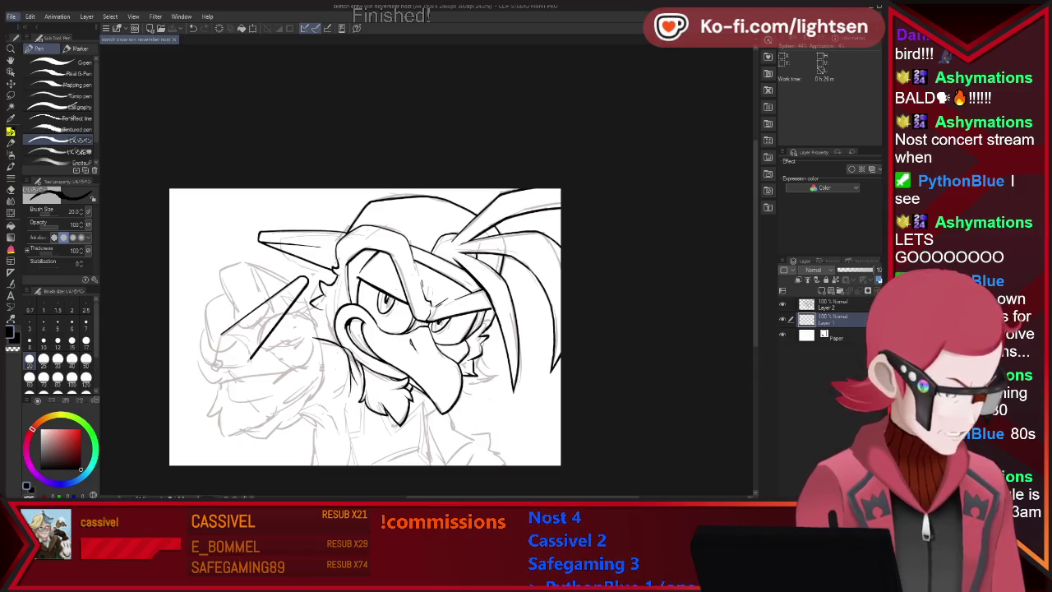
key(alt)
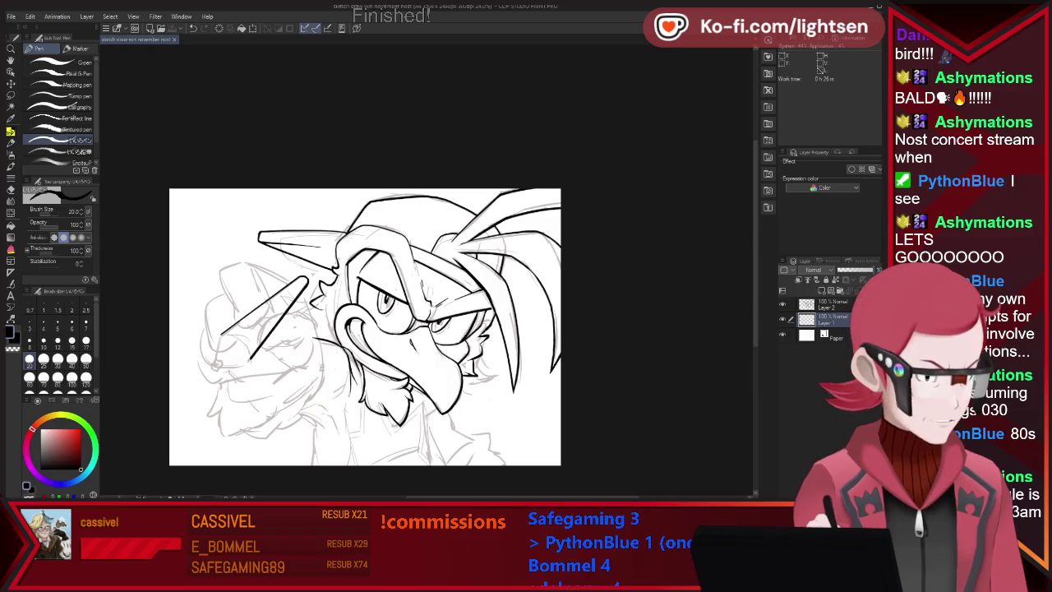
key(ctrl+w)
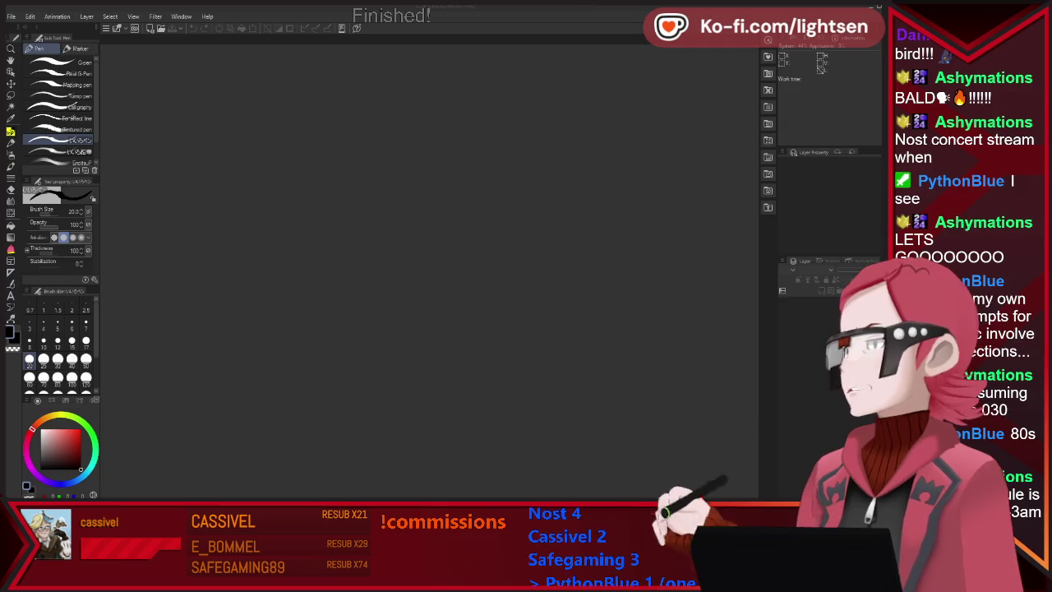
- Open the crocodile drummer canvas with black lineart over green and blue sketches
key(alt+Tab)
key(Escape)
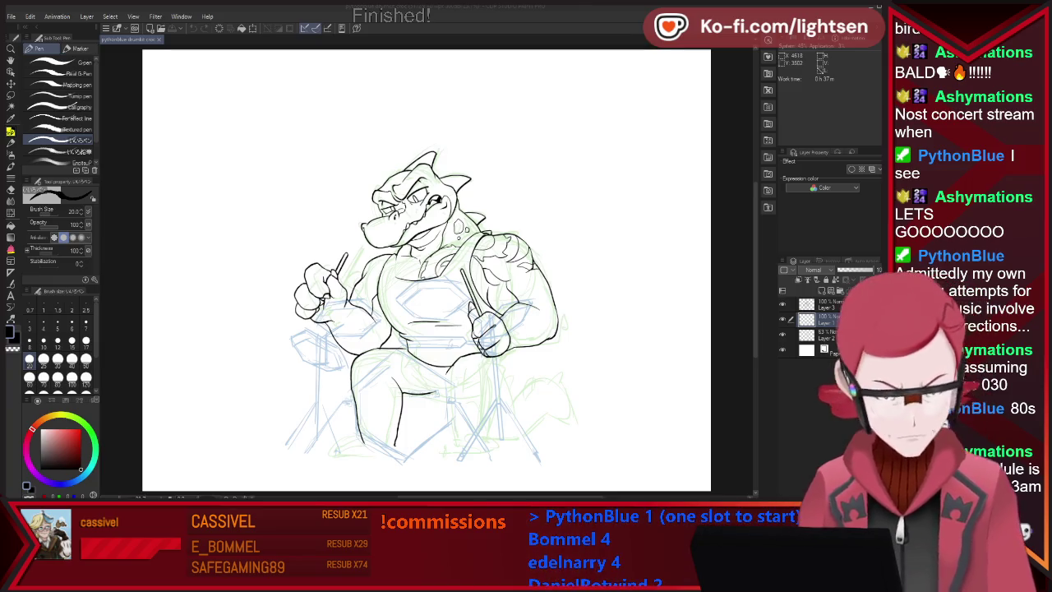
scroll(517, 247, up, 5)
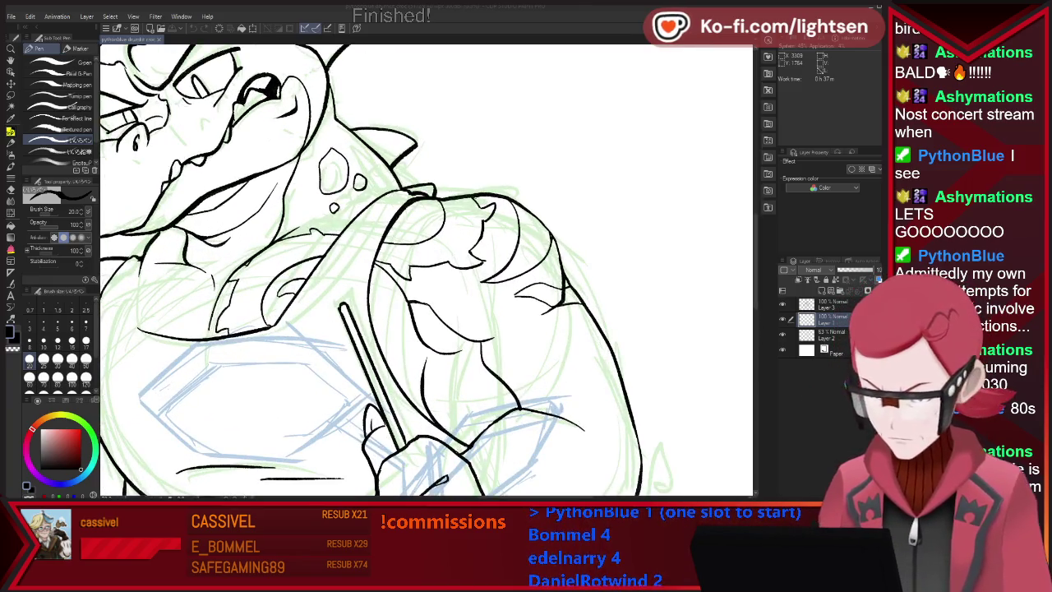
- Ink the crocodile's right shoulder and upper arm outline, redrawing until it fits
drag(471, 206, 585, 161)
drag(577, 197, 628, 307)
key(ctrl+z)
key(ctrl+z)
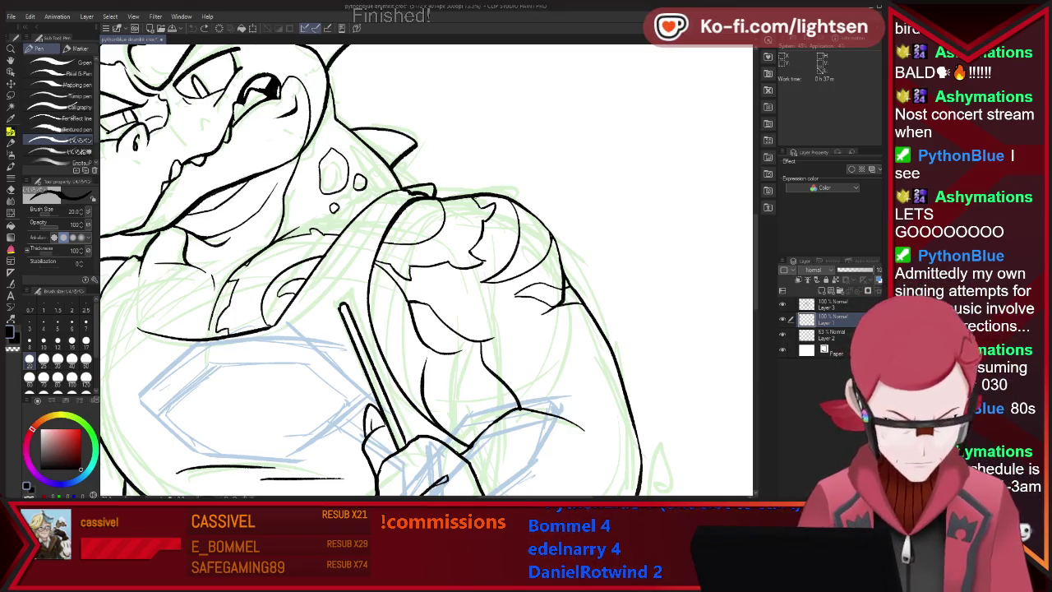
drag(483, 185, 632, 438)
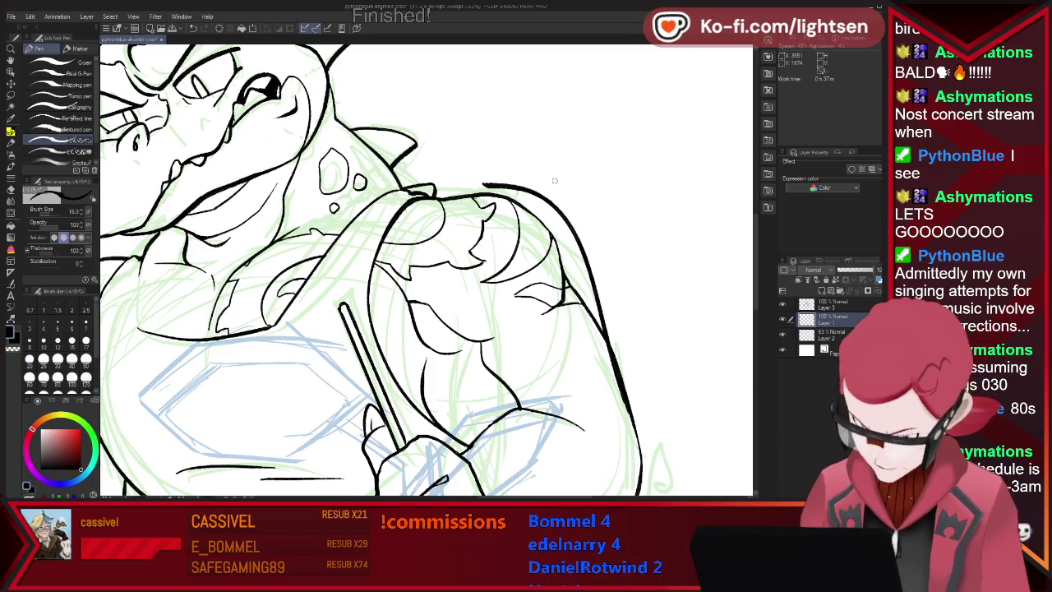
key(ctrl+z)
drag(436, 194, 569, 304)
drag(567, 259, 657, 426)
key(ctrl+z)
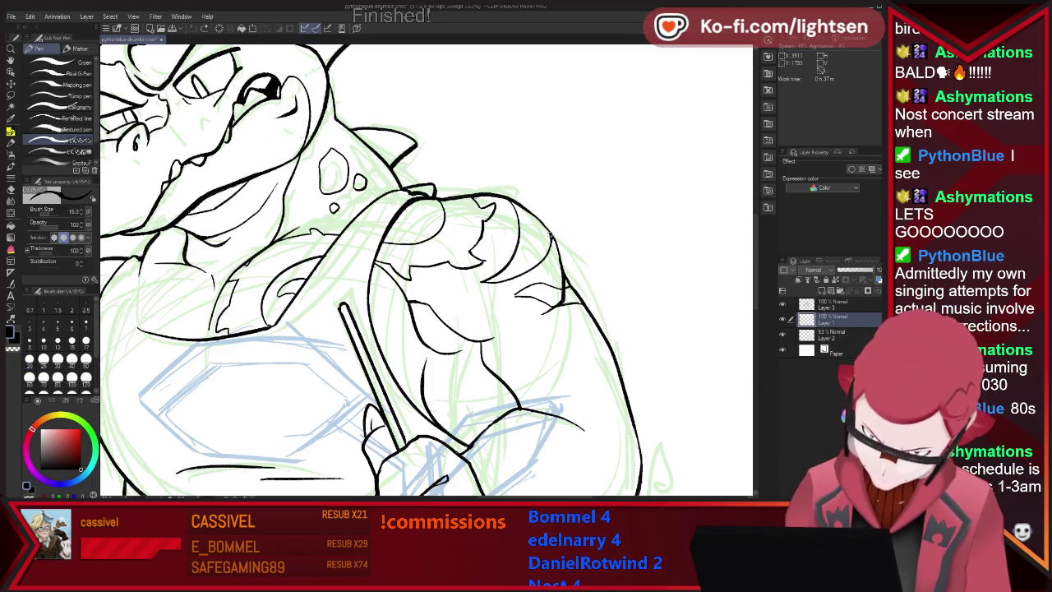
- Check the sketches by clearing and restoring the blue lines and toggling line art visibility
key(e)
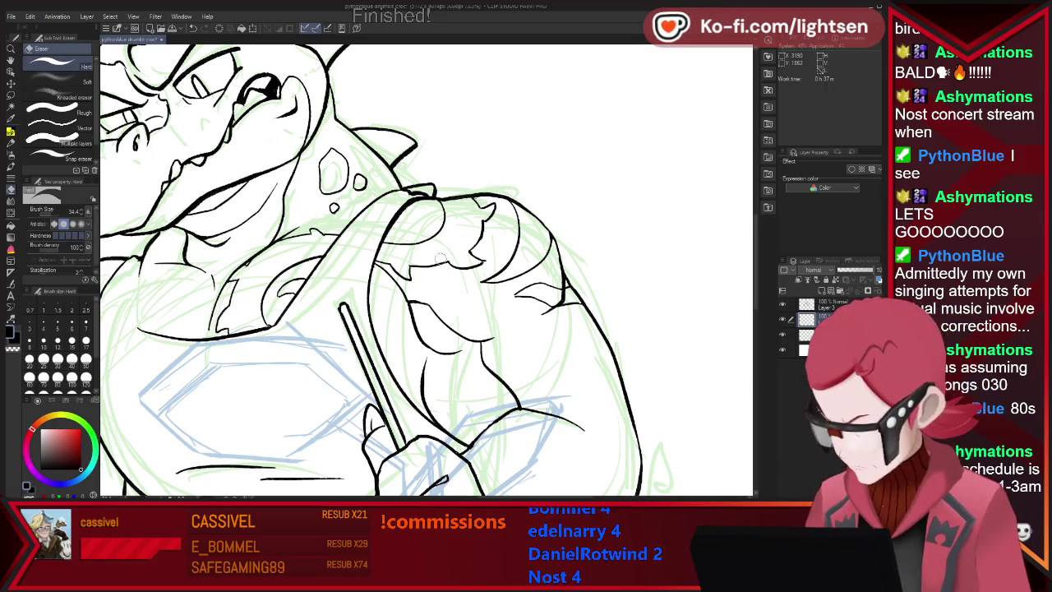
key(Delete)
key(ctrl+z)
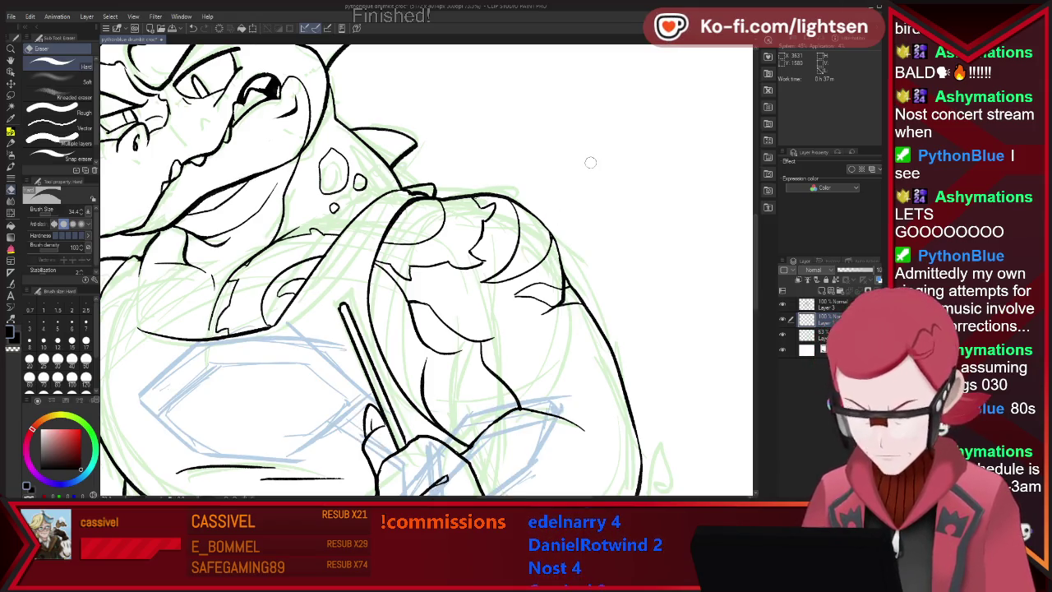
key(p)
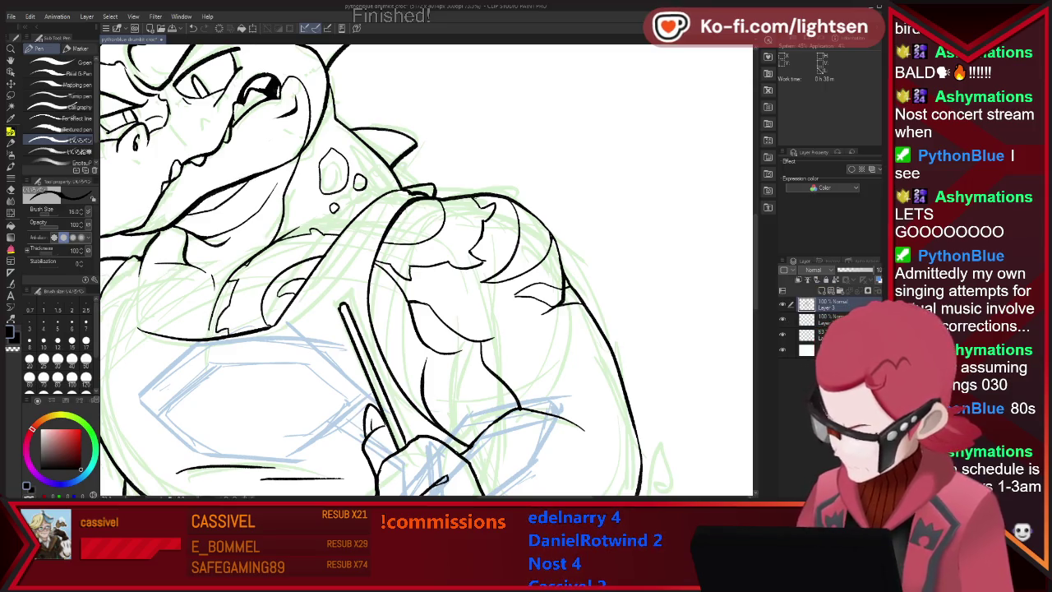
click(781, 304)
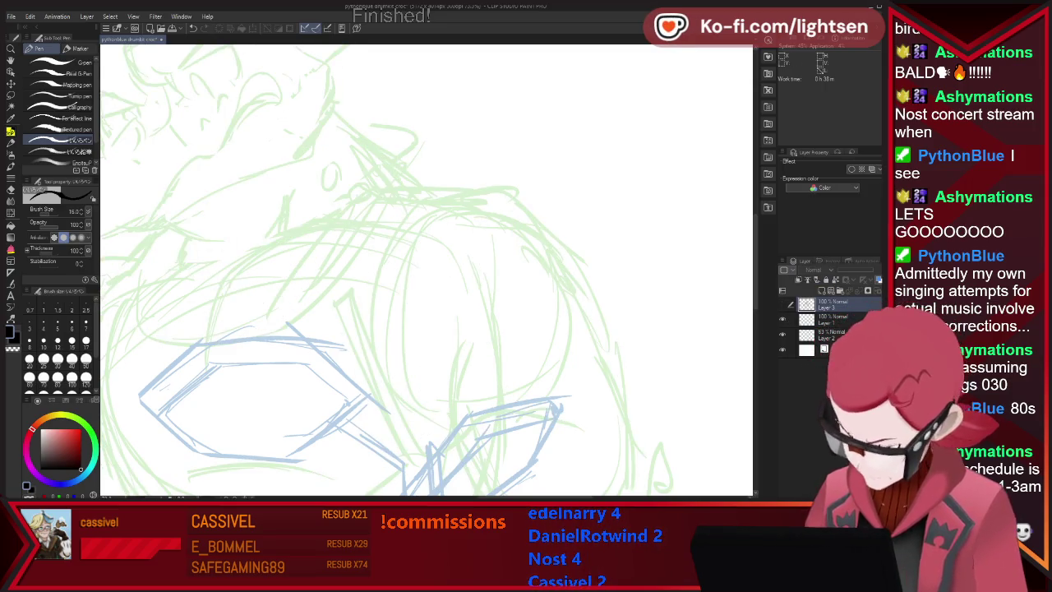
click(782, 304)
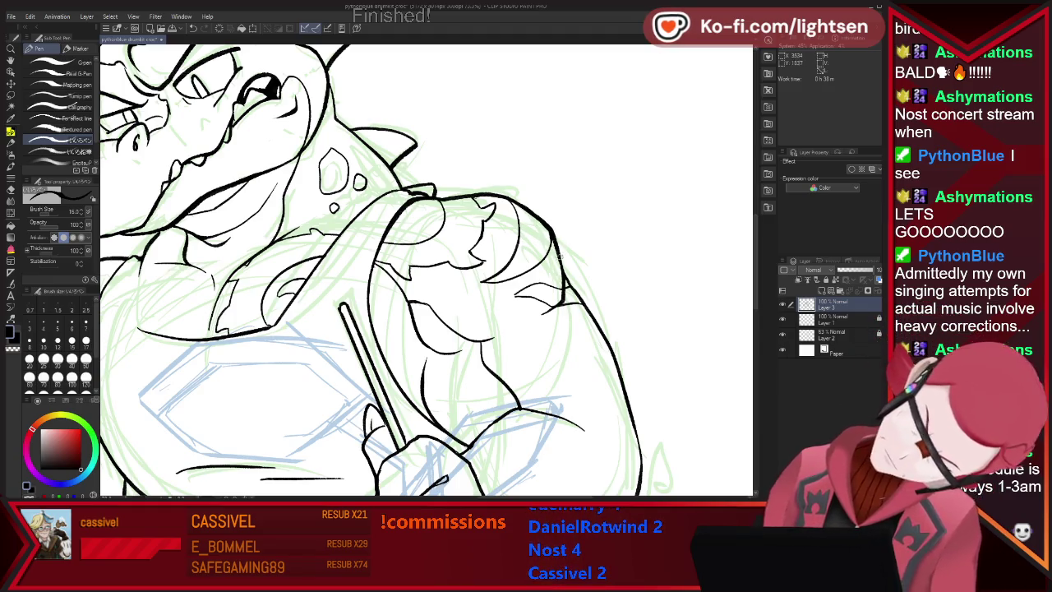
key(e)
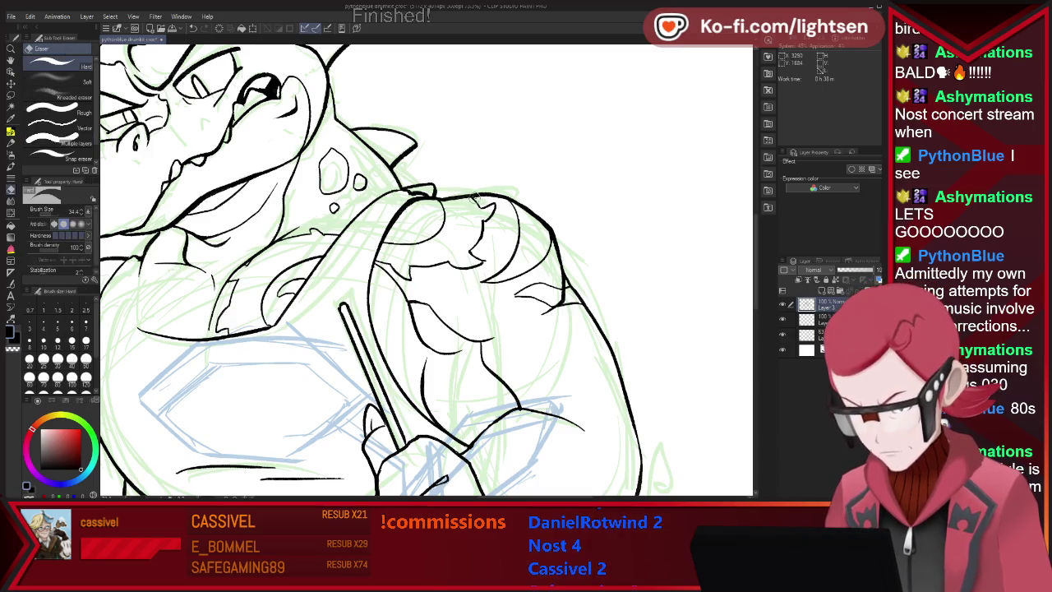
key(p)
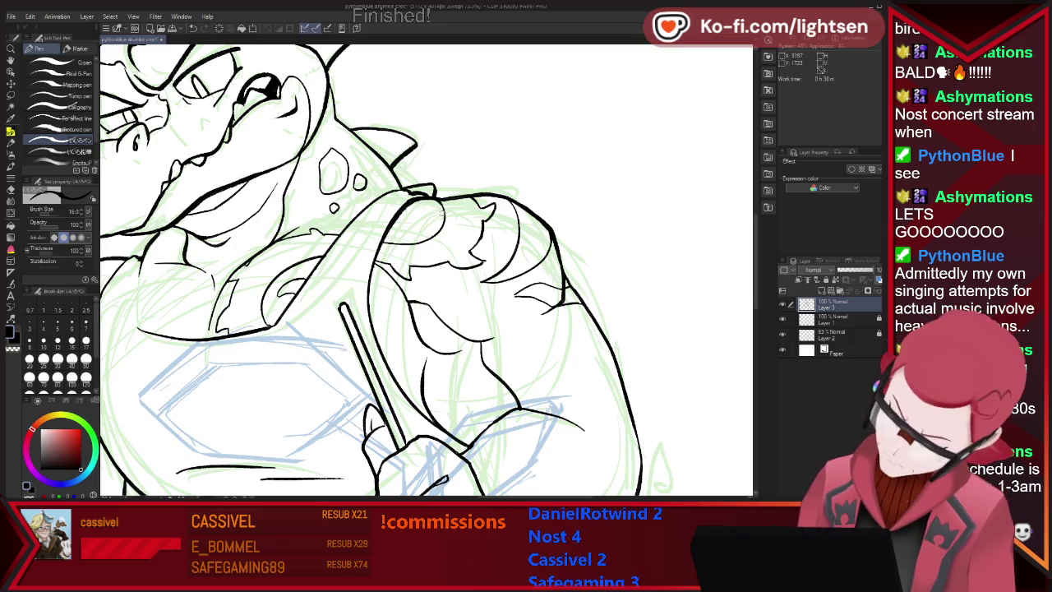
scroll(427, 271, down, 2)
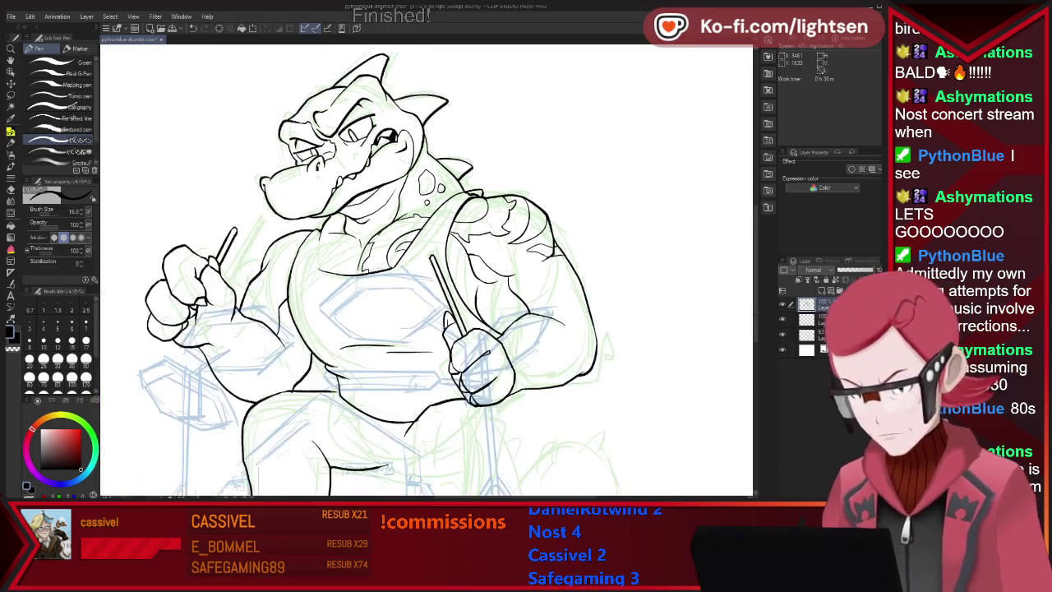
- Zoom in and ink the curved stool seat edge under the thigh
scroll(427, 271, down, 2)
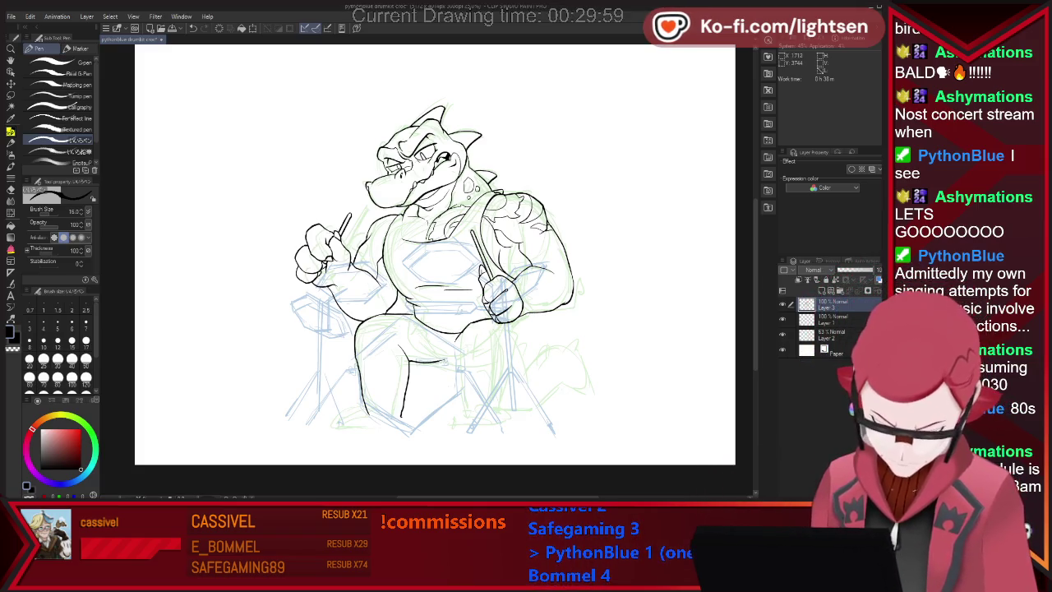
key(ctrl+plus)
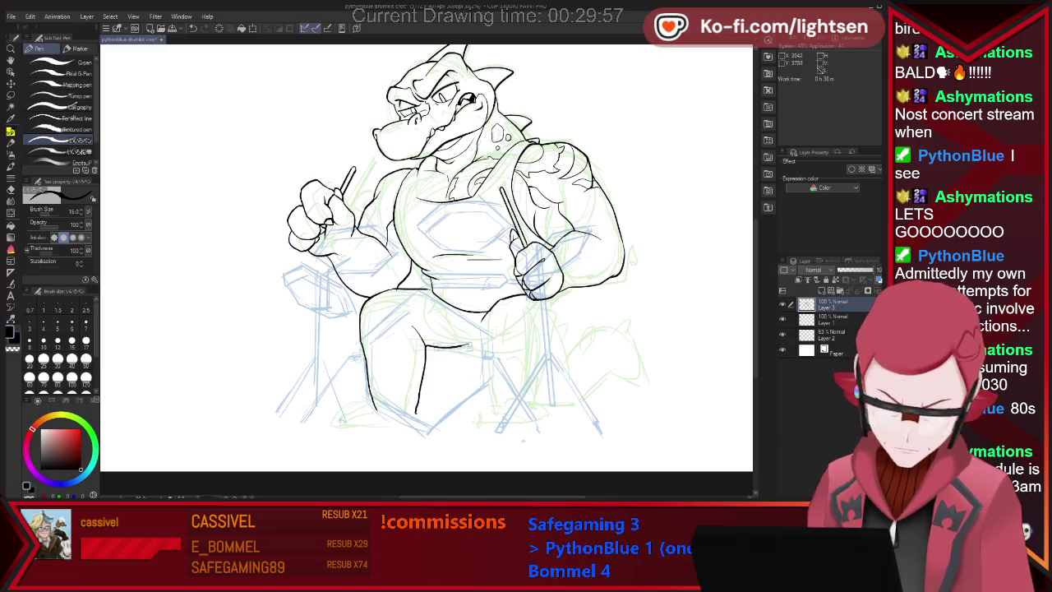
key(e)
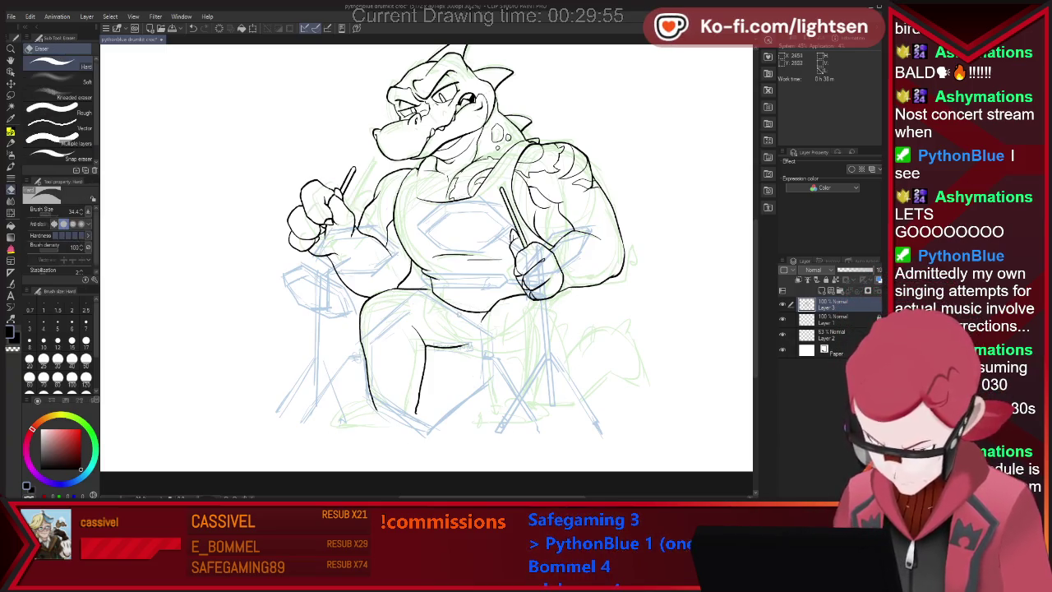
key(p)
key(e)
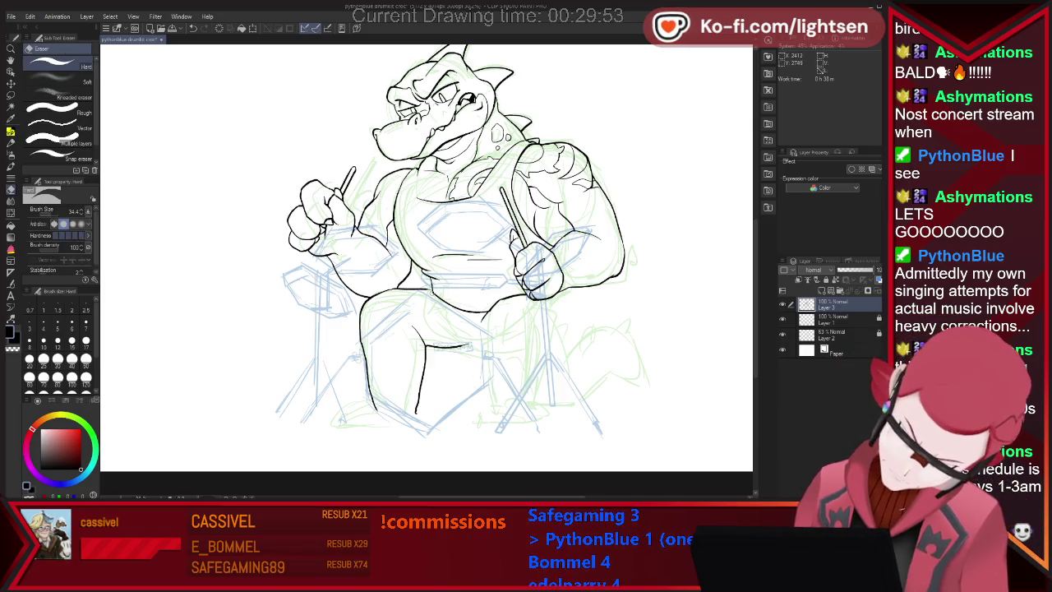
key(p)
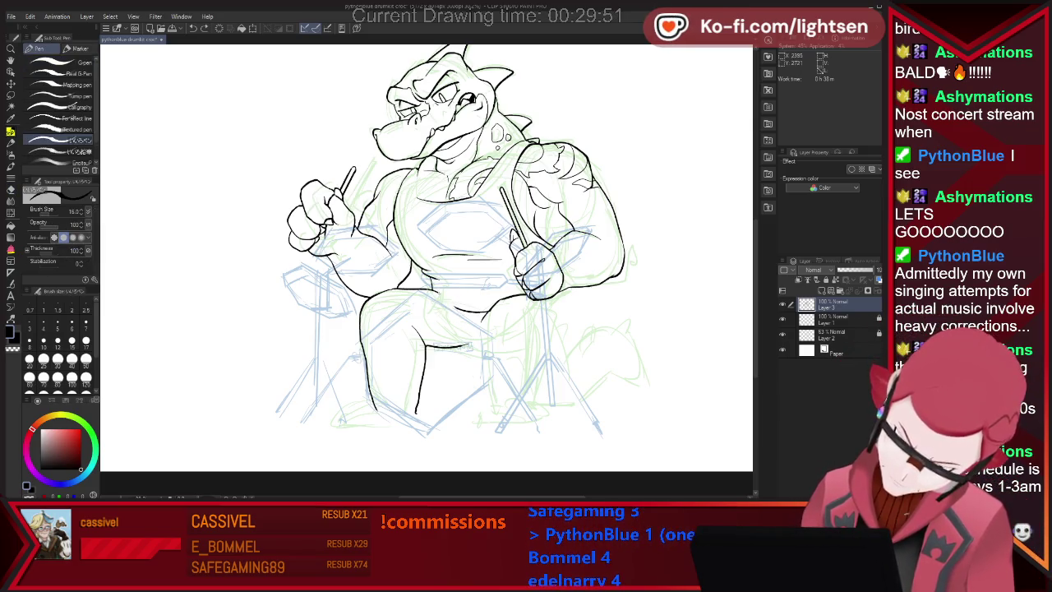
key(e)
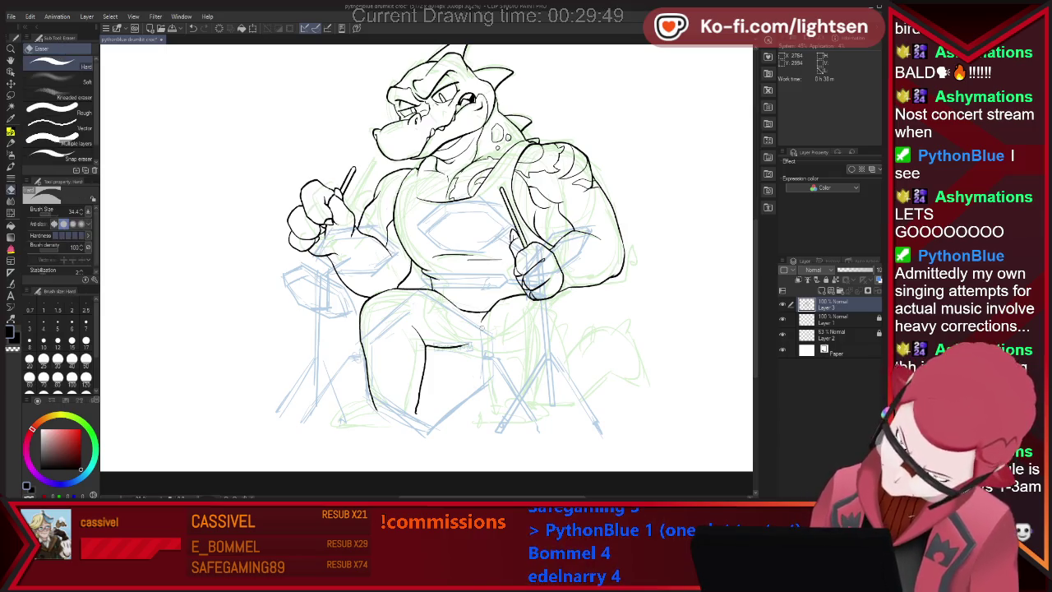
key(p)
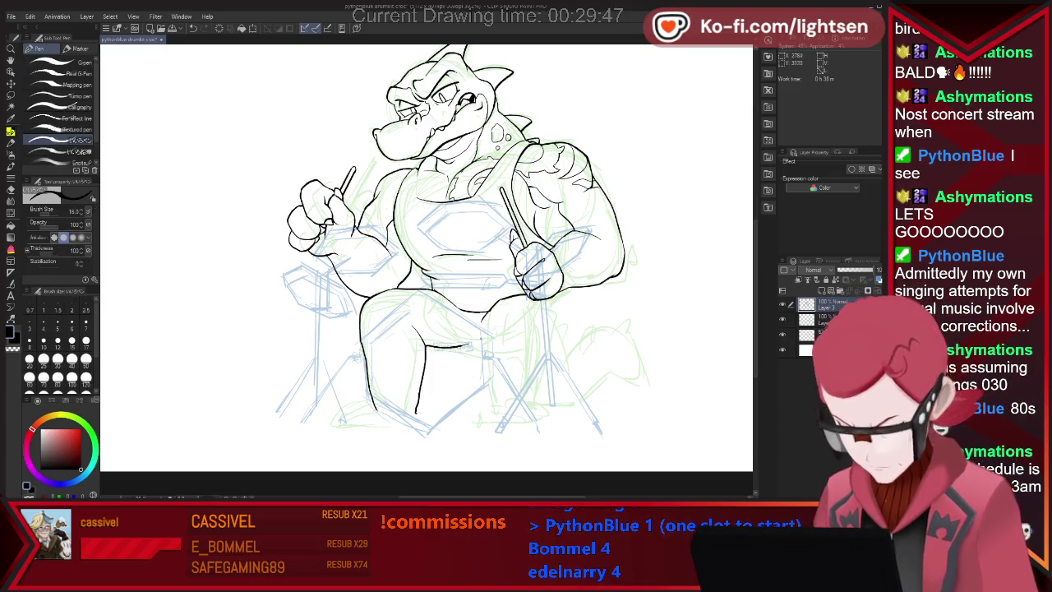
key(e)
key(p)
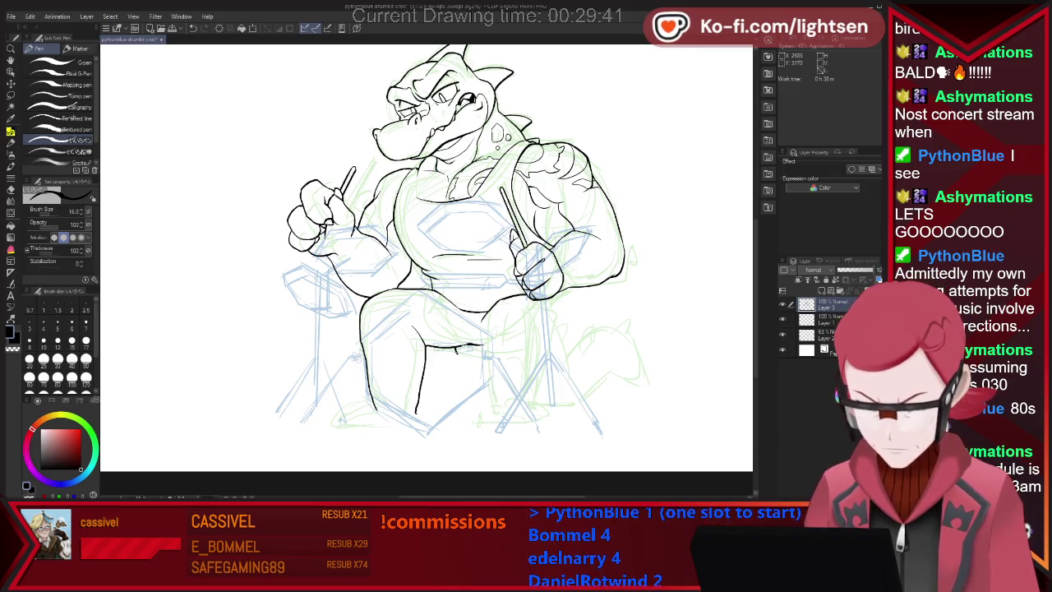
drag(441, 350, 522, 359)
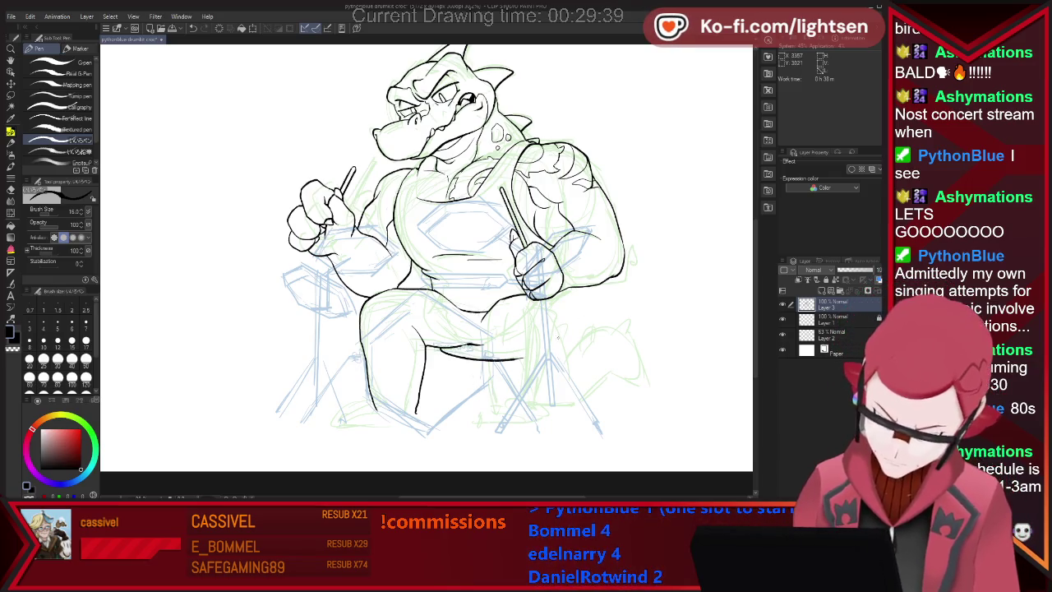
- Ink the stool's base as a smooth arc and trim its right end
key(e)
key(p)
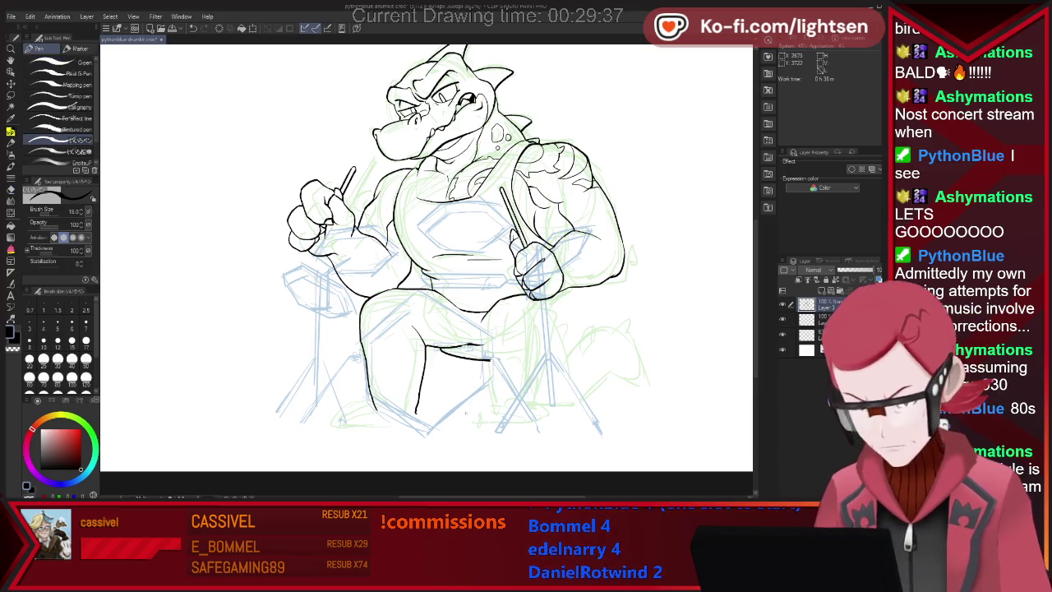
mouse_move(474, 361)
mouse_down()
mouse_move(475, 407)
mouse_move(504, 422)
mouse_up()
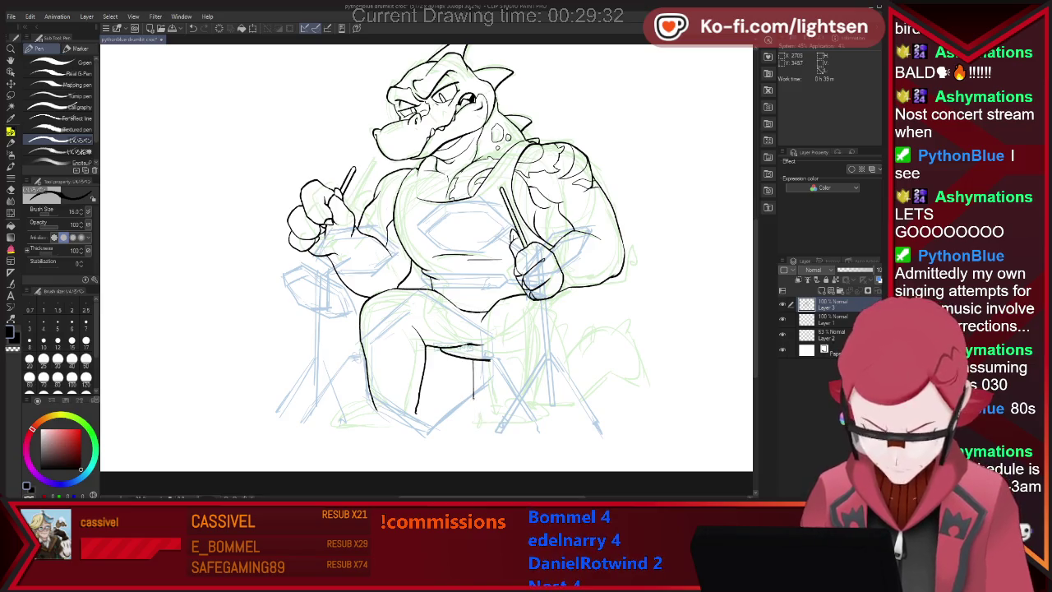
key(e)
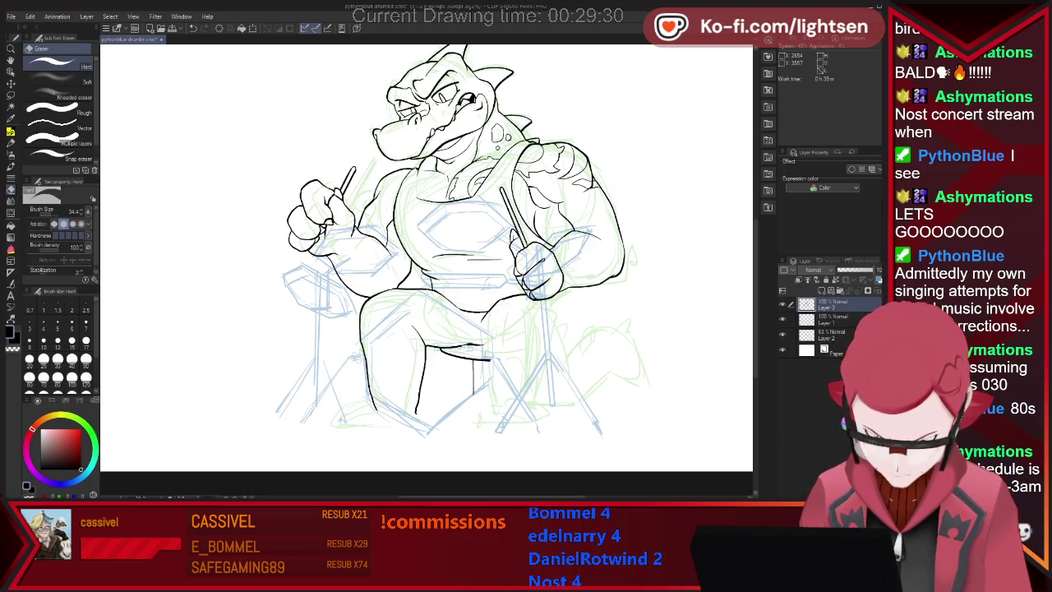
key(p)
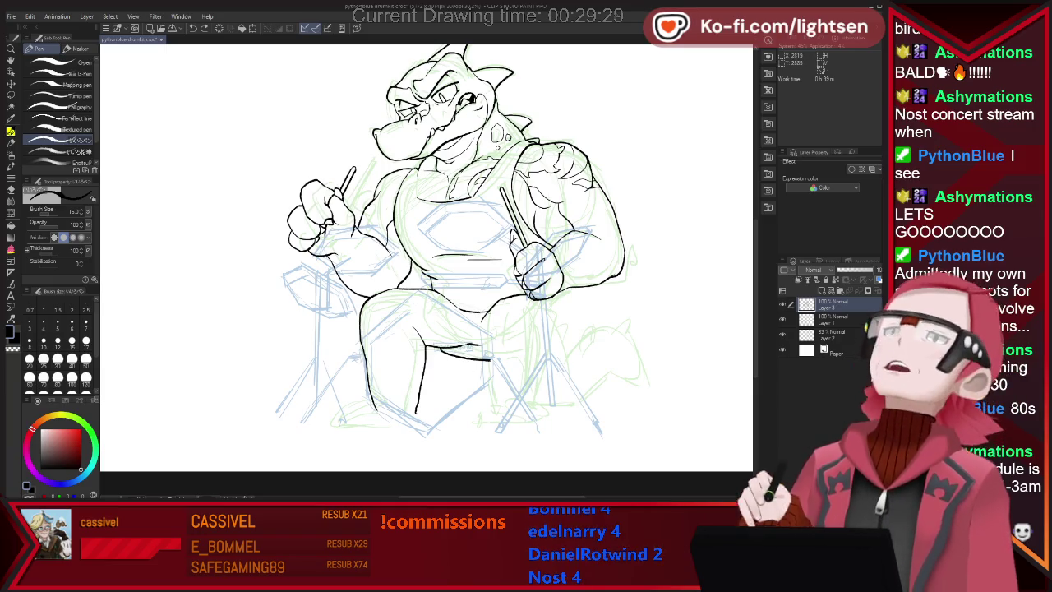
key(ctrl+z)
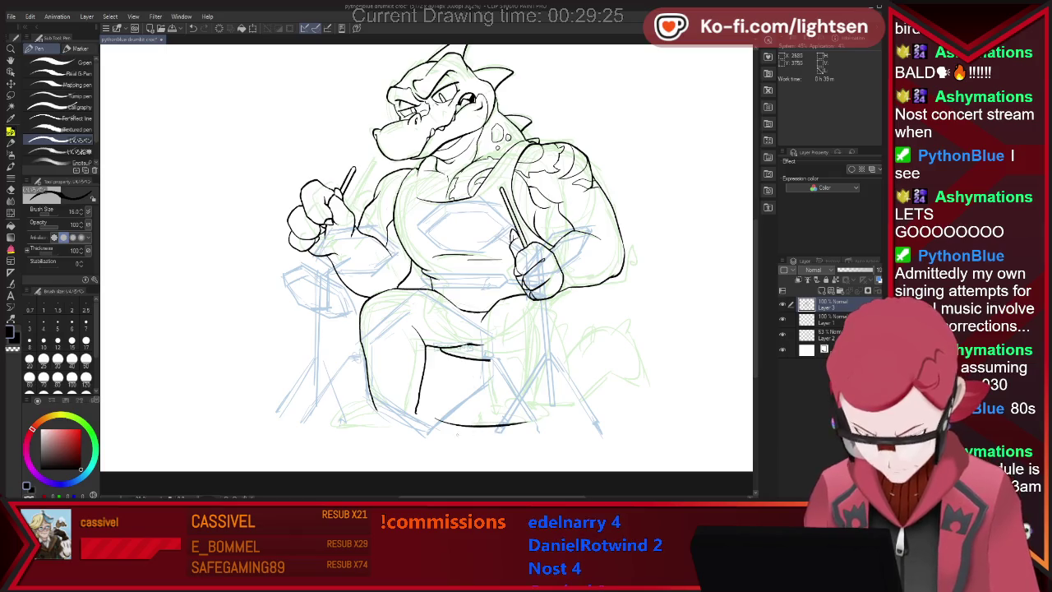
drag(442, 418, 518, 414)
key(ctrl+z)
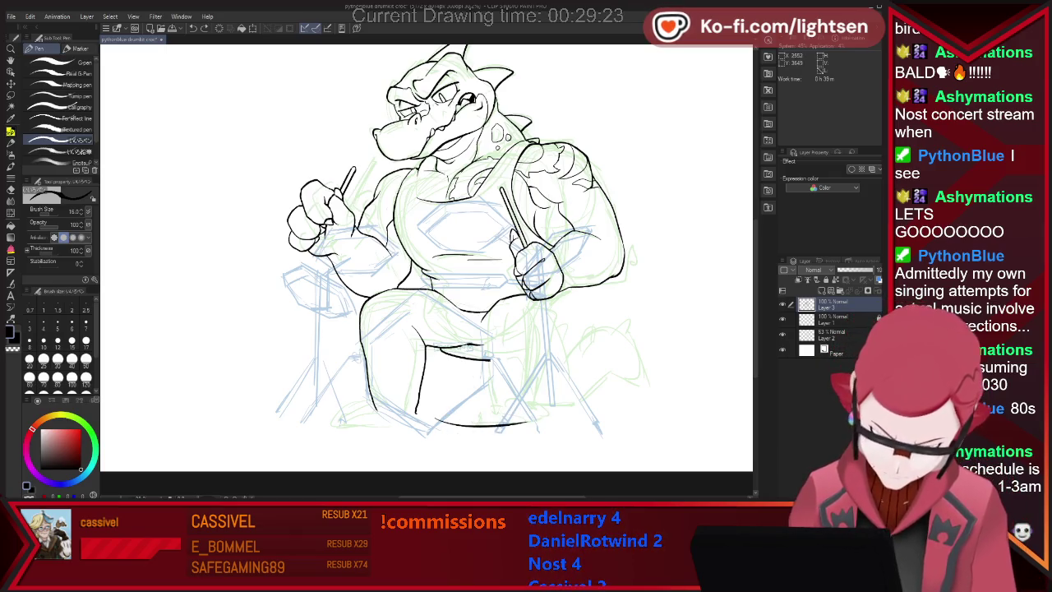
drag(434, 413, 526, 420)
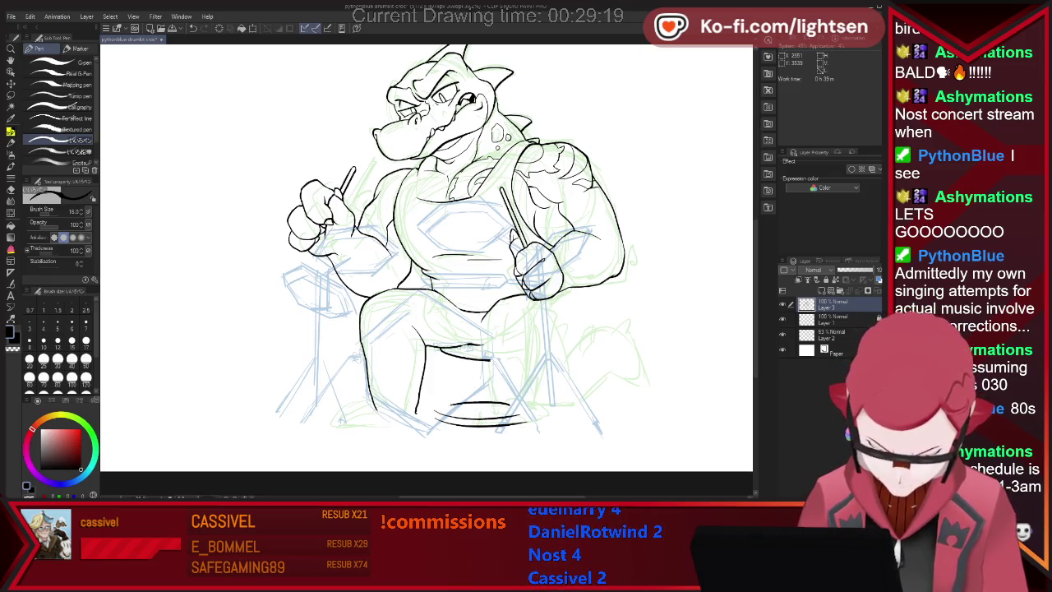
key(e)
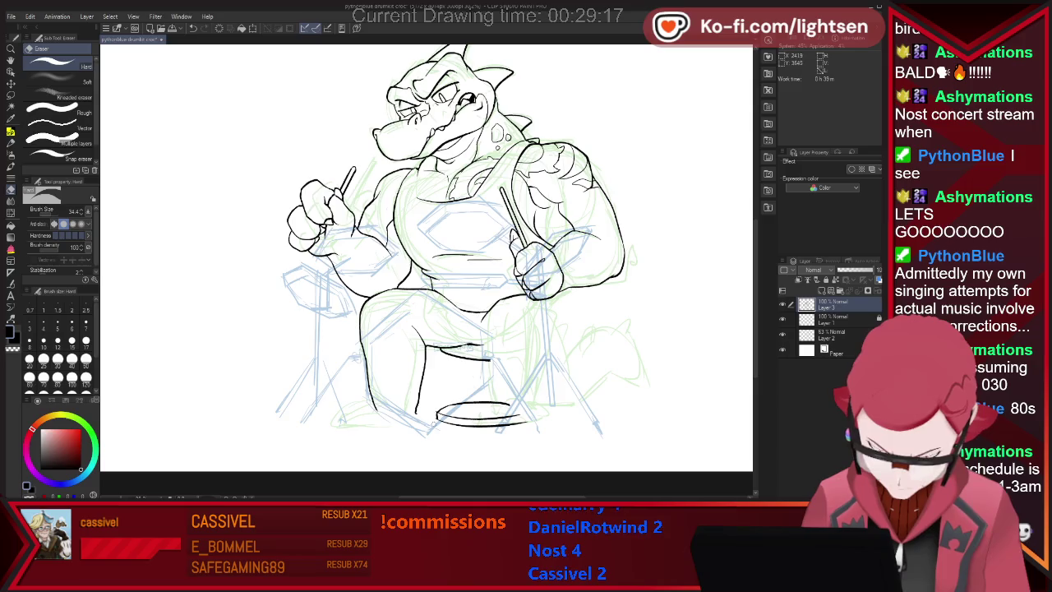
key(p)
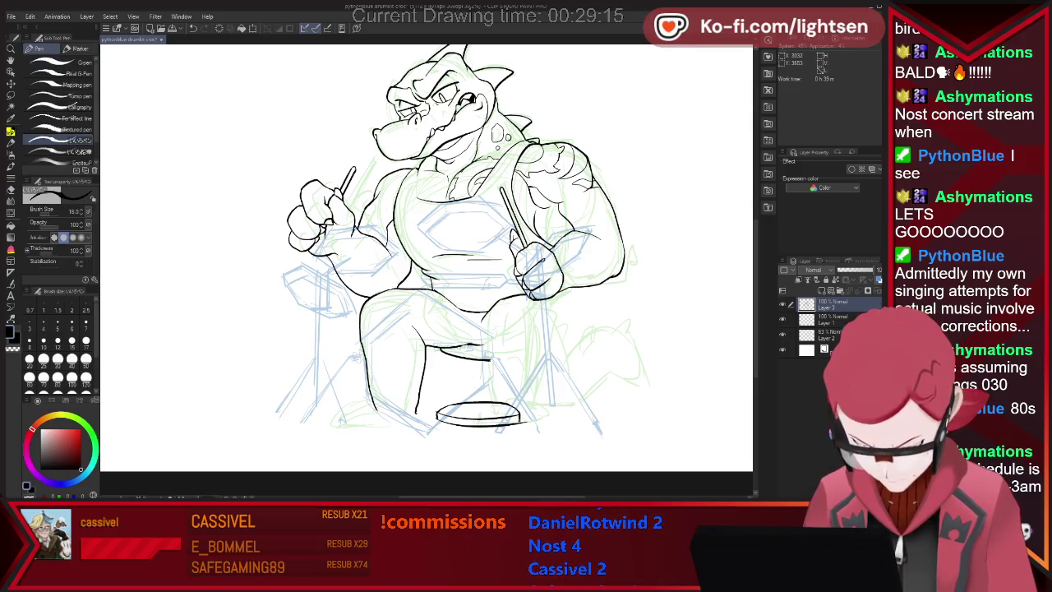
key(e)
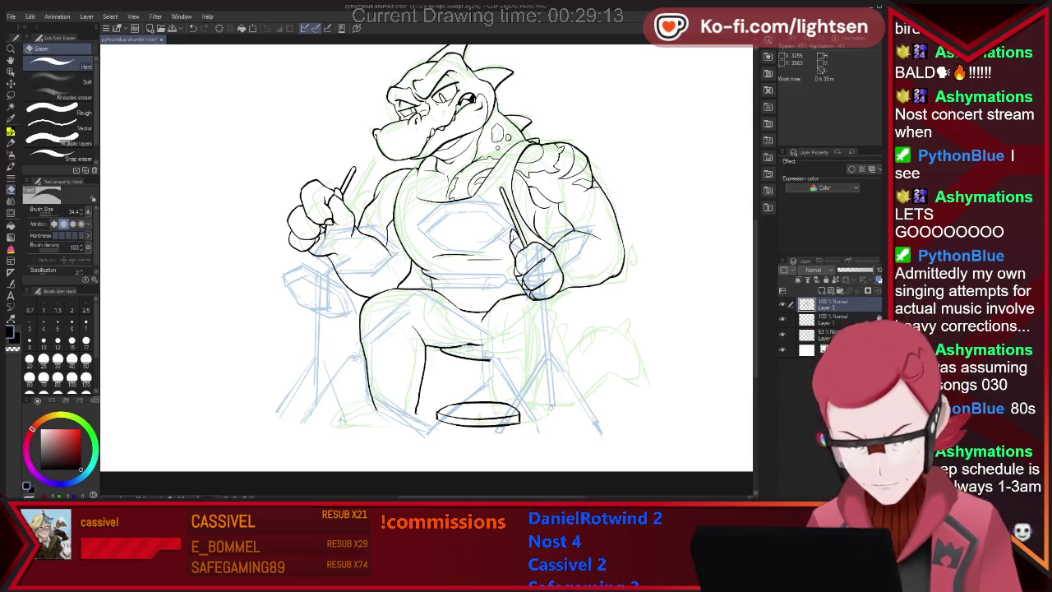
drag(503, 415, 523, 418)
key(p)
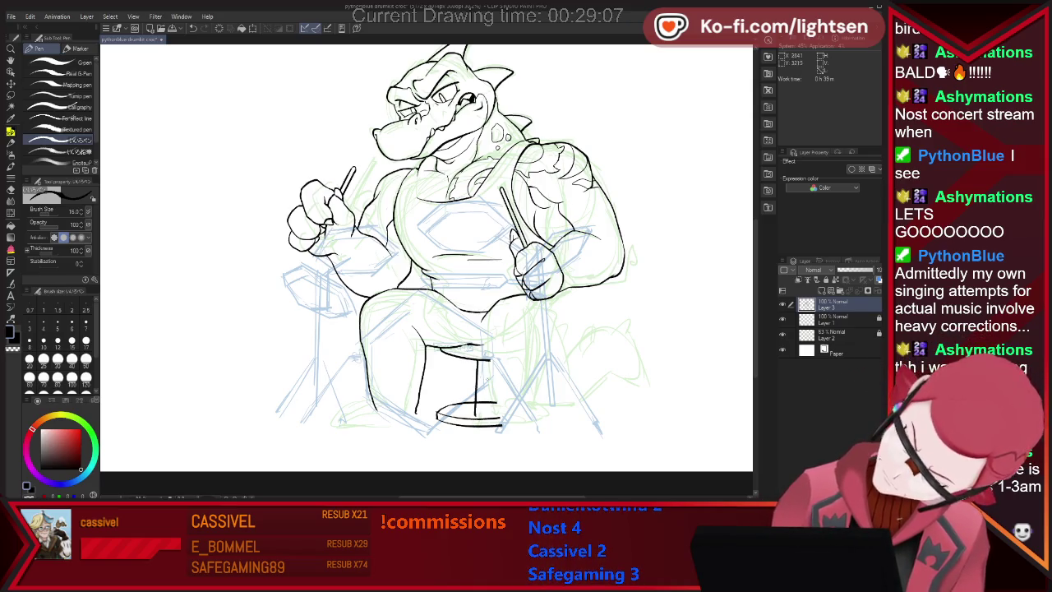
- Ink the stool's central post between seat and base, redrawing it darker
key(e)
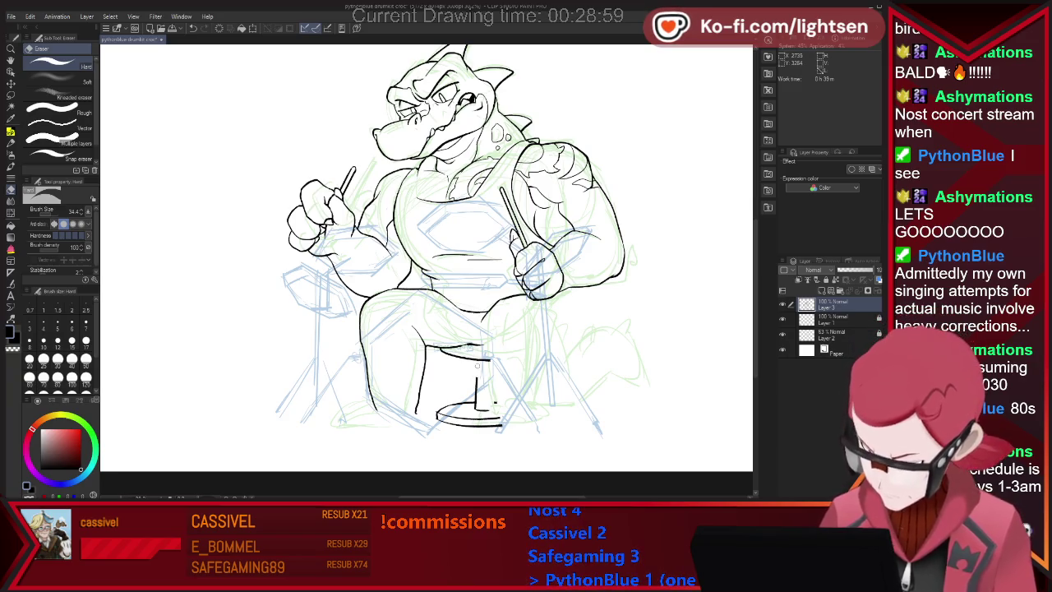
key(p)
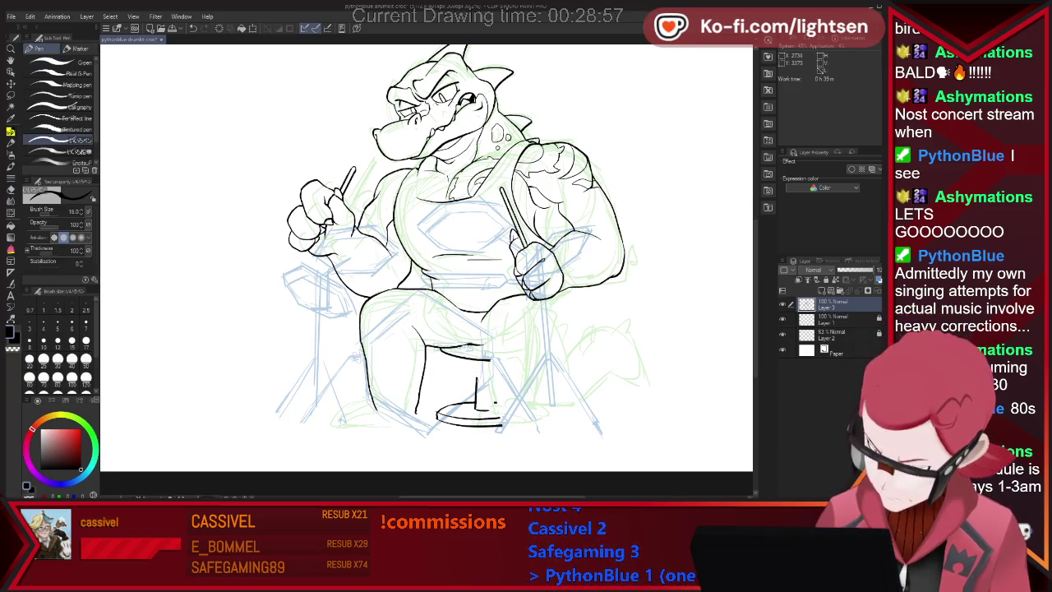
key(e)
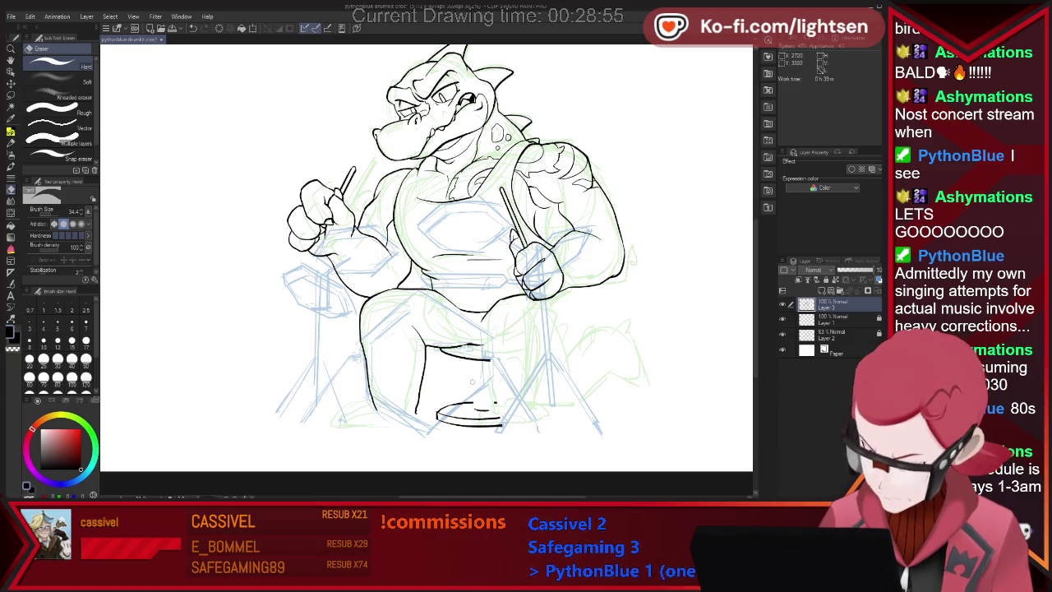
key(p)
drag(470, 359, 473, 404)
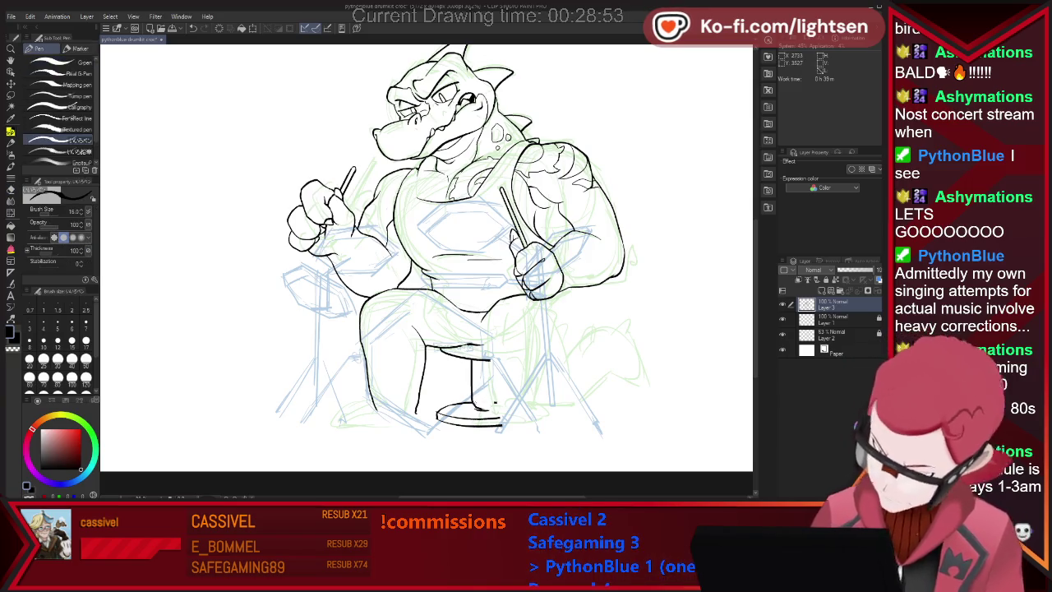
key(e)
drag(472, 360, 473, 403)
key(p)
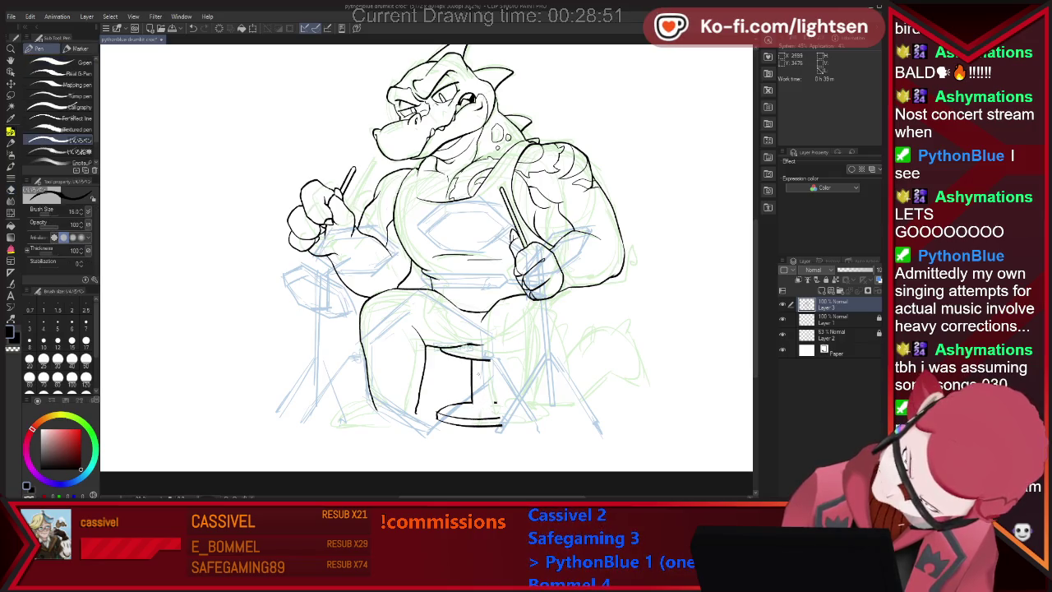
drag(471, 362, 472, 403)
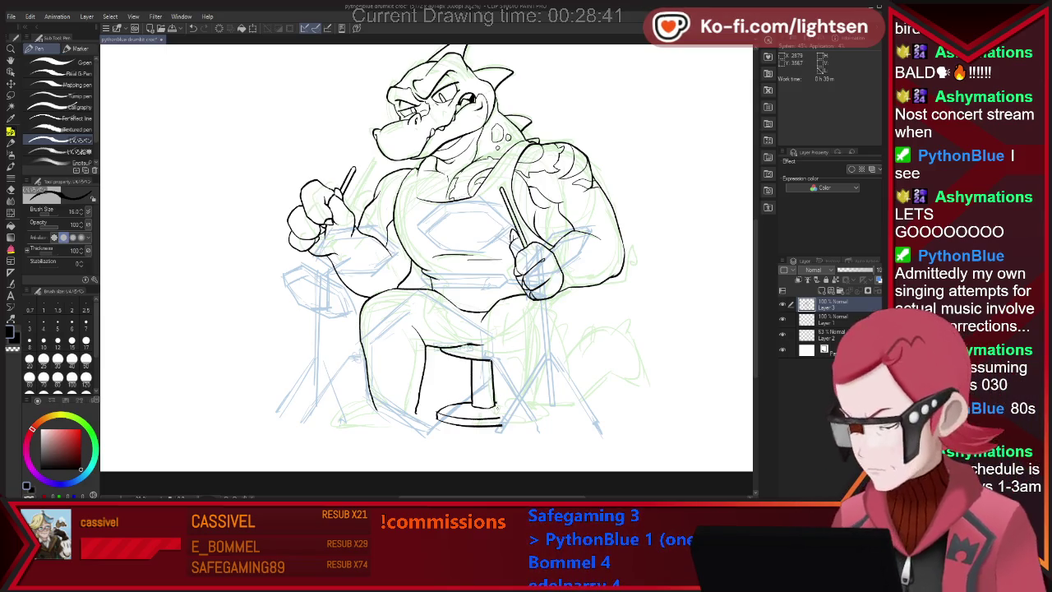
- Extend the right drumstick below the hand and start the tail outline beside the right leg
key(e)
key(p)
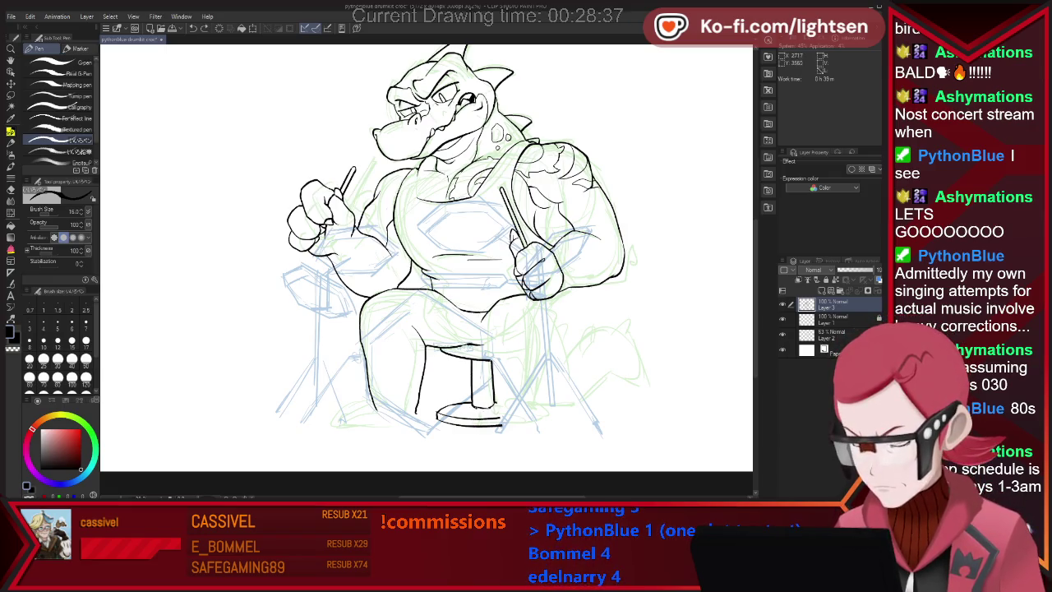
key(e)
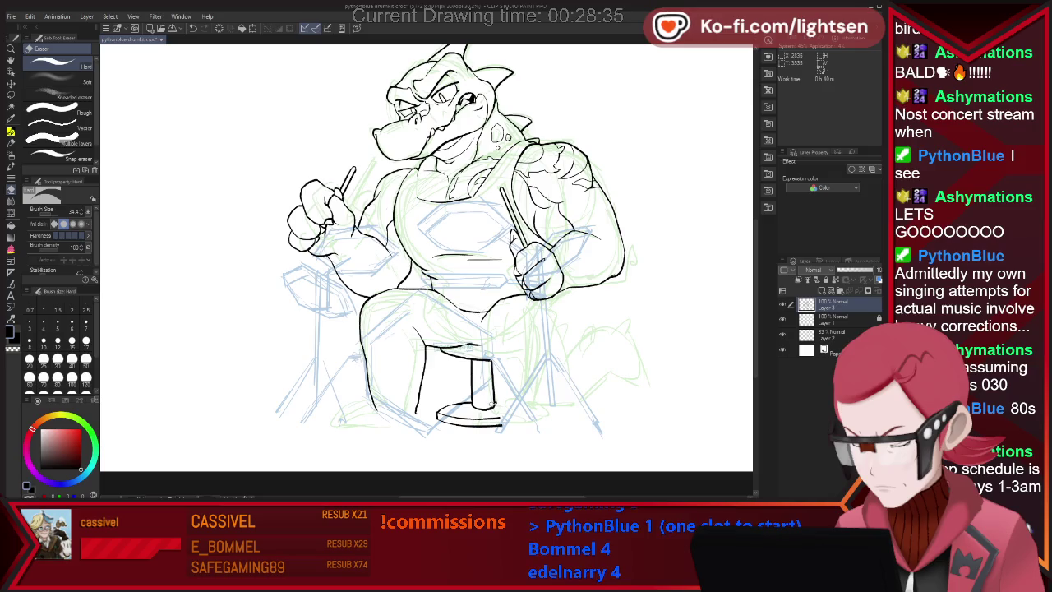
key(p)
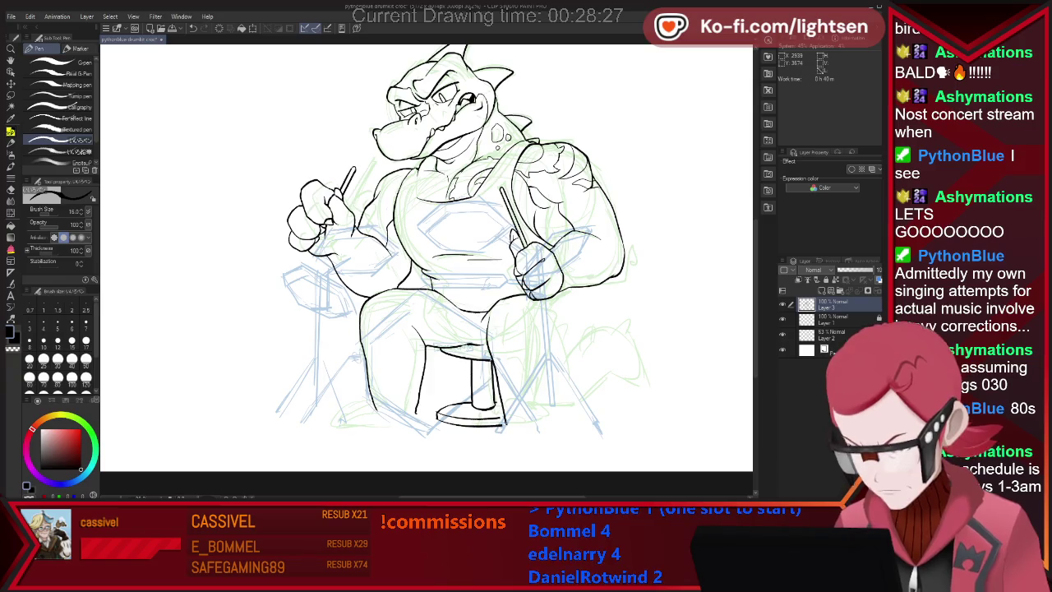
drag(536, 289, 549, 321)
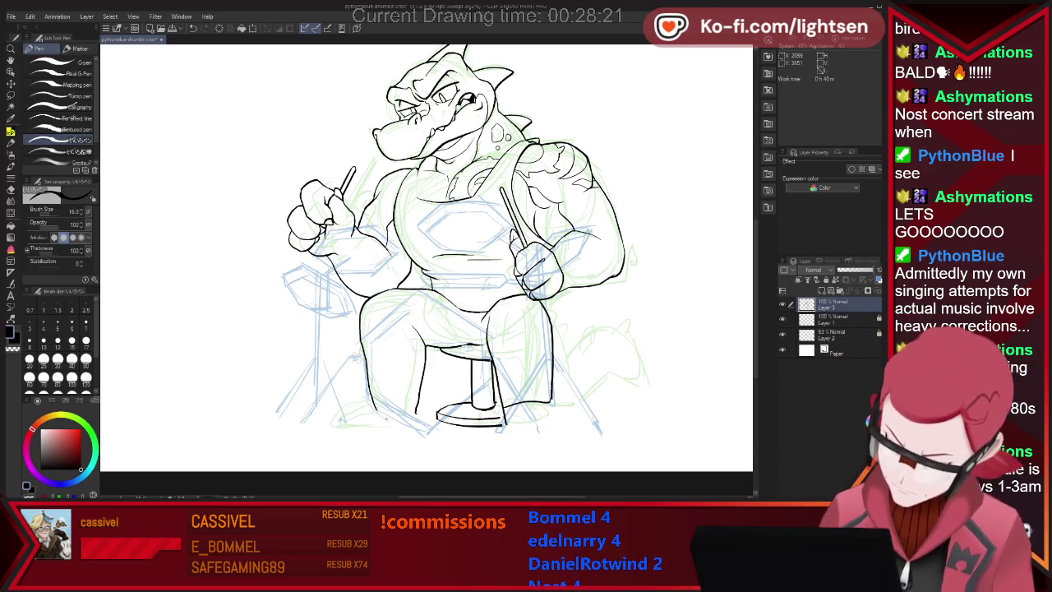
key(e)
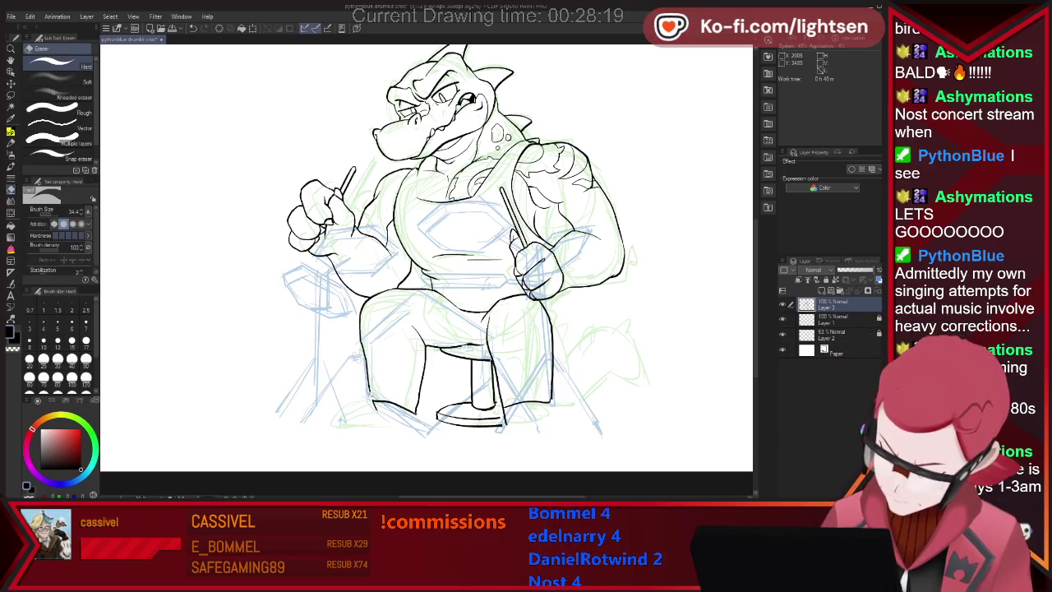
key(p)
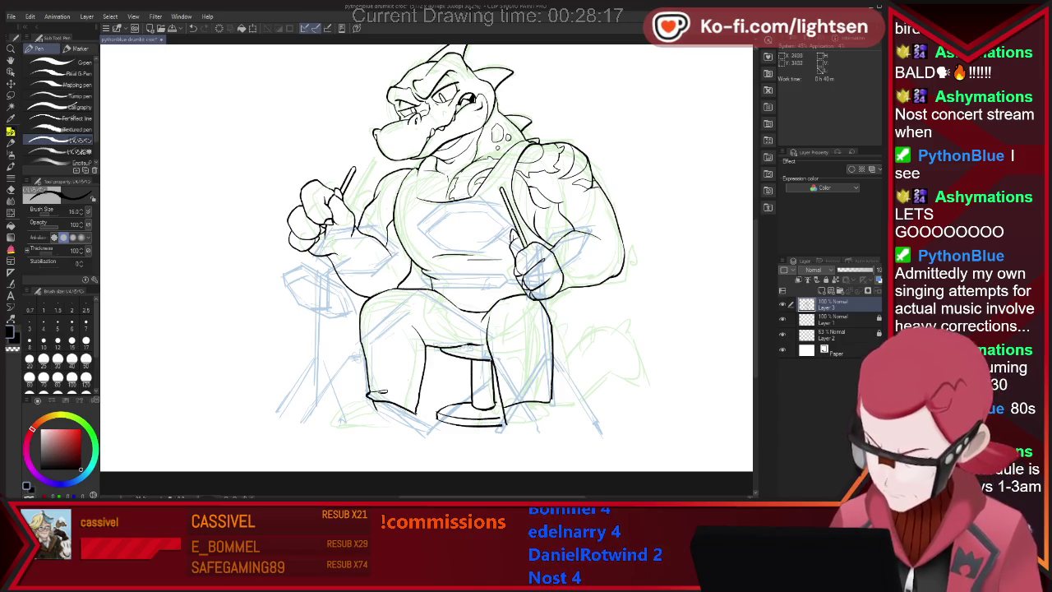
key(e)
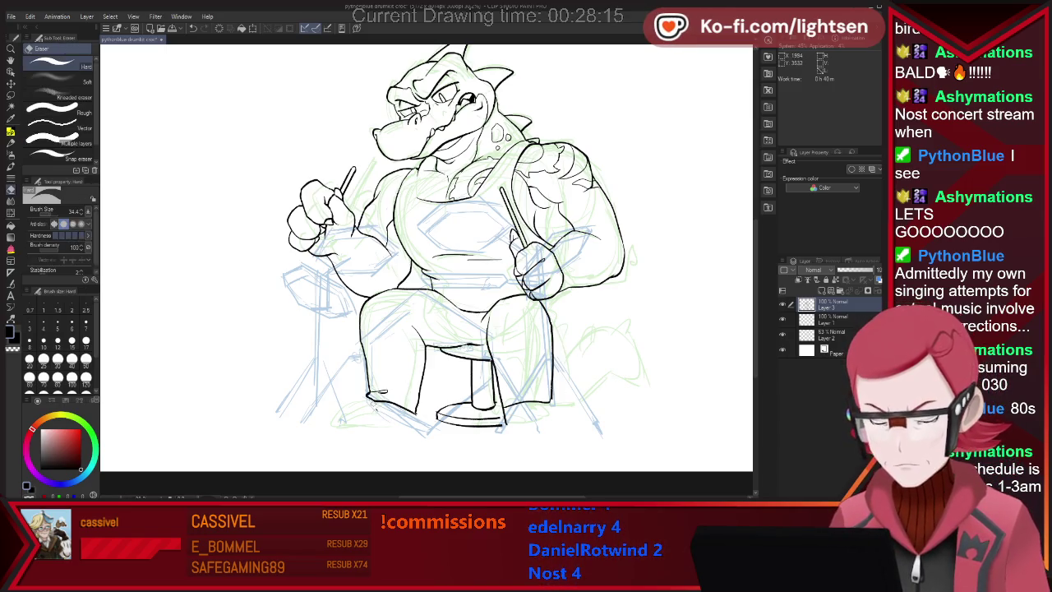
key(p)
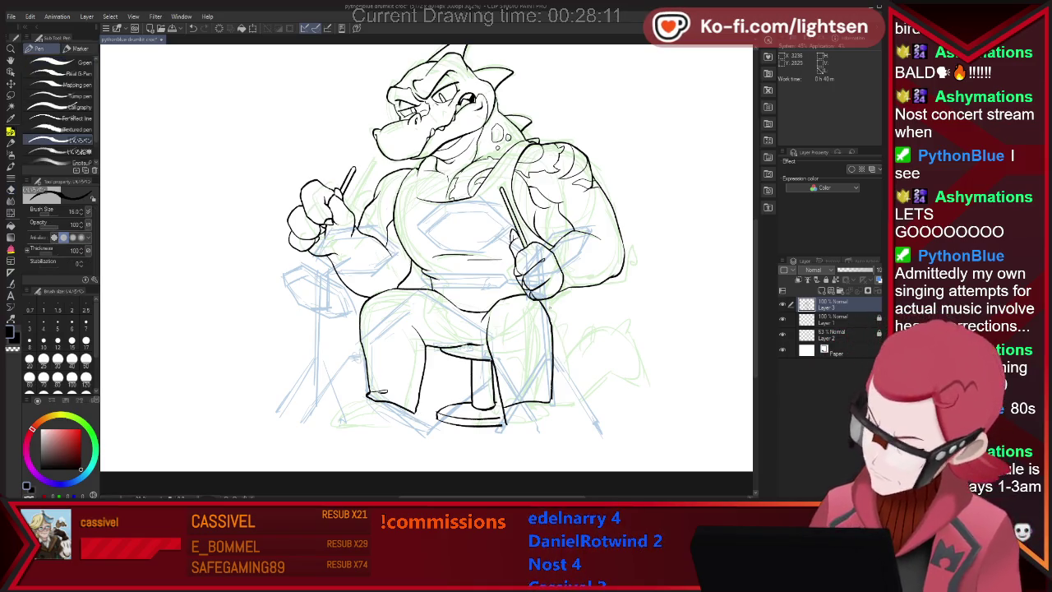
drag(545, 303, 578, 365)
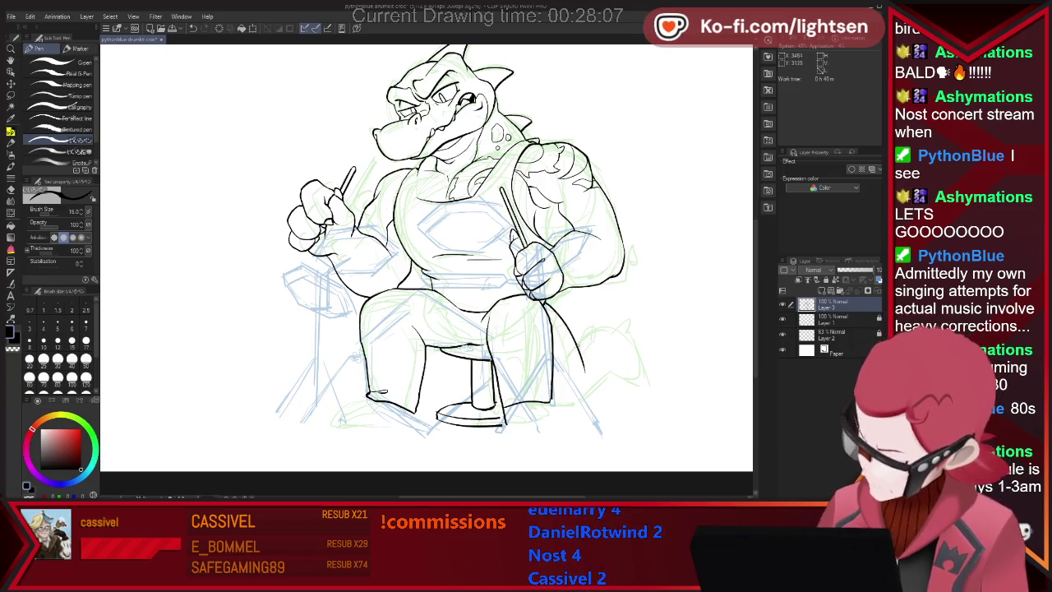
- Draw the tail's upper arch, underside, inner line and closed tip, cleaning up with the Eraser
drag(609, 325, 668, 404)
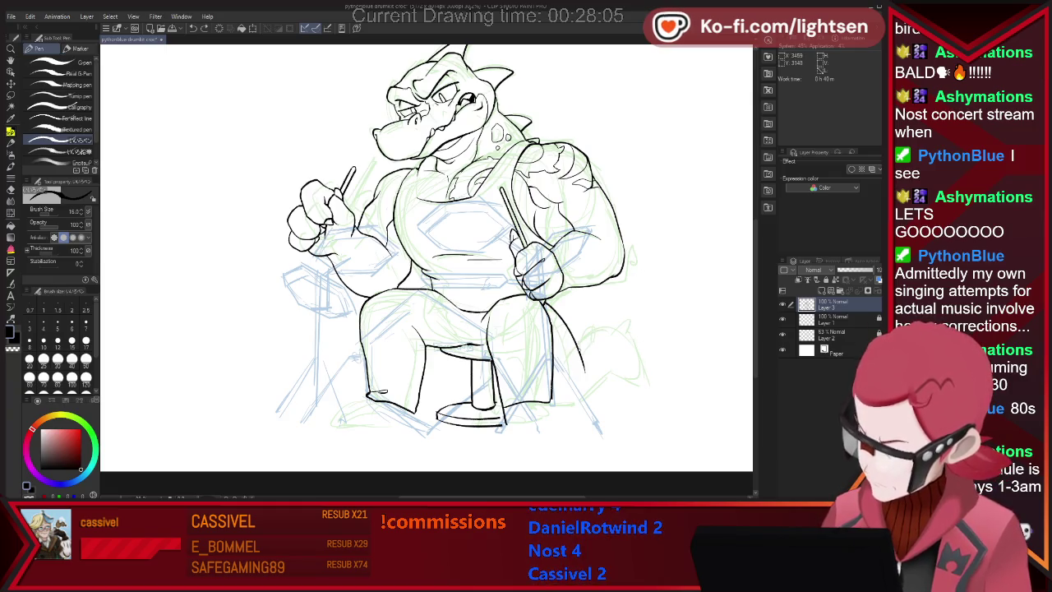
drag(580, 357, 664, 384)
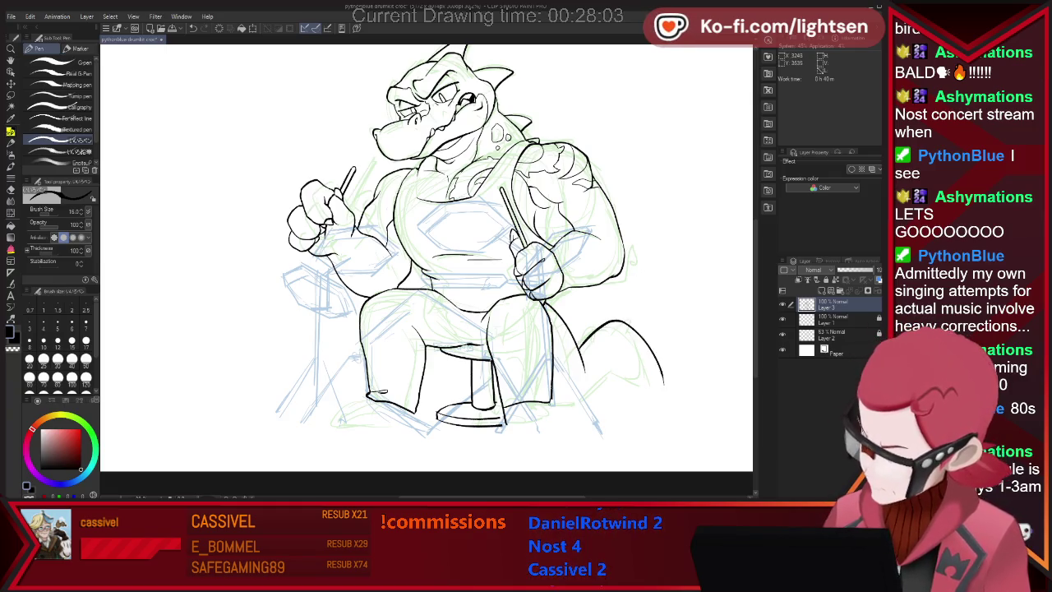
drag(599, 417, 627, 355)
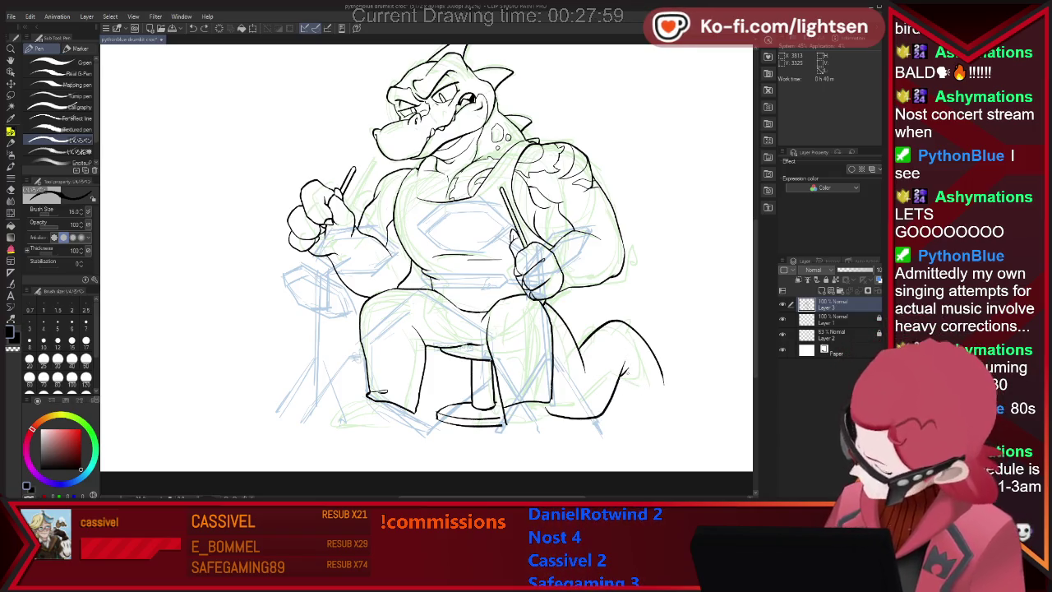
drag(624, 372, 655, 386)
key(e)
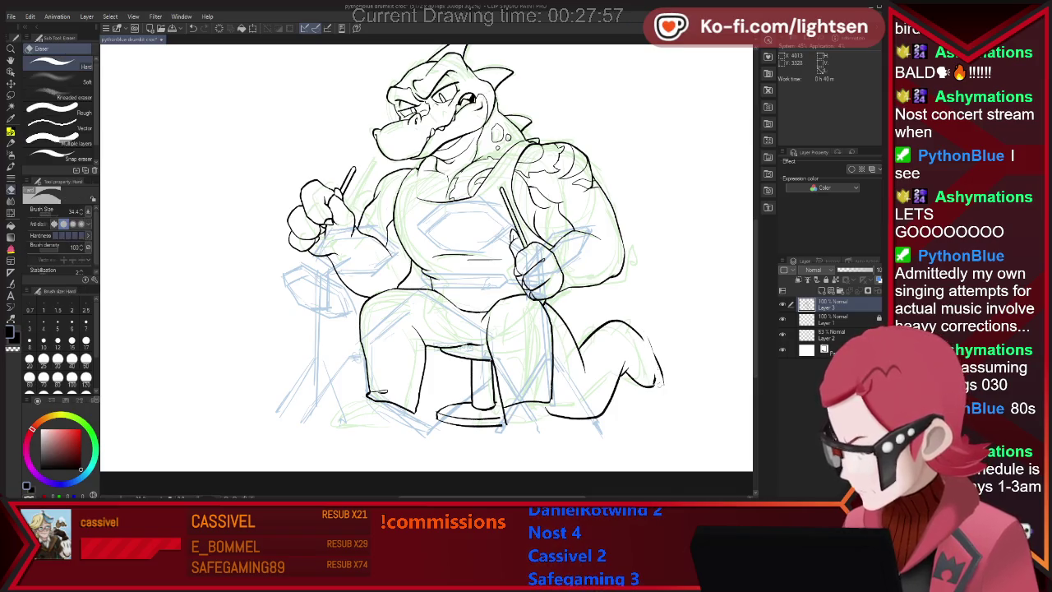
key(p)
drag(647, 400, 663, 401)
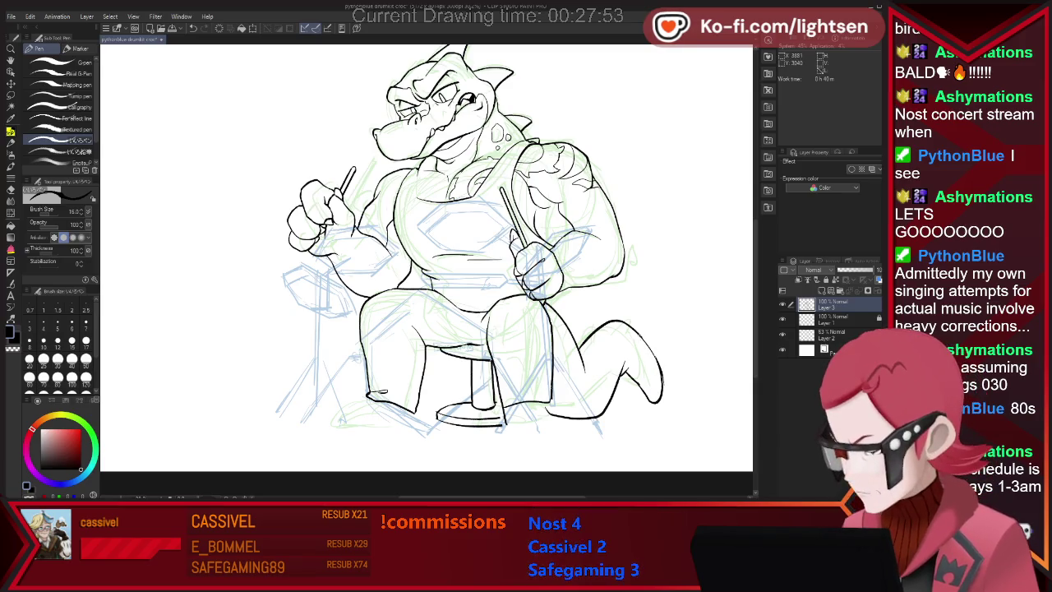
key(e)
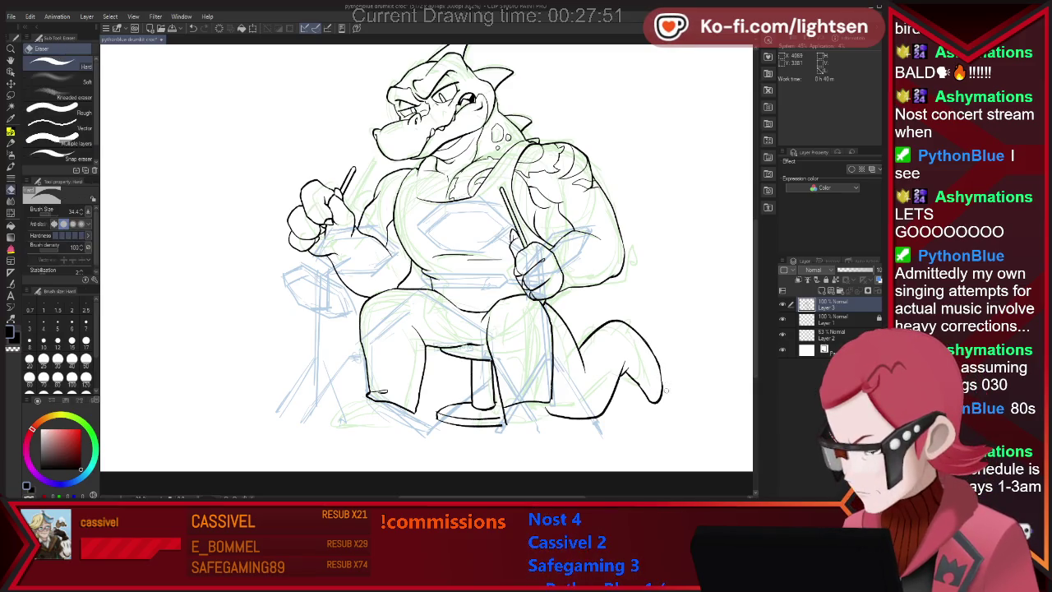
key(p)
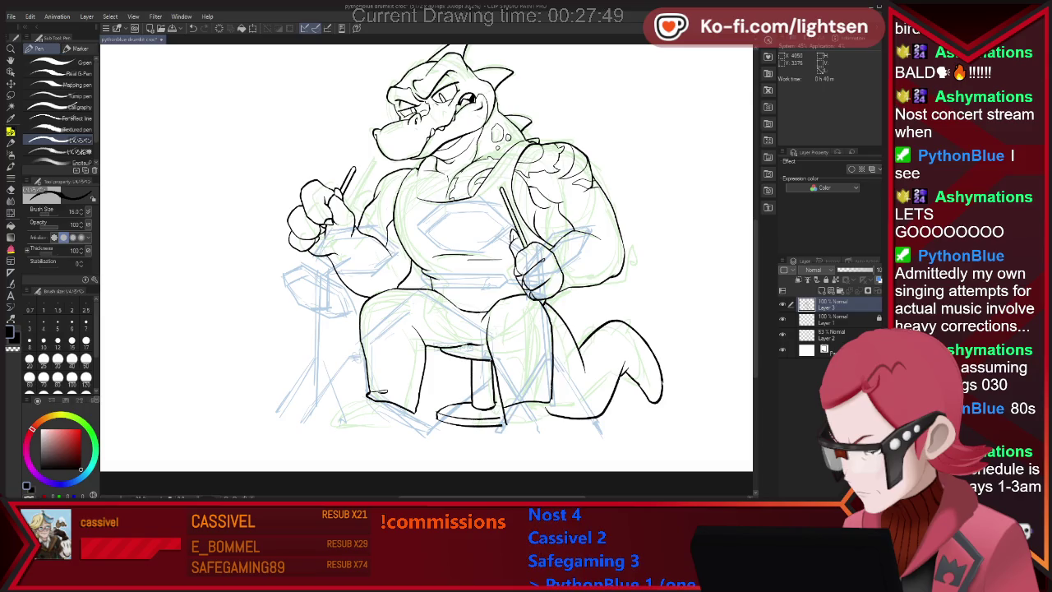
key(e)
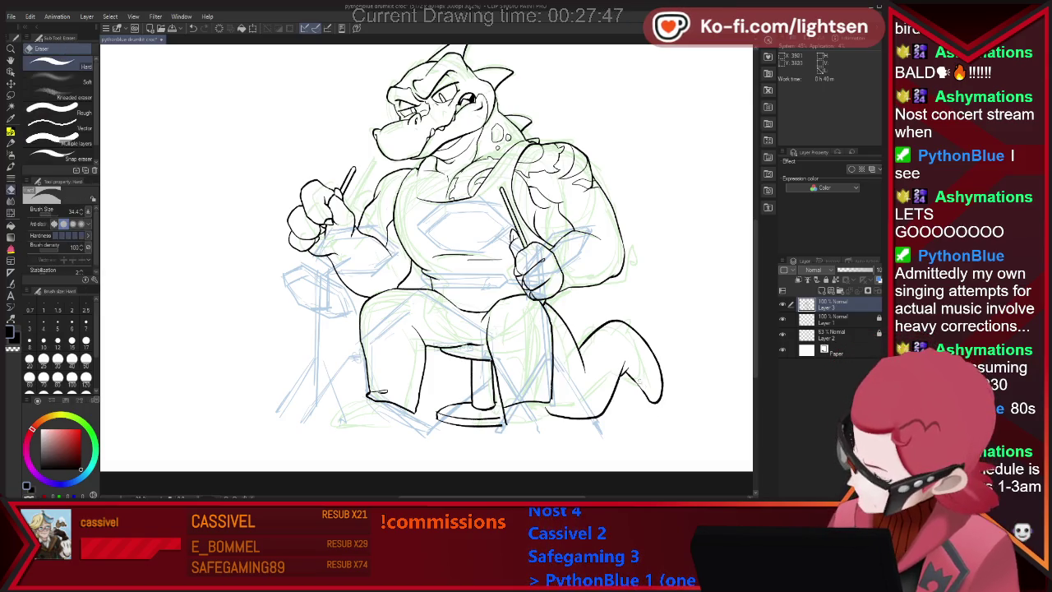
key(p)
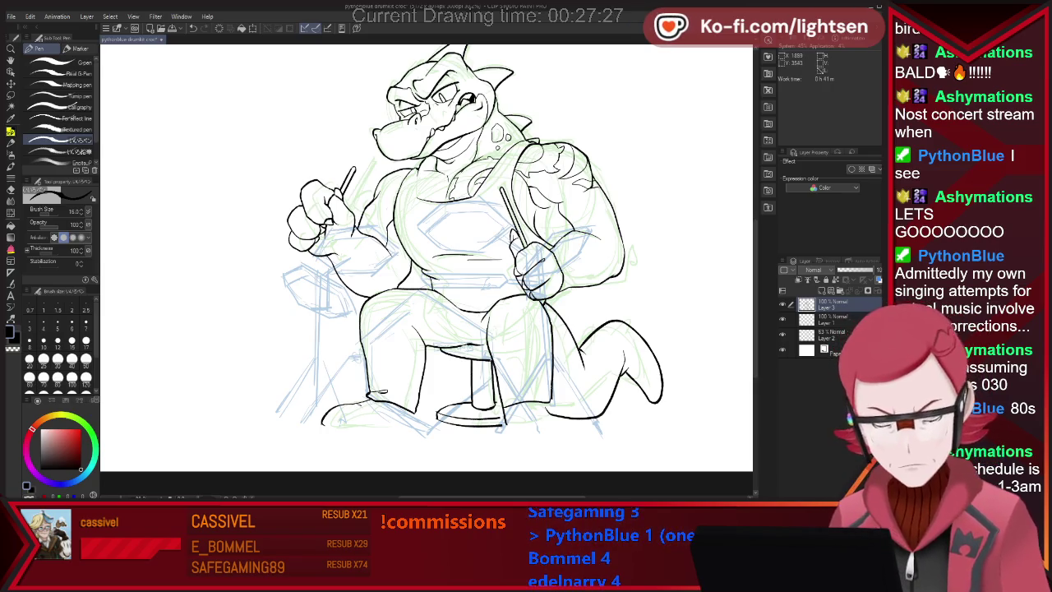
- Ink the bottom line of the crocodile's left foot planted on the floor
key(e)
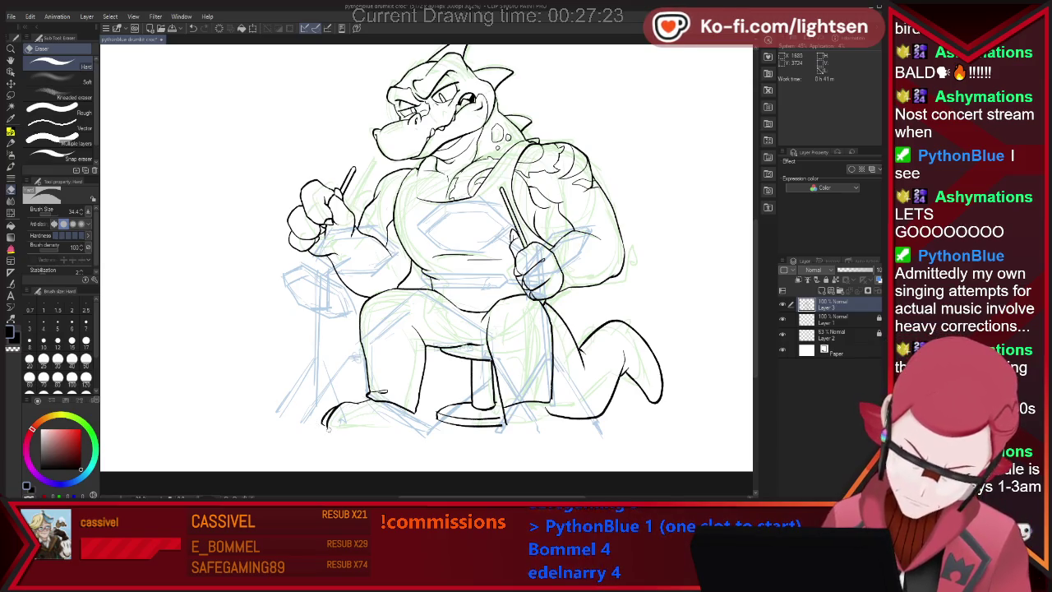
key(p)
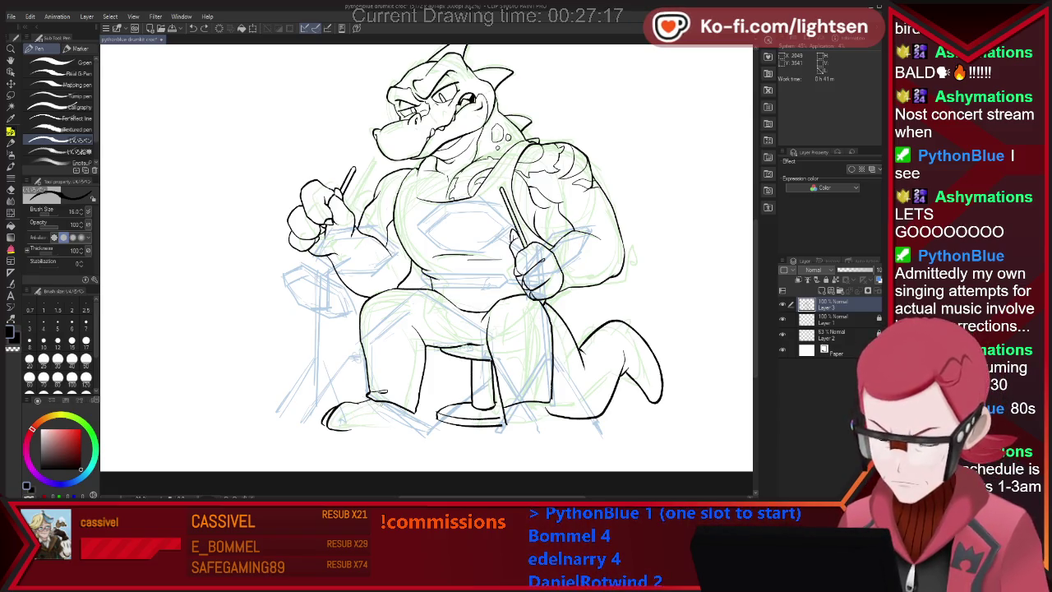
key(e)
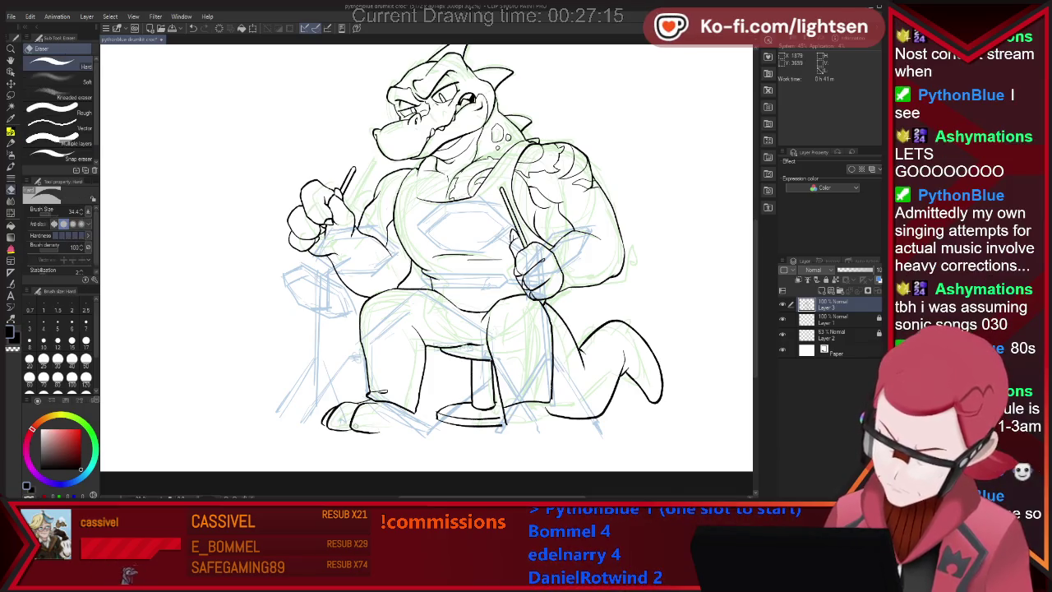
key(p)
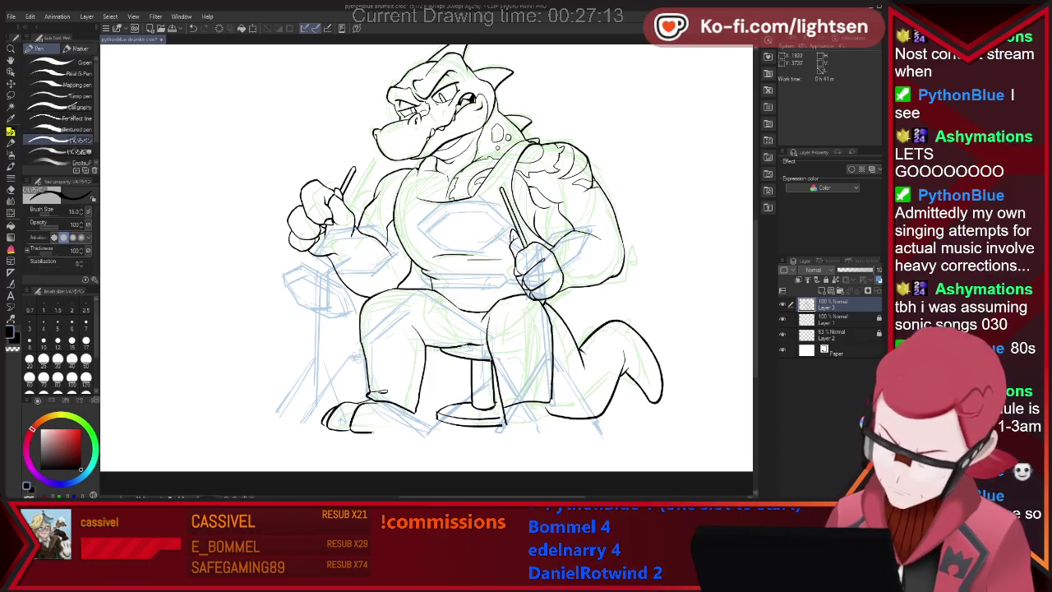
drag(354, 428, 421, 424)
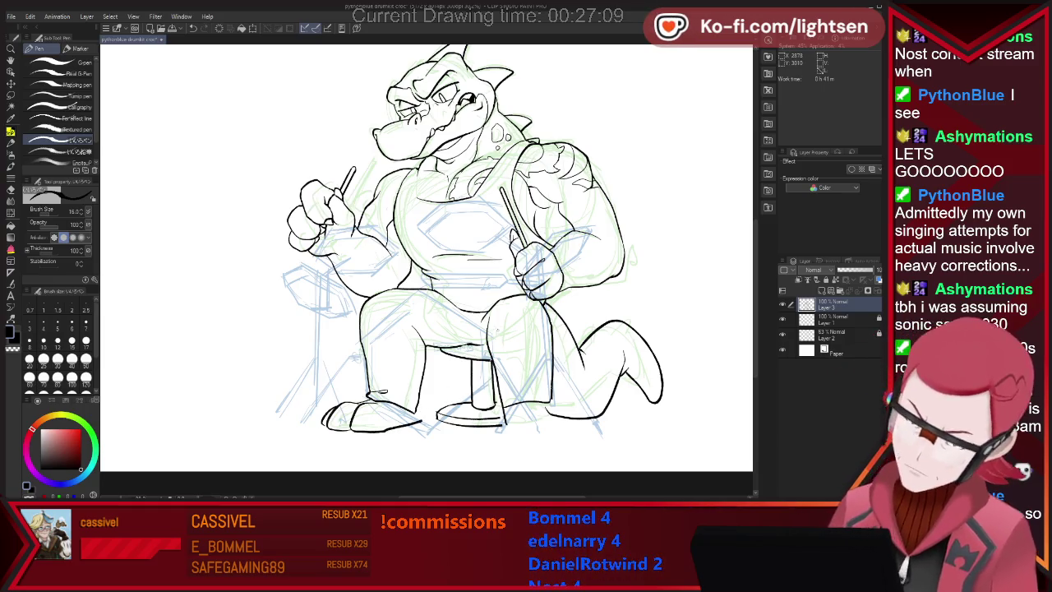
key(m)
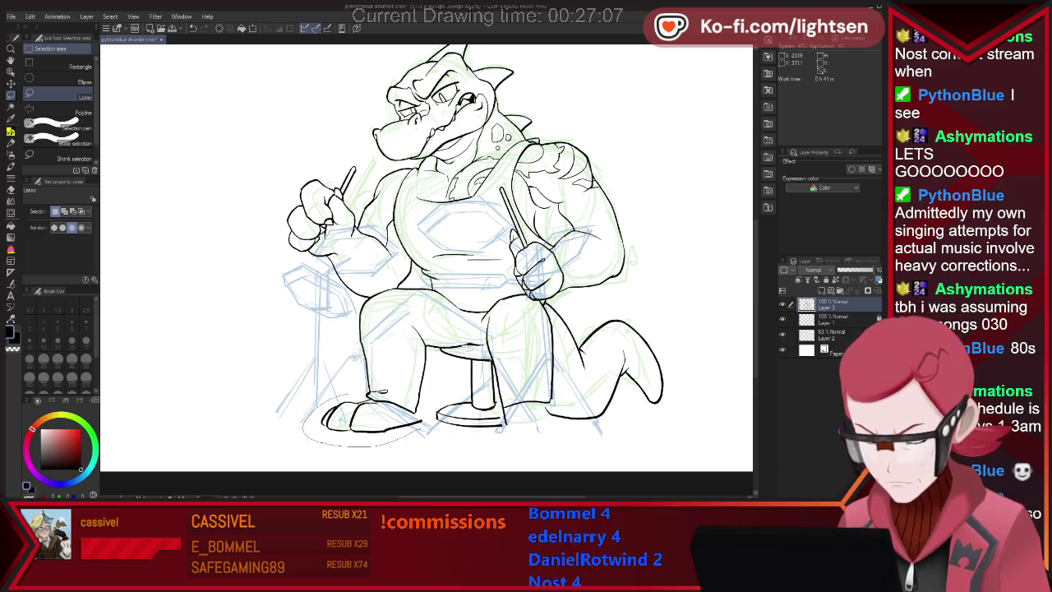
- Trim the stool's bottom line and ink the right heel joining the foot's bottom line
key(p)
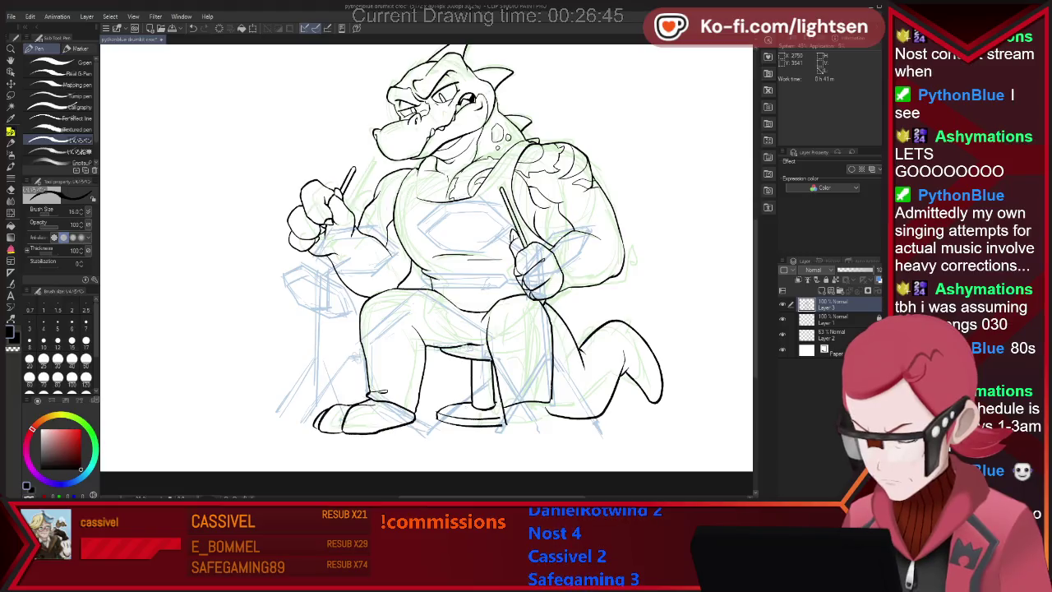
key(e)
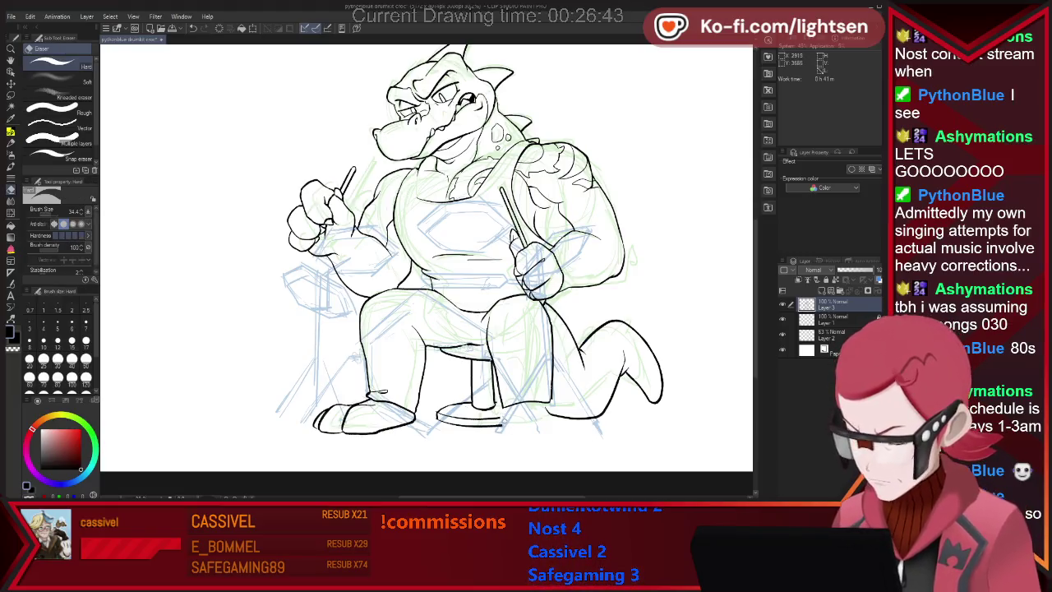
drag(503, 422, 495, 417)
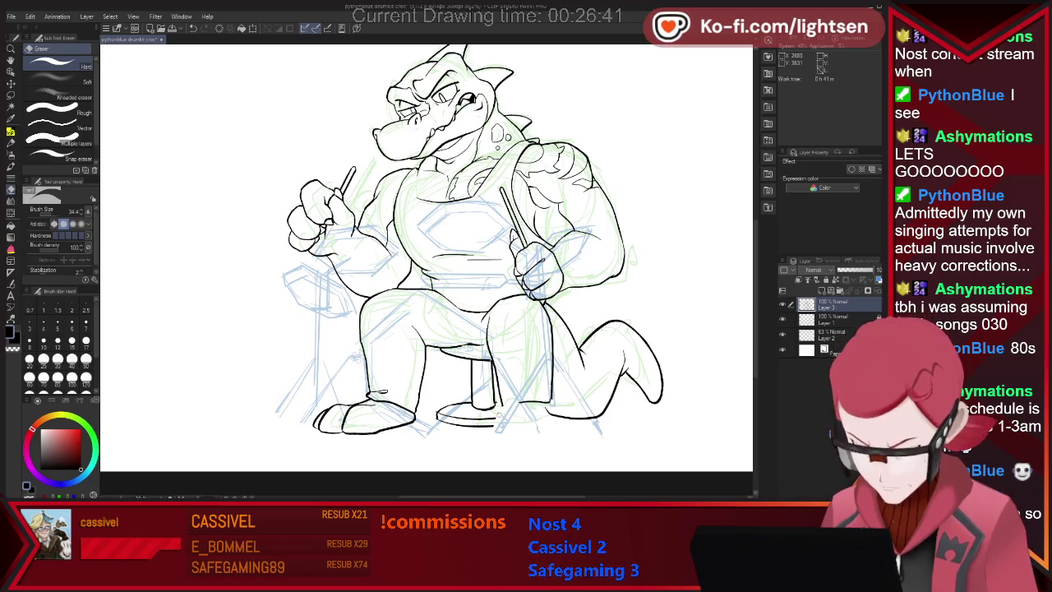
key(p)
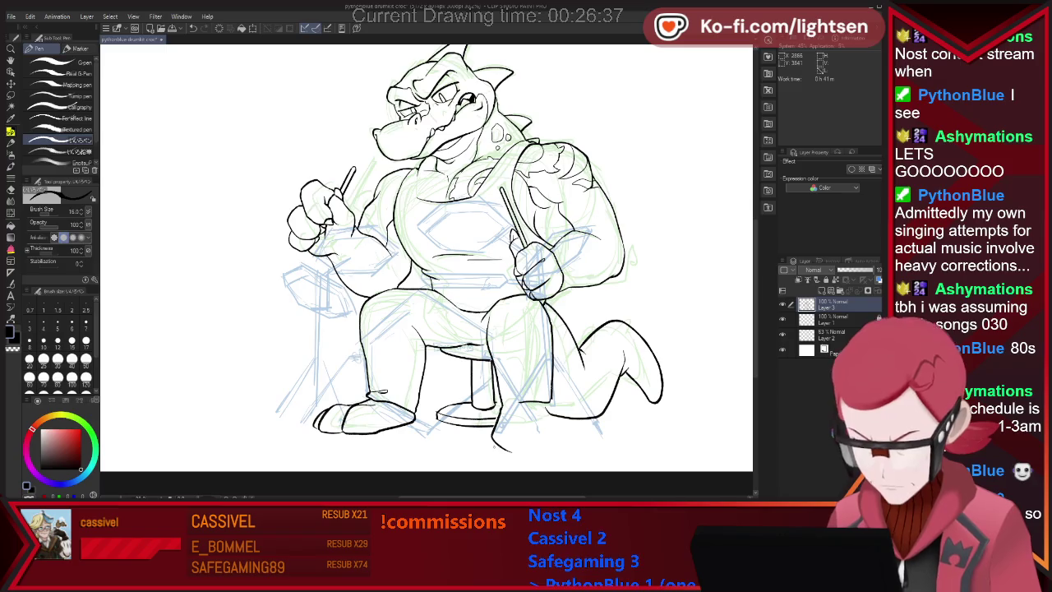
key(e)
key(p)
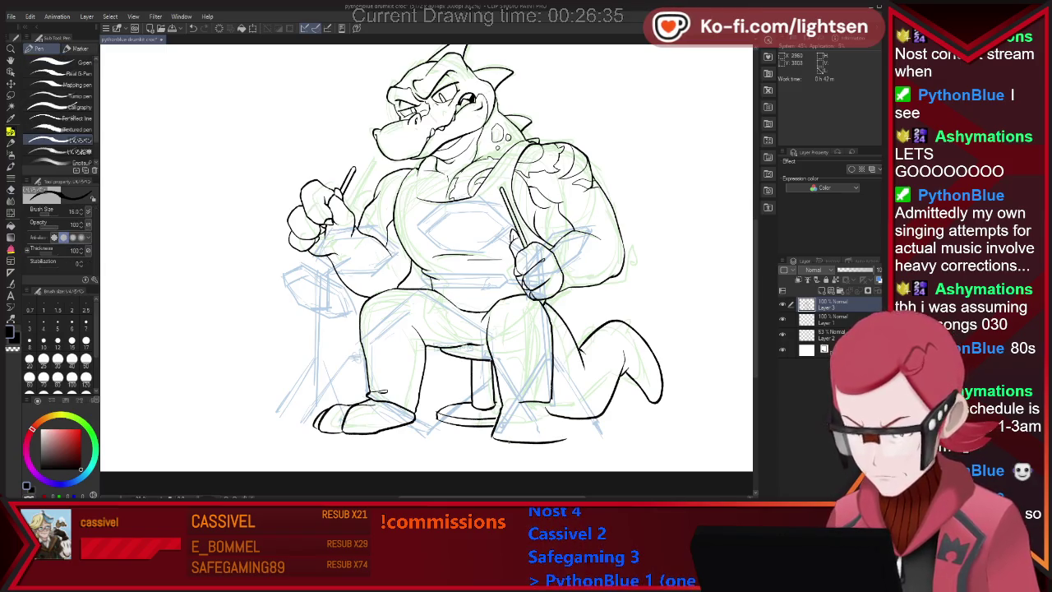
drag(574, 419, 578, 438)
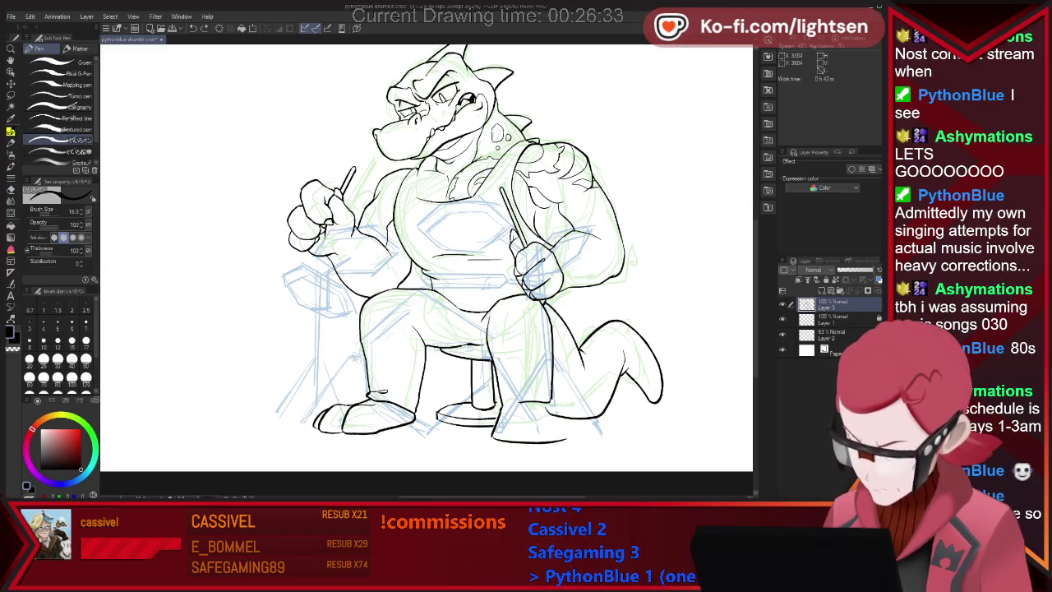
- Erase a tiny stray mark and clean up the toe lines around the left foot
key(e)
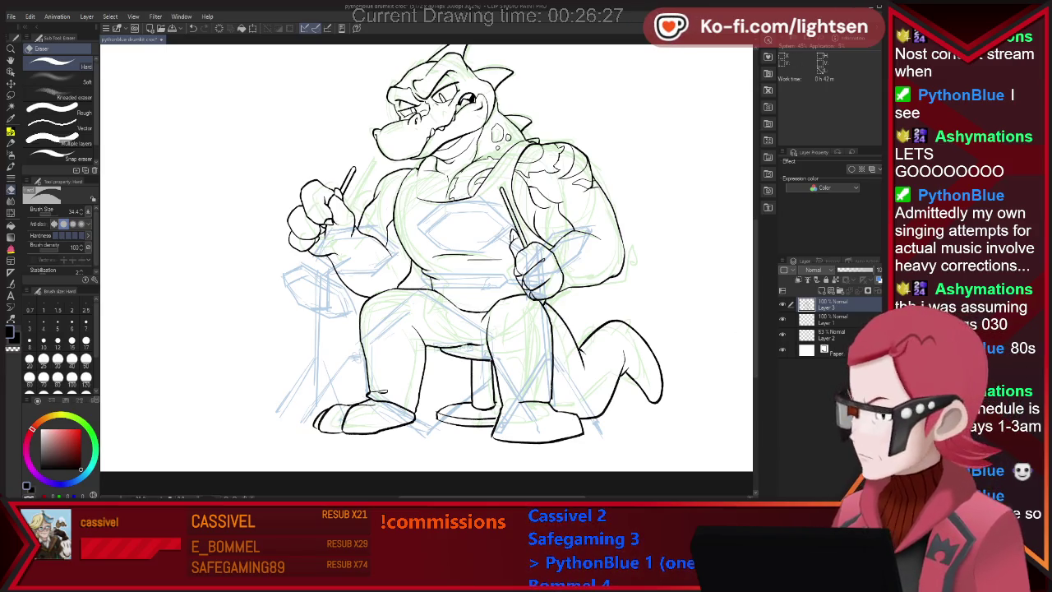
key(p)
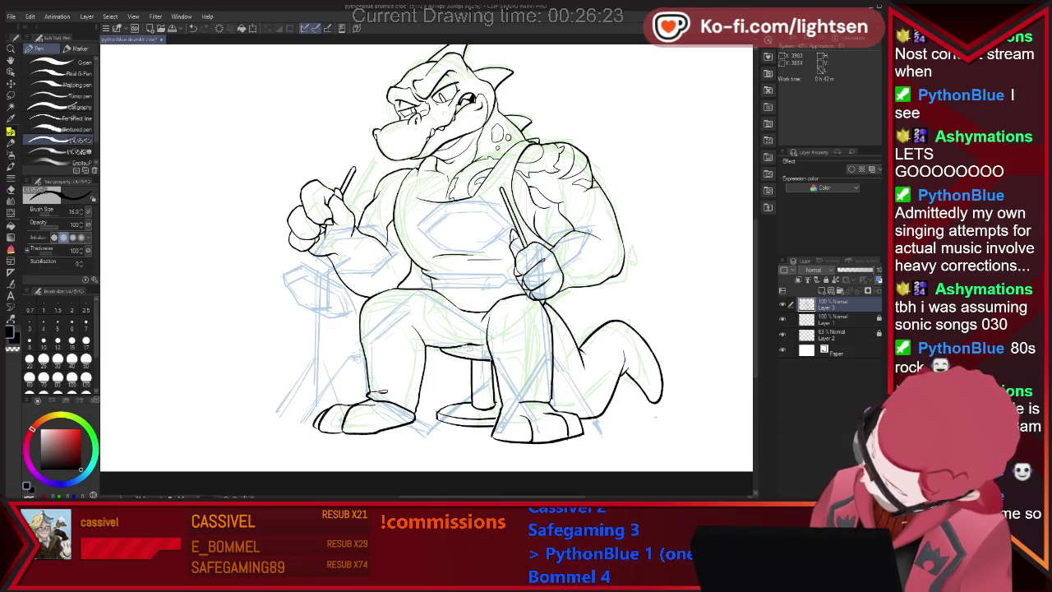
key(e)
key(p)
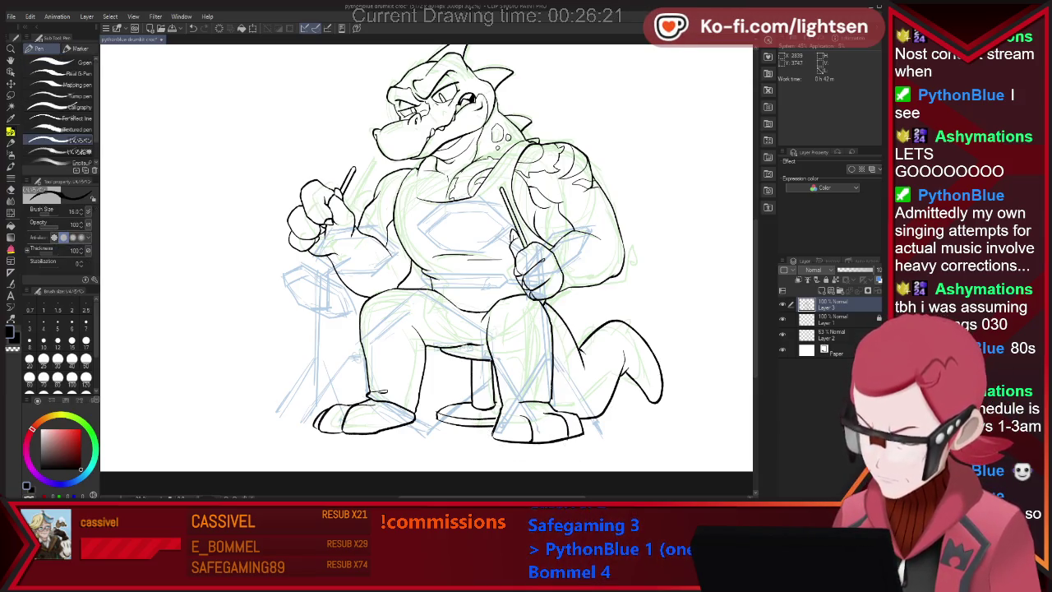
key(e)
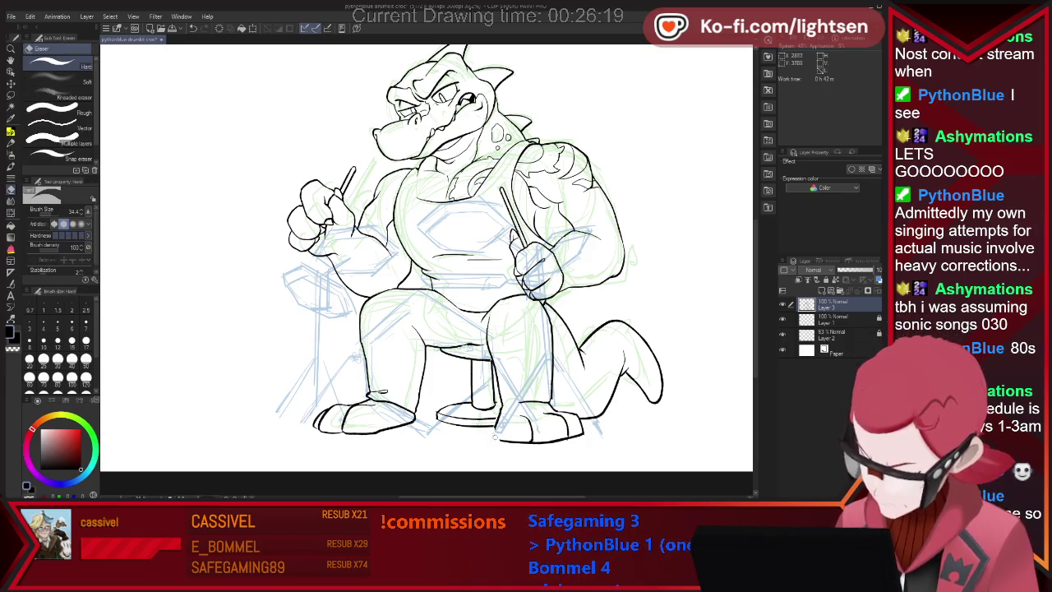
key(p)
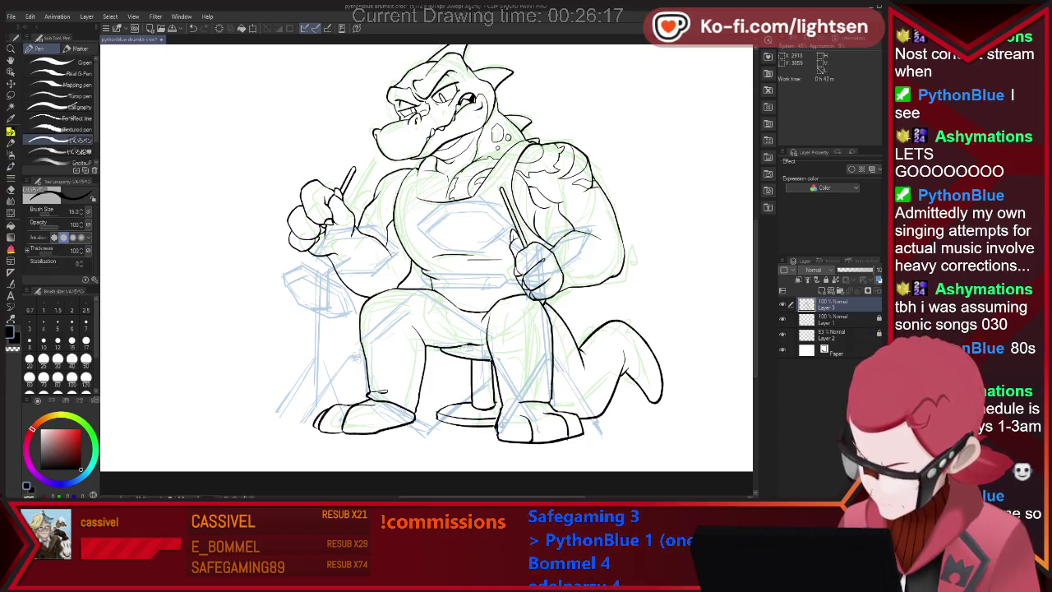
key(e)
click(493, 427)
key(p)
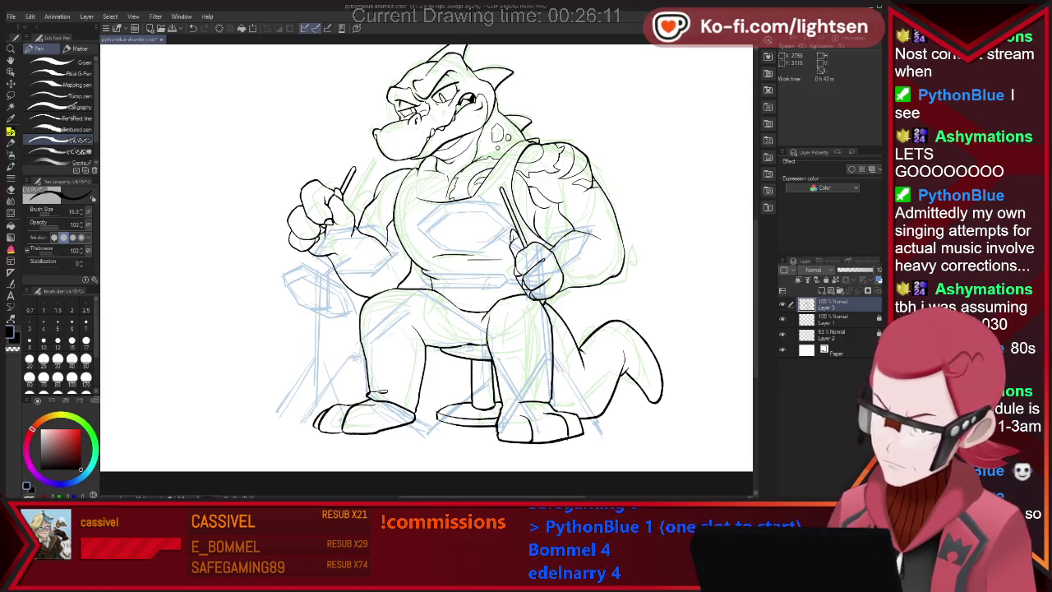
key(e)
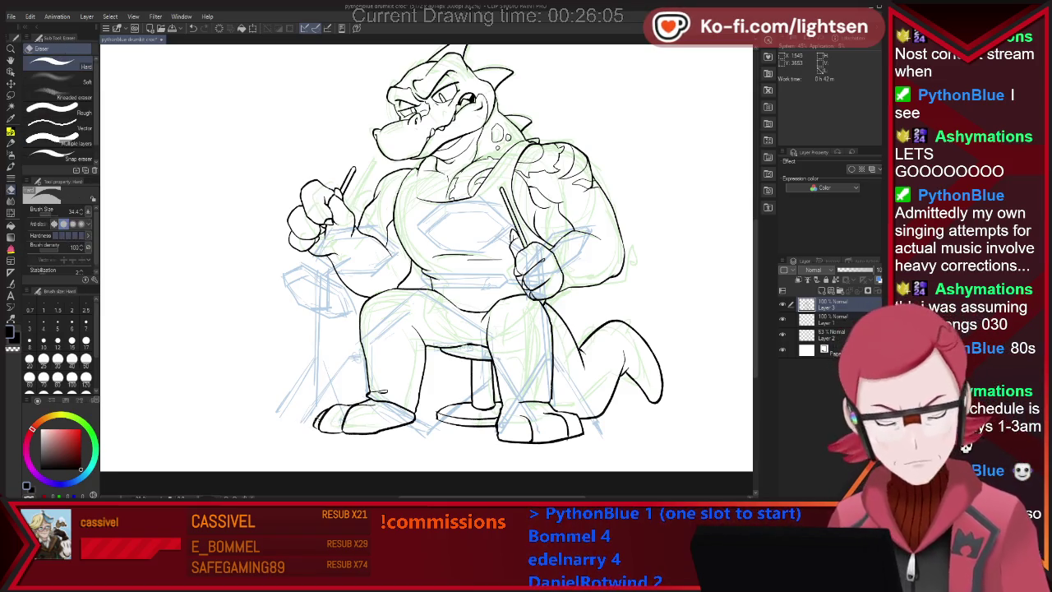
key(p)
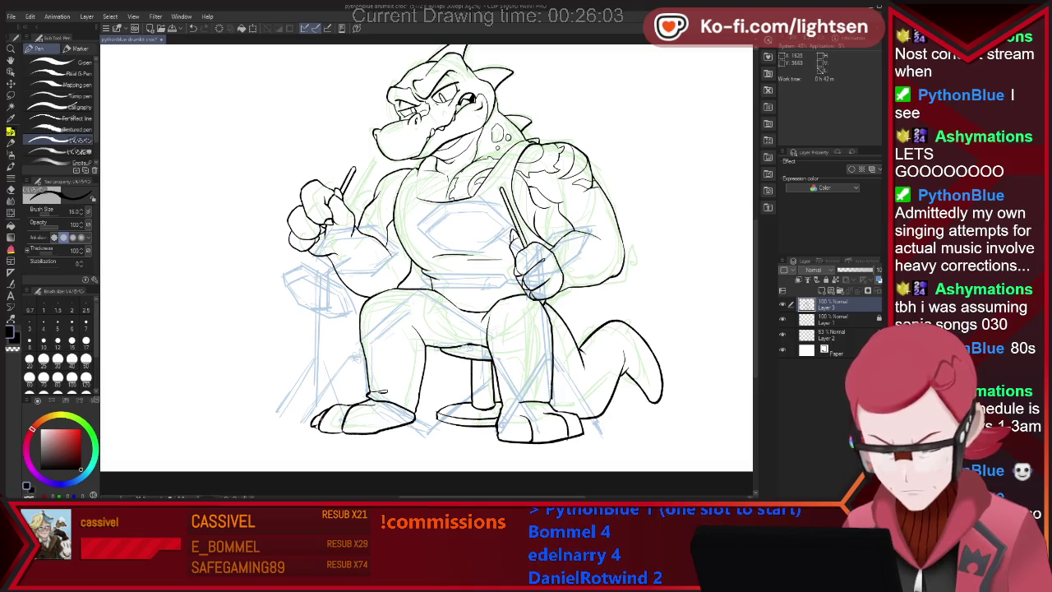
key(e)
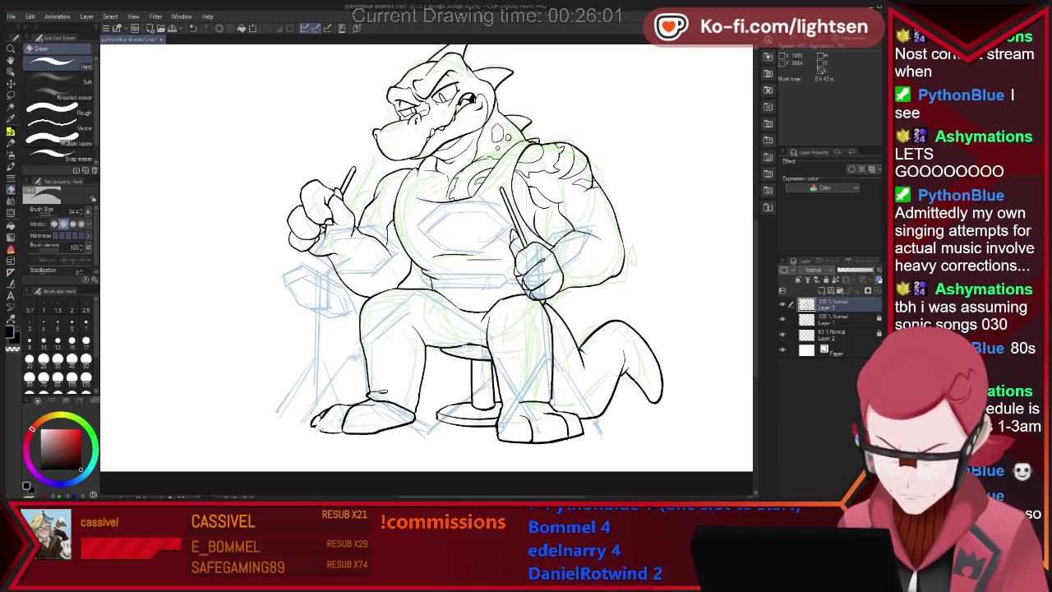
key(p)
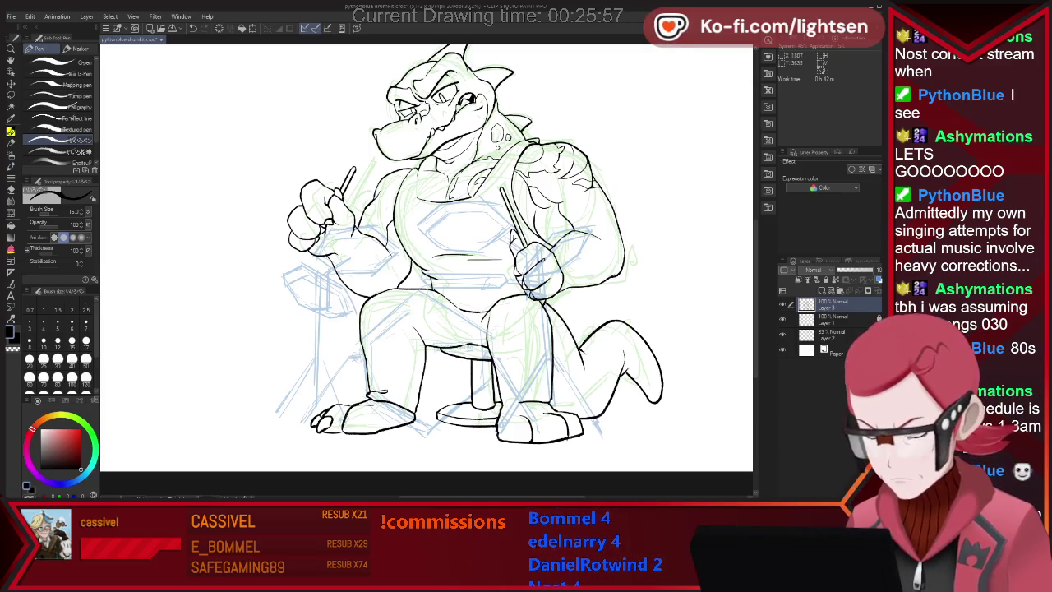
key(e)
key(p)
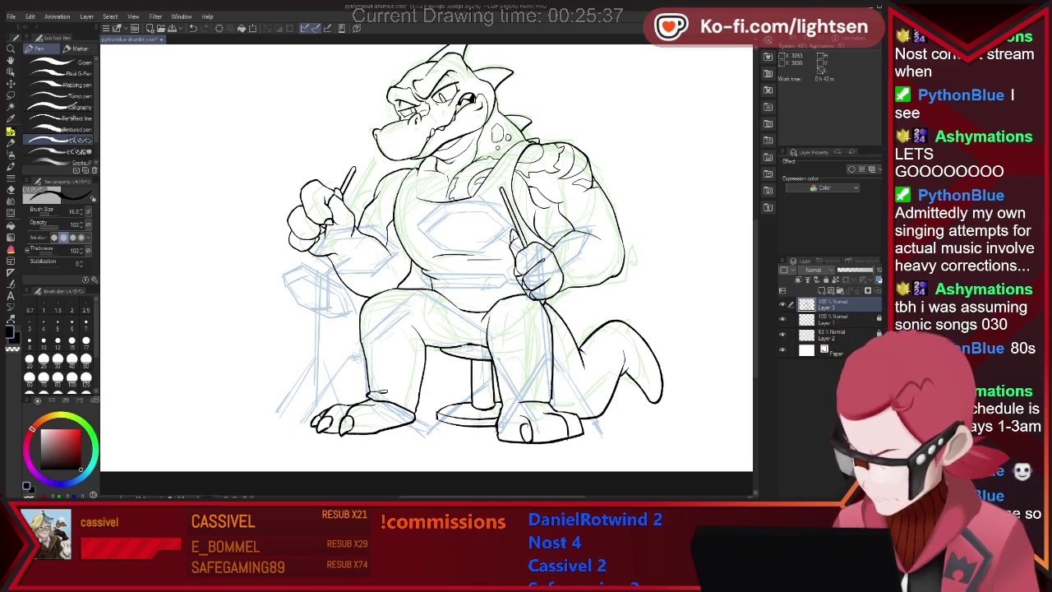
- Ink a claw on the right foot and clean up its toe lines
key(e)
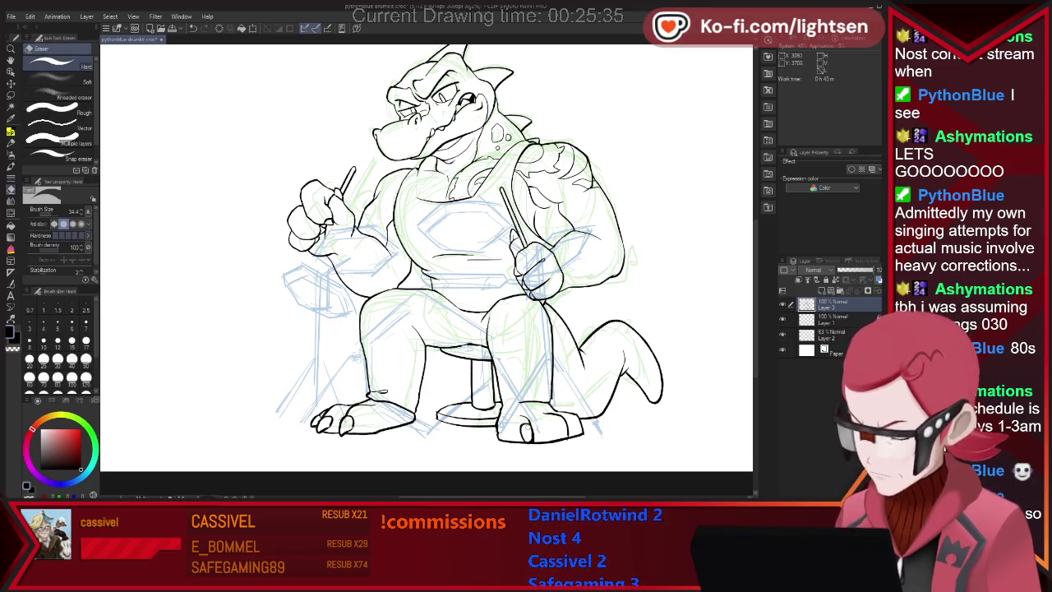
key(p)
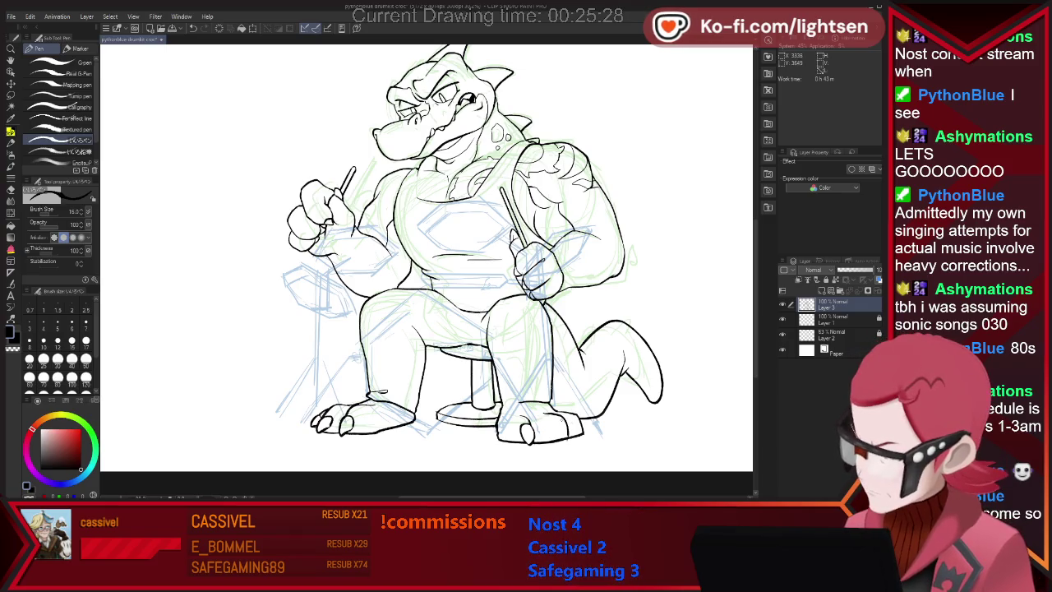
key(e)
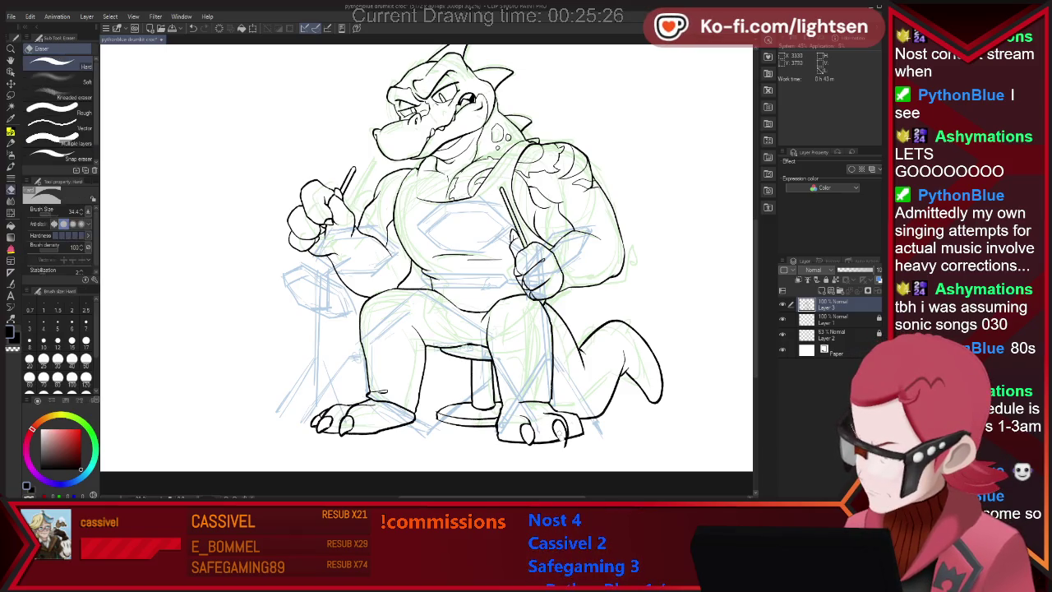
key(p)
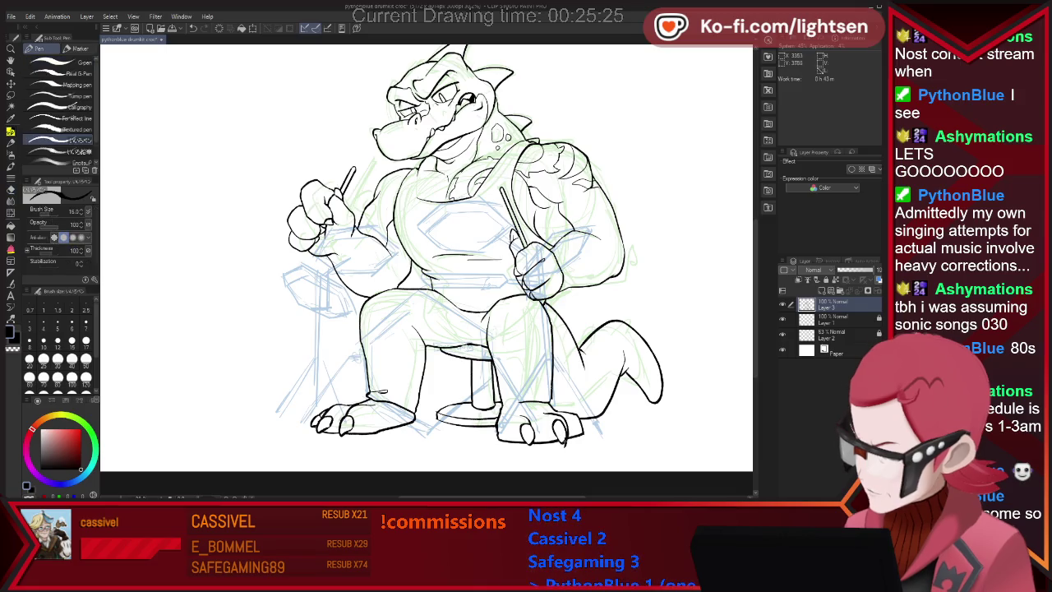
key(e)
key(p)
mouse_move(567, 440)
mouse_down()
mouse_move(584, 421)
mouse_move(583, 436)
mouse_up()
key(e)
key(p)
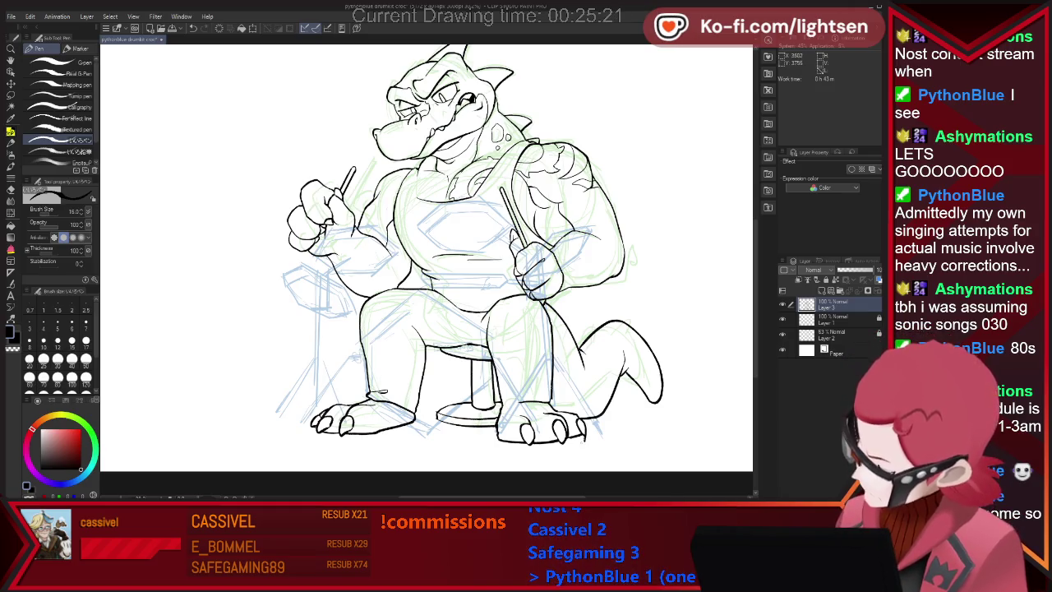
key(e)
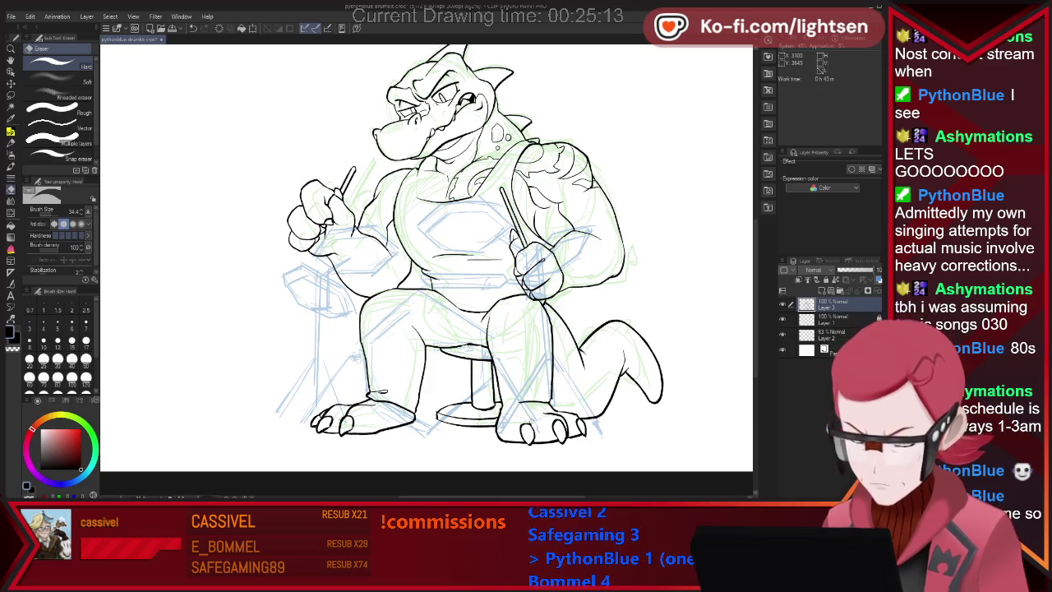
key(p)
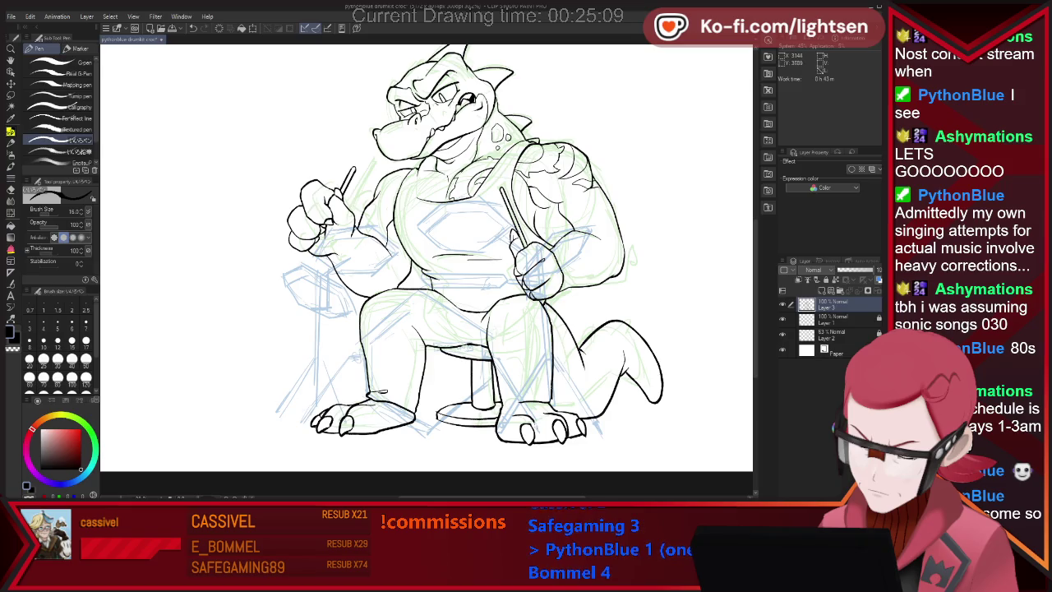
key(e)
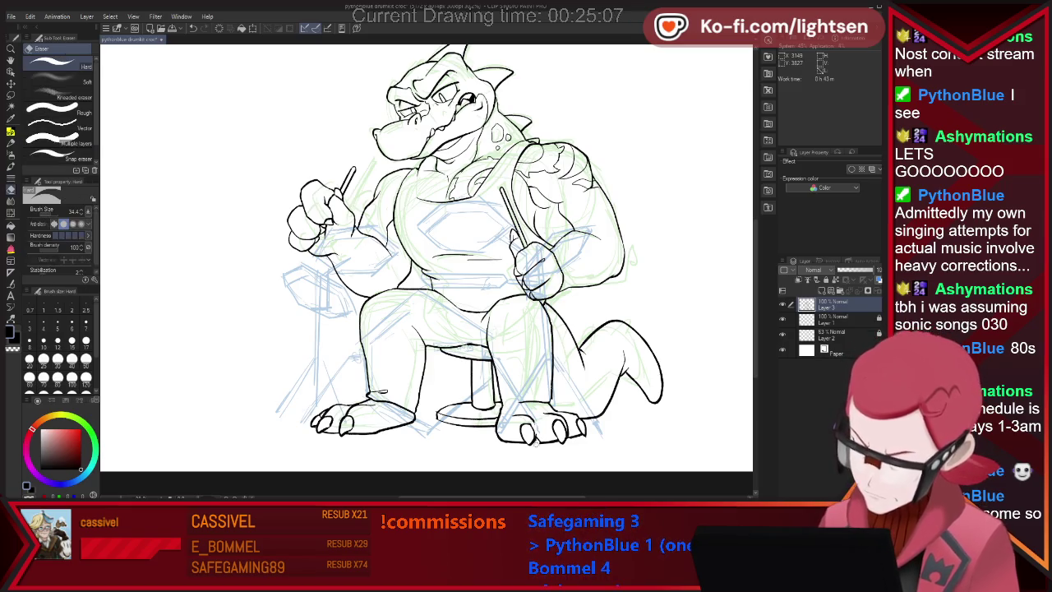
key(p)
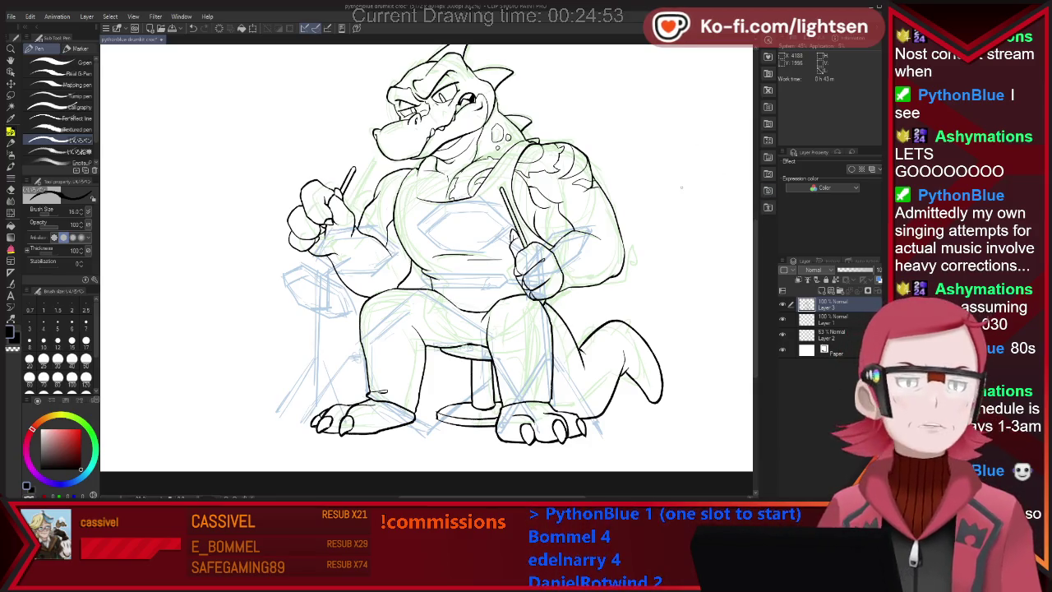
- Zoom in and back out, then add a new raster layer above the line art
scroll(682, 188, up, 2)
scroll(654, 235, up, 2)
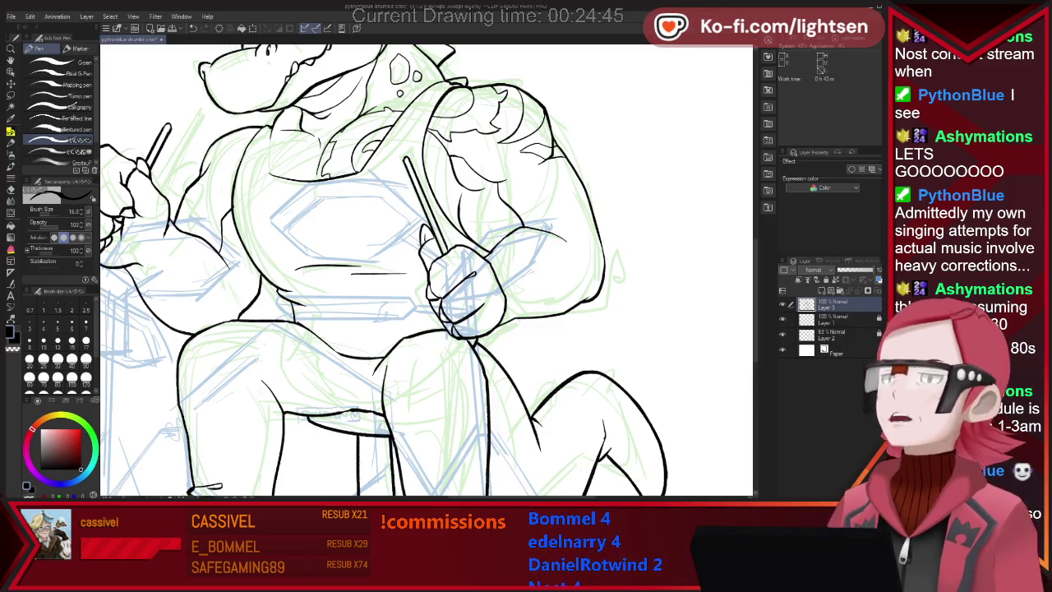
scroll(705, 239, down, 2)
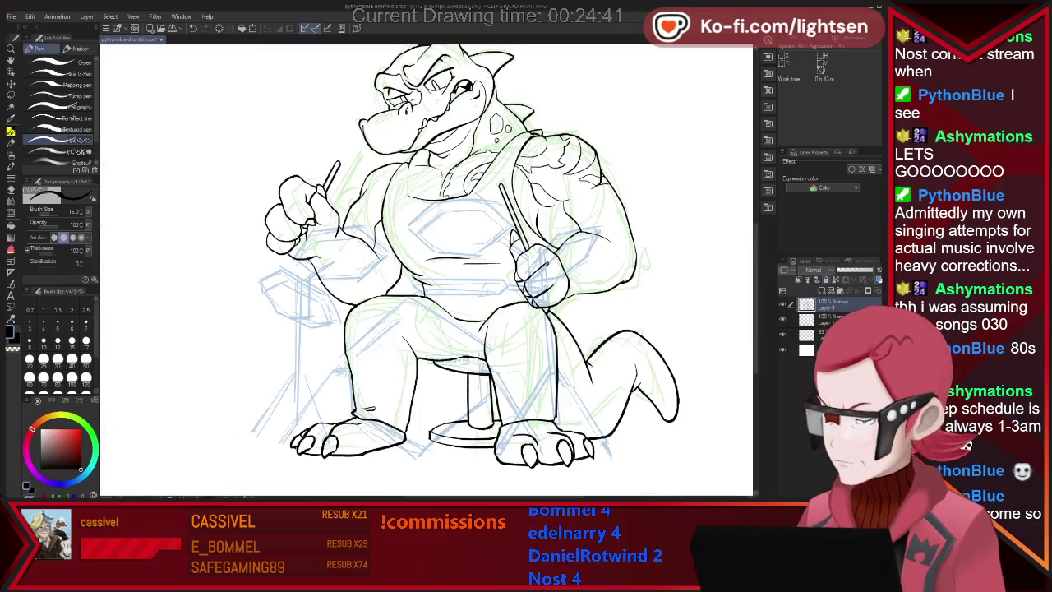
key(ctrl+shift+n)
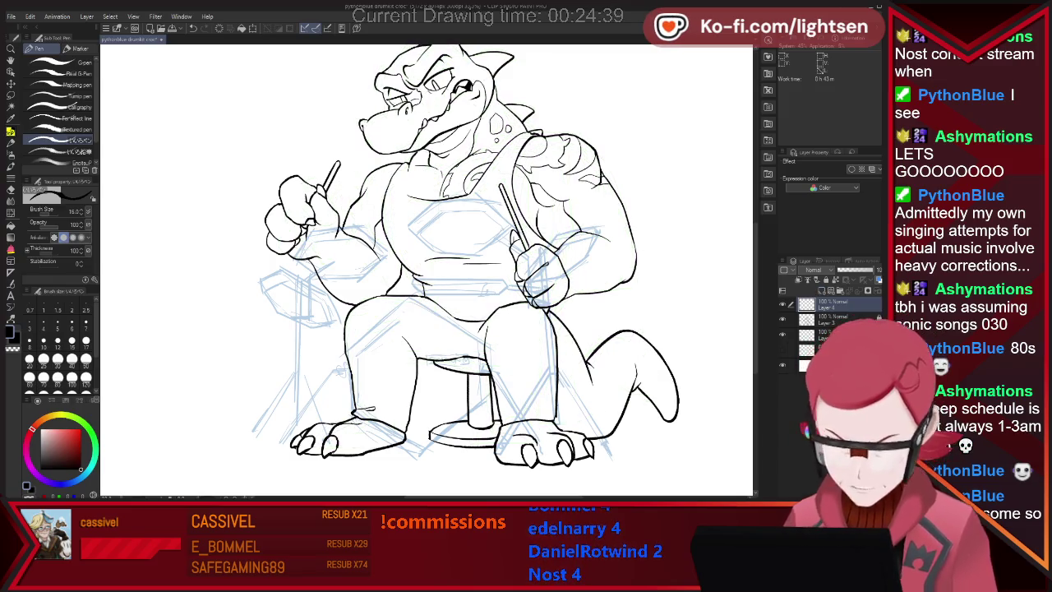
- Hide the two sketch layers, fade Layer 3's line art to 41%, and start inking the chest drum on Layer 4
click(783, 334)
click(783, 349)
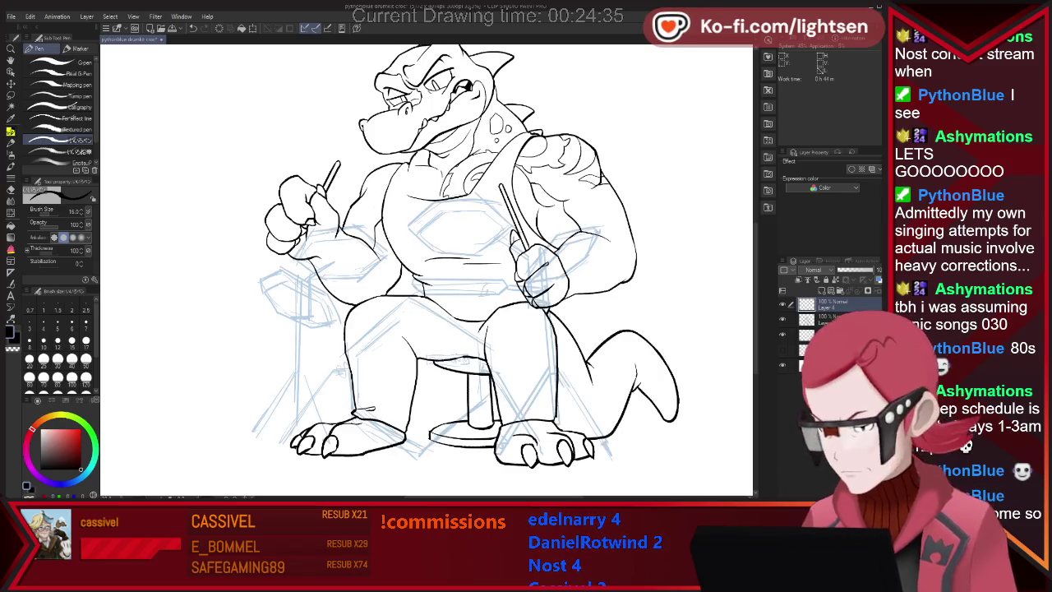
click(830, 319)
drag(873, 270, 855, 270)
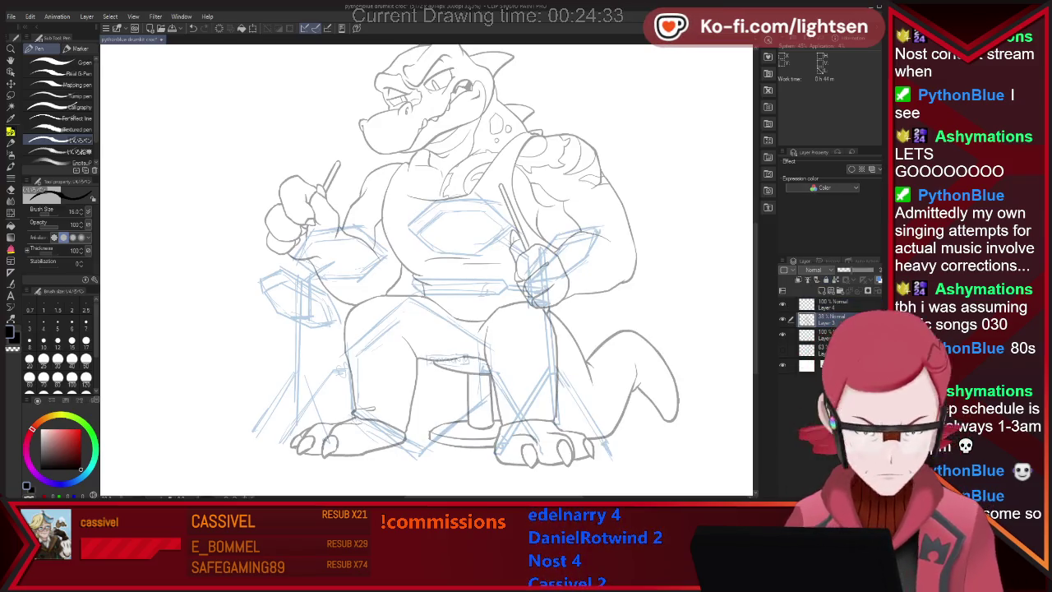
click(830, 304)
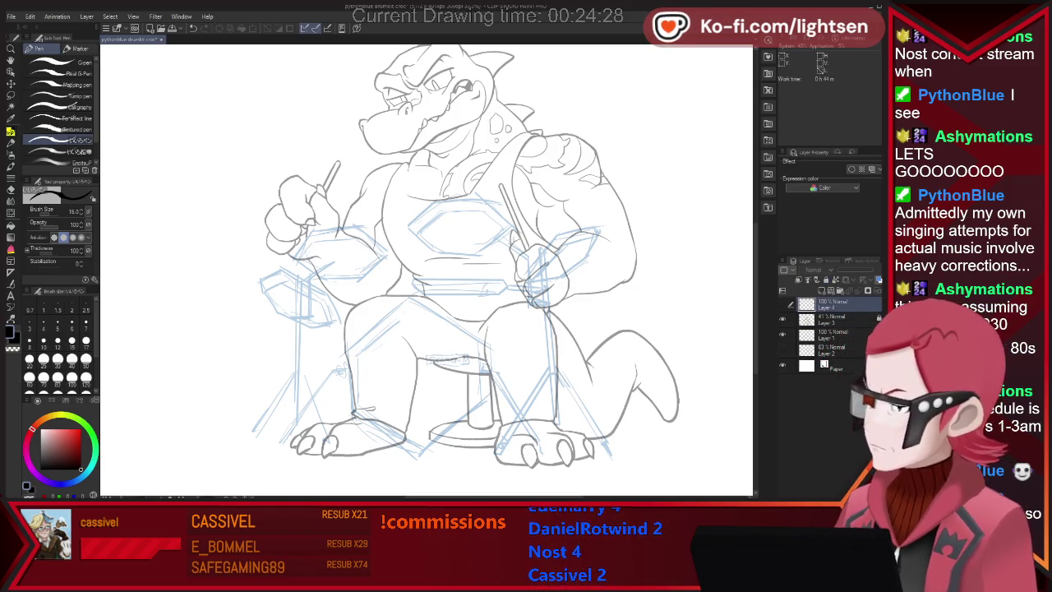
mouse_move(408, 224)
mouse_down()
mouse_move(437, 199)
mouse_move(497, 199)
mouse_up()
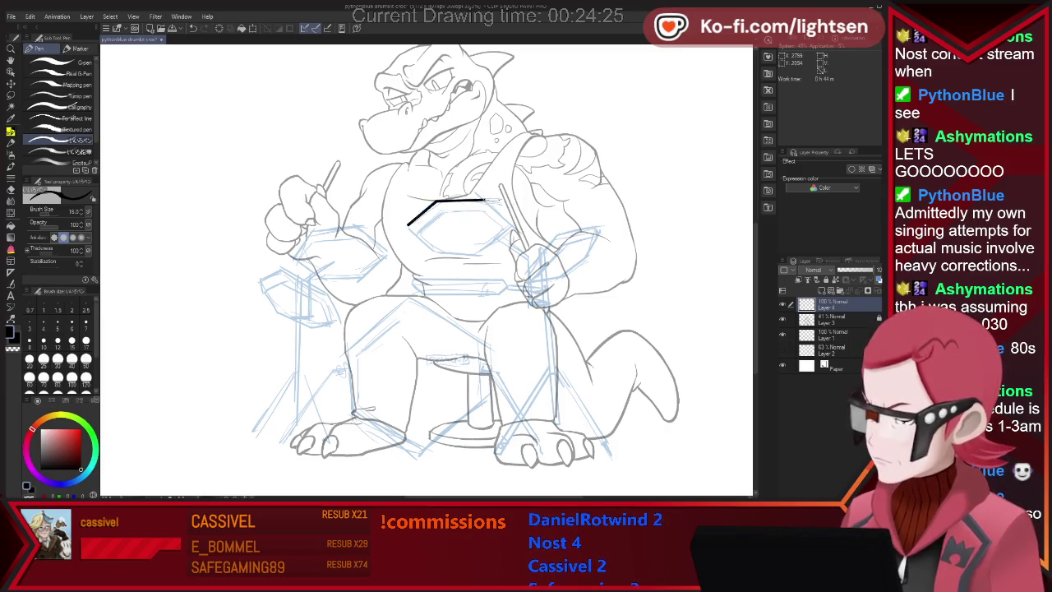
- Redo the chest drum's top edge and ink one of its inner edges
key(ctrl+z)
key(ctrl+z)
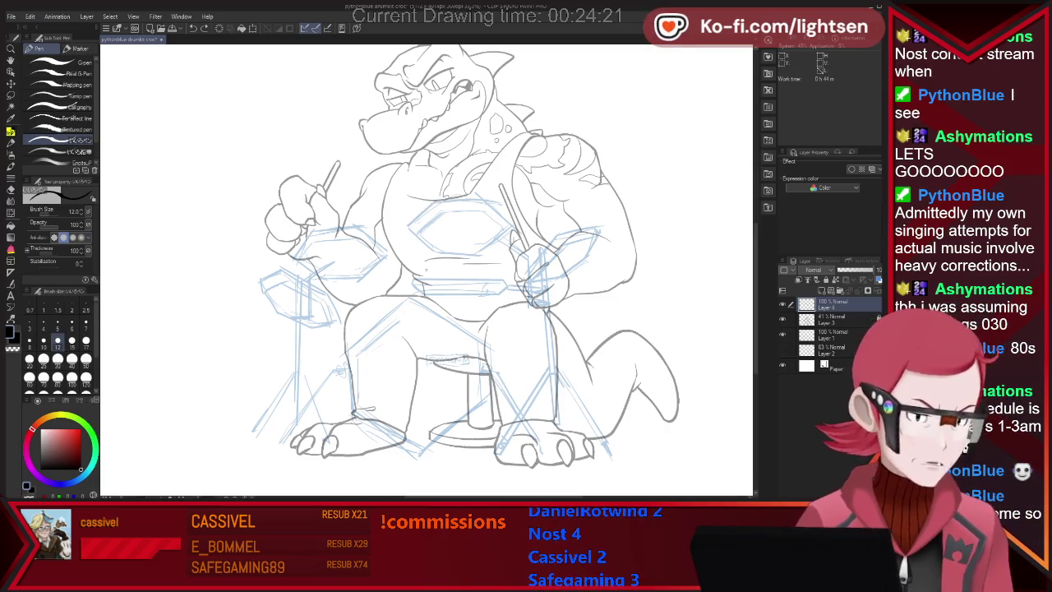
key(e)
key(p)
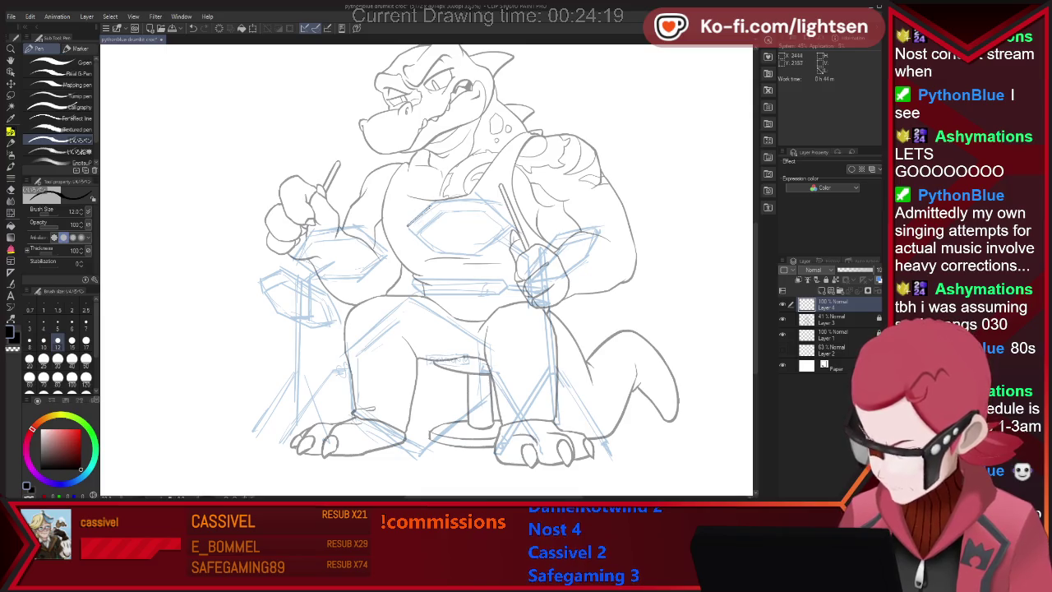
mouse_move(434, 200)
mouse_down()
mouse_move(484, 199)
mouse_move(513, 227)
mouse_up()
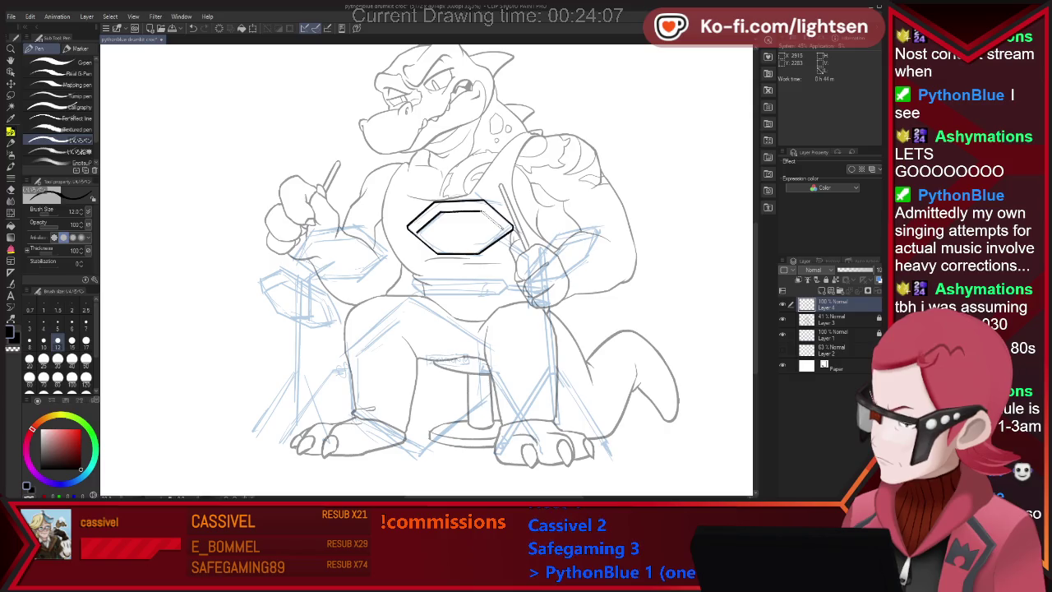
drag(501, 233, 480, 249)
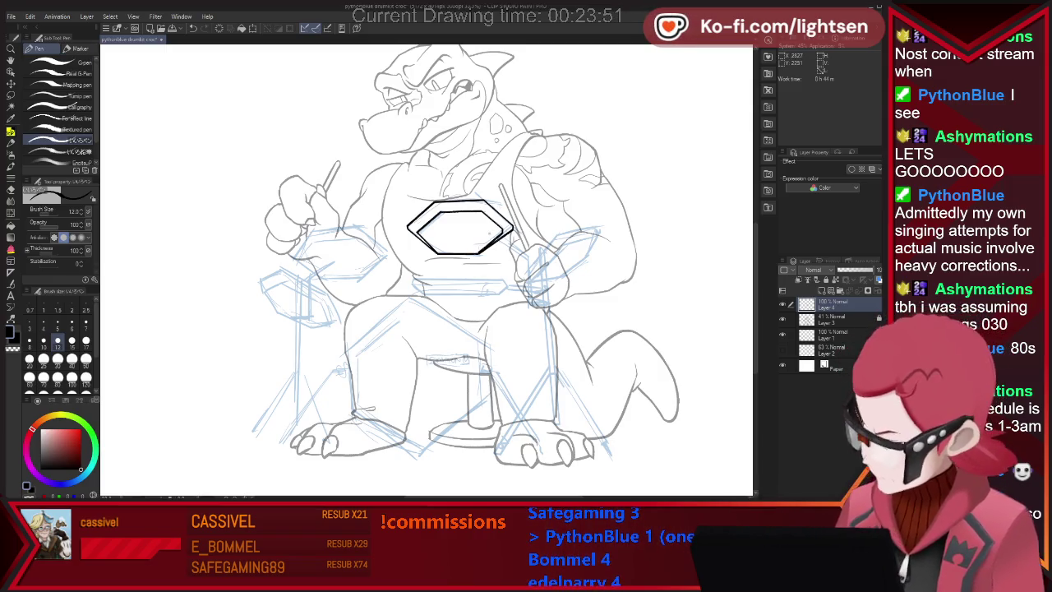
- Ink the left drum's bottom edge, then the right tilted drum's top and lower-left edges
key(e)
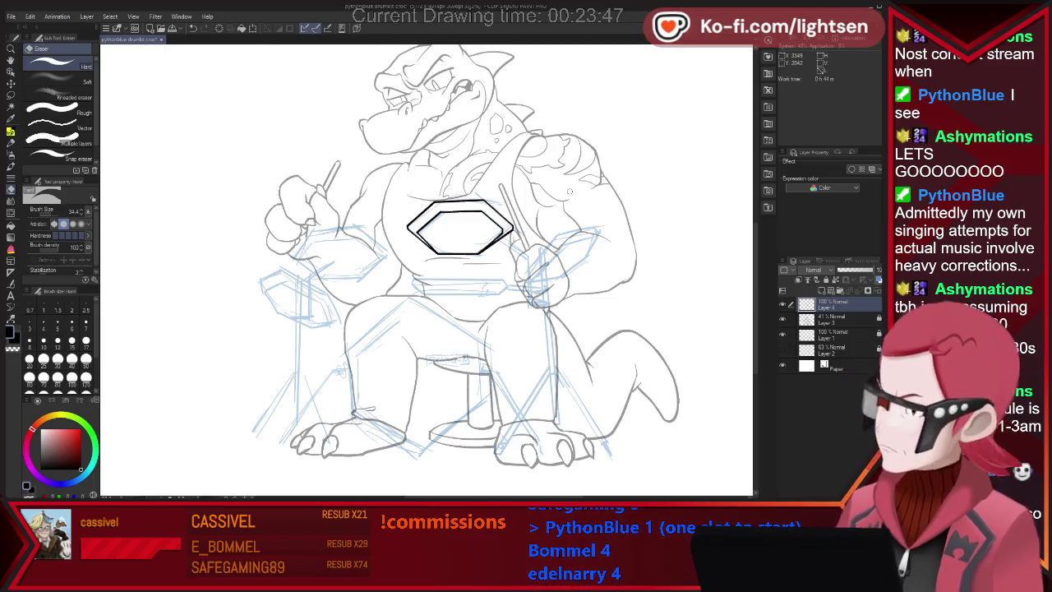
key(p)
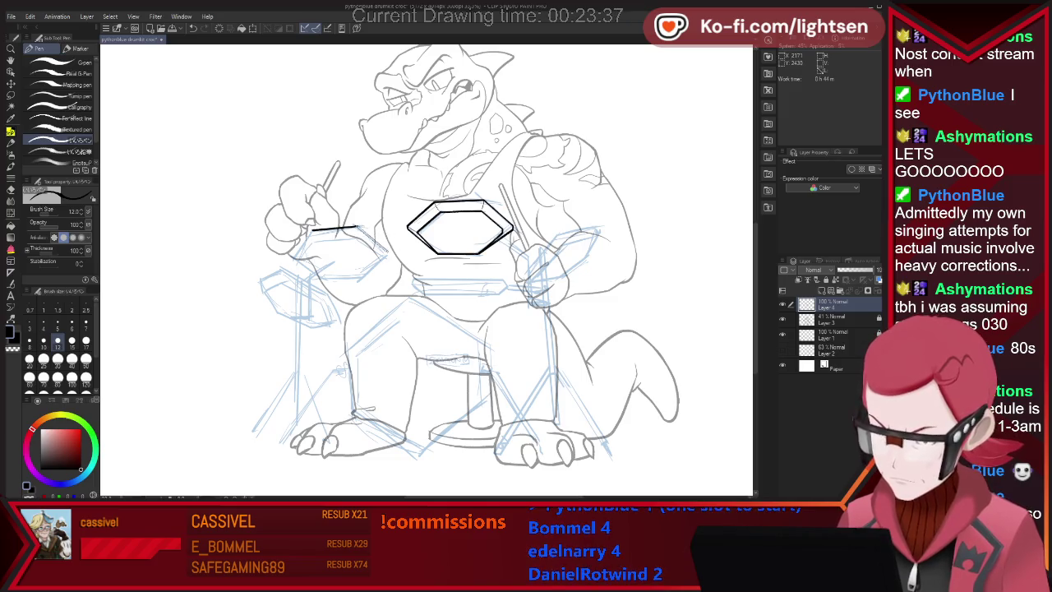
drag(320, 280, 362, 277)
drag(297, 263, 320, 280)
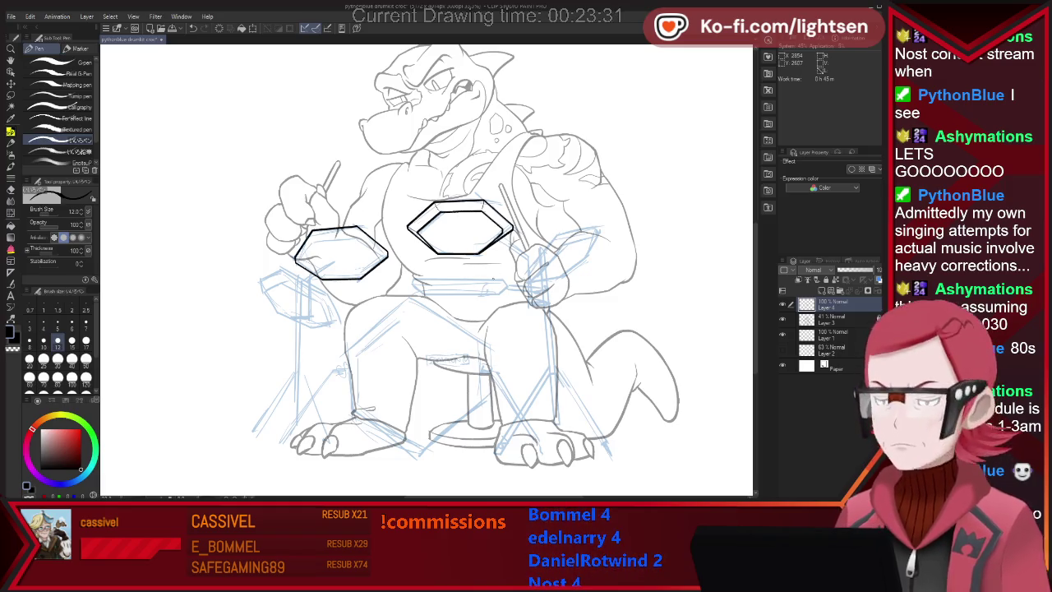
mouse_move(524, 273)
mouse_down()
mouse_move(557, 236)
mouse_move(597, 227)
mouse_up()
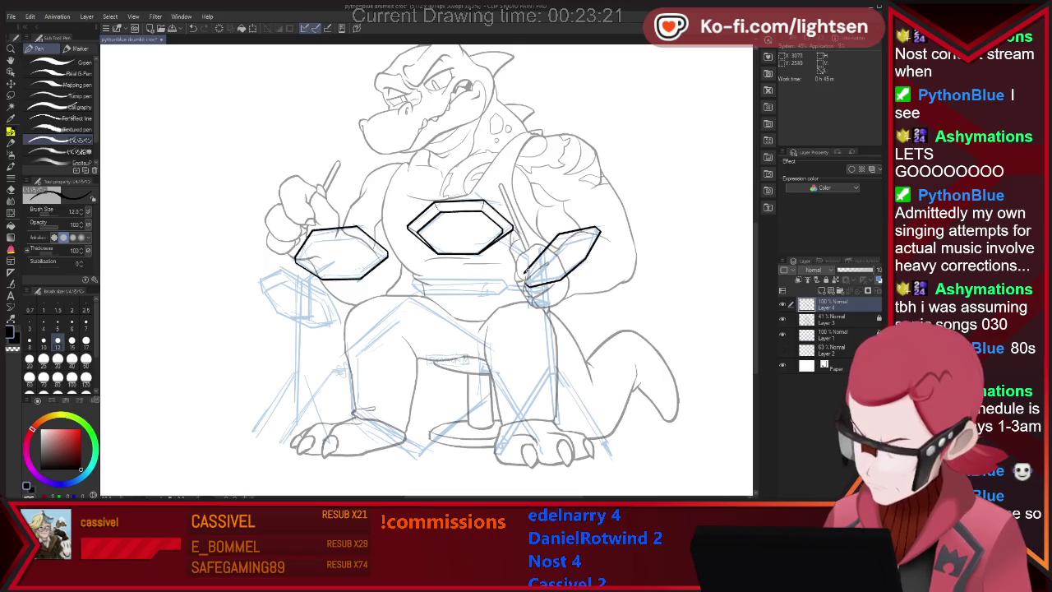
key(e)
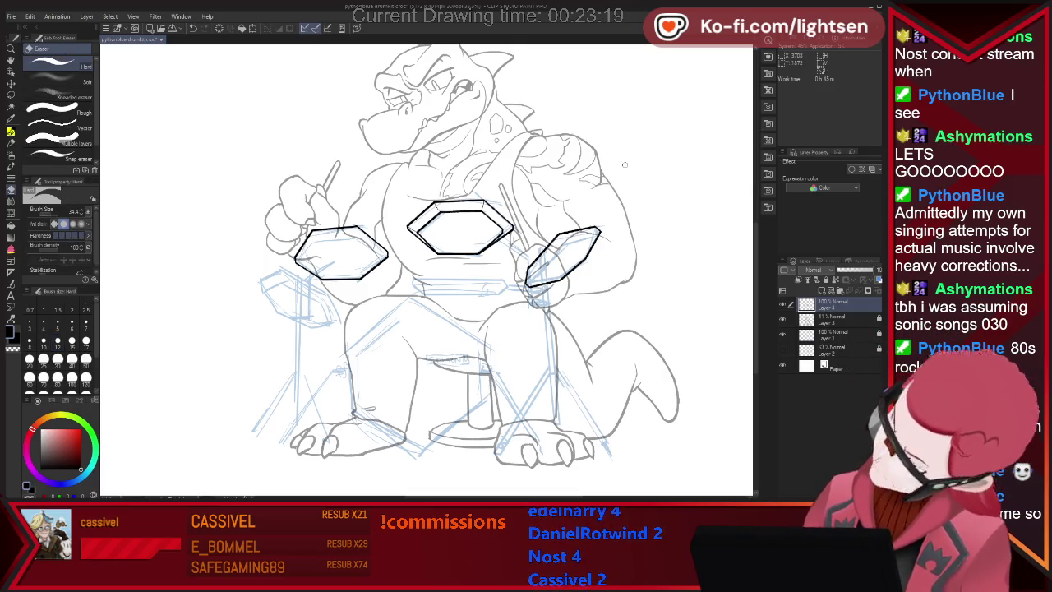
key(p)
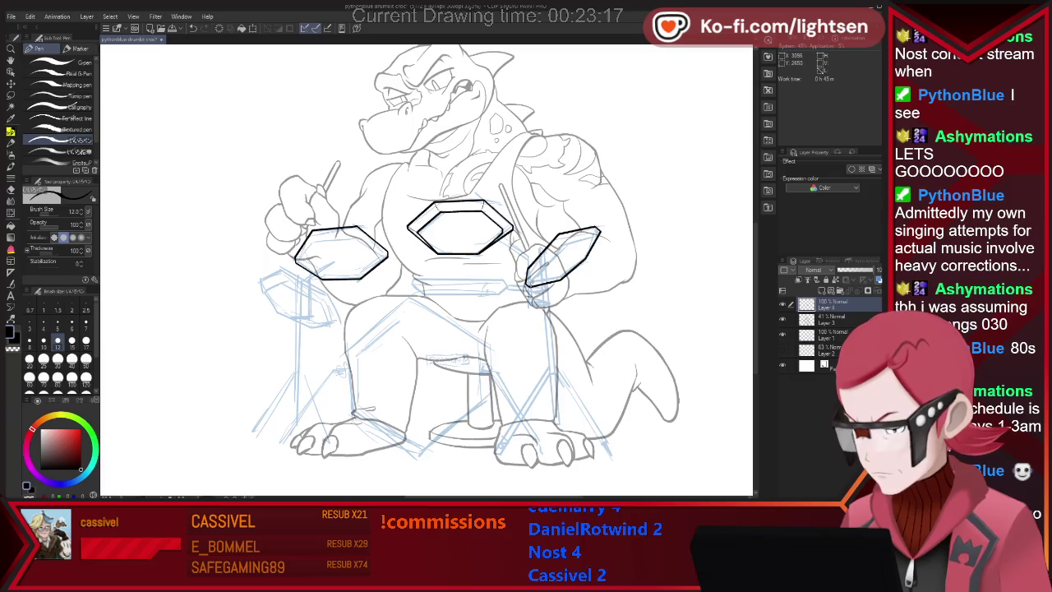
drag(567, 244, 531, 285)
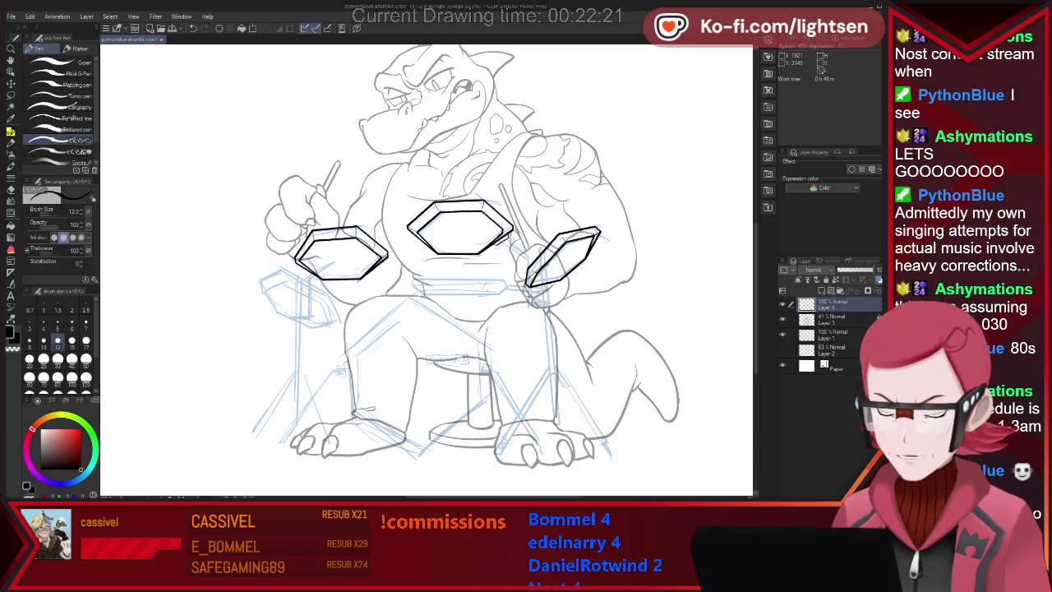
- Ink a large hexagonal bass drum outline over the legs, with a depth line along its top-right edge
drag(404, 298, 342, 350)
shift+click(404, 298)
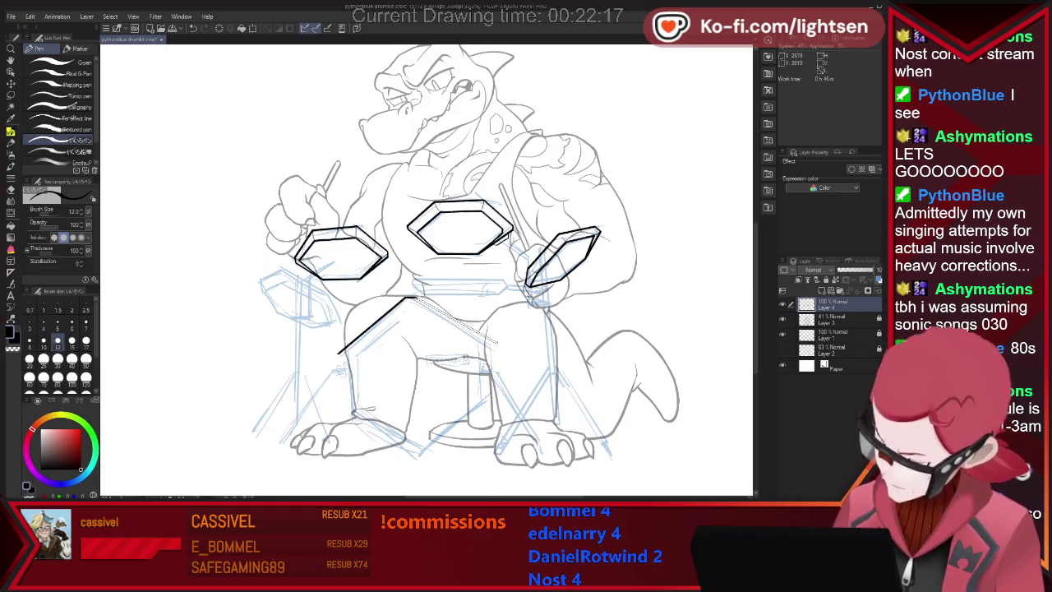
shift+click(494, 348)
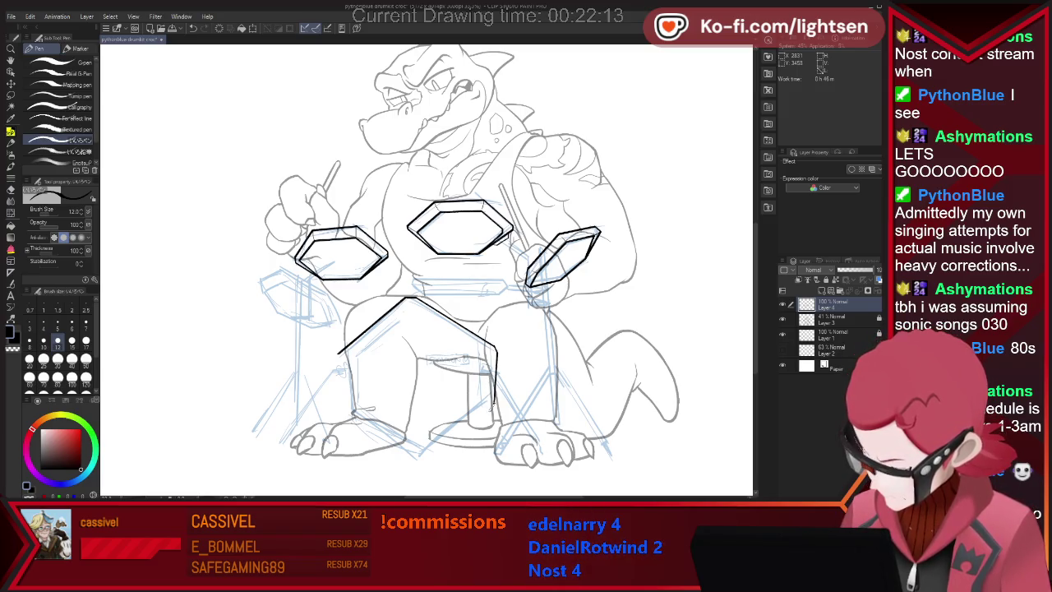
shift+click(419, 457)
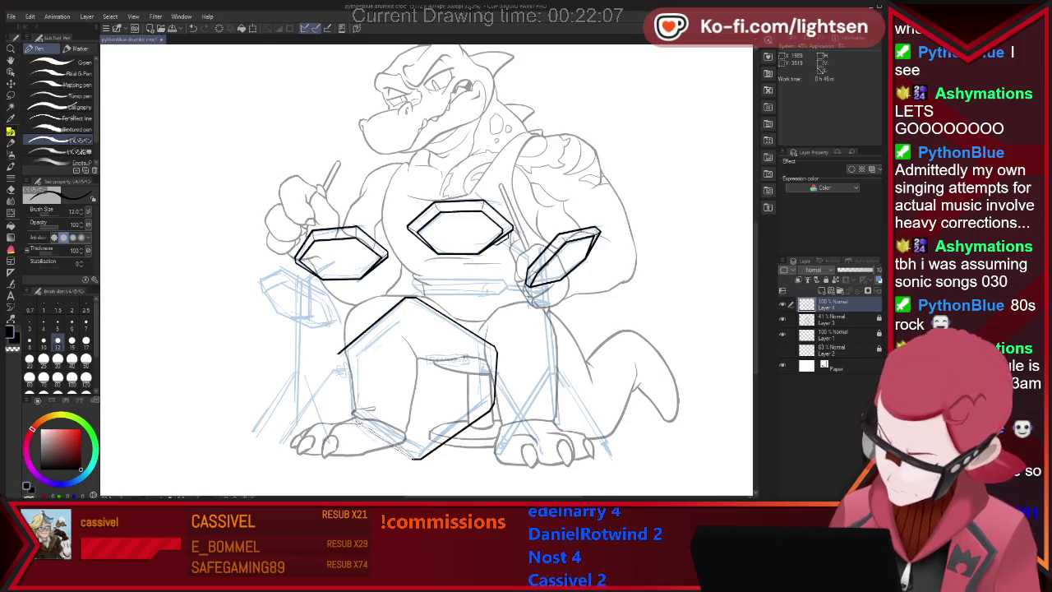
shift+click(349, 419)
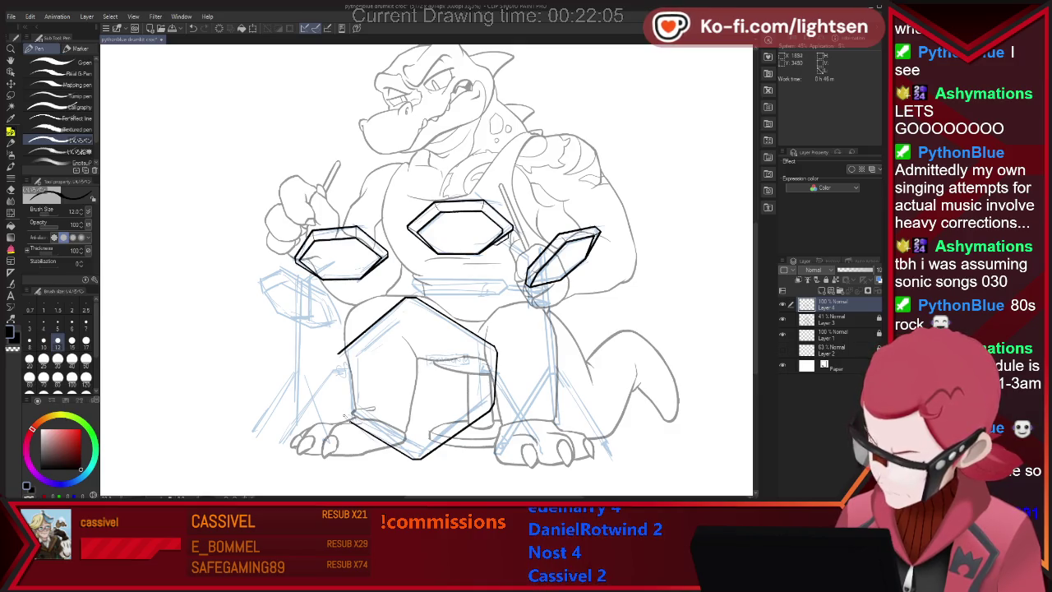
shift+click(341, 355)
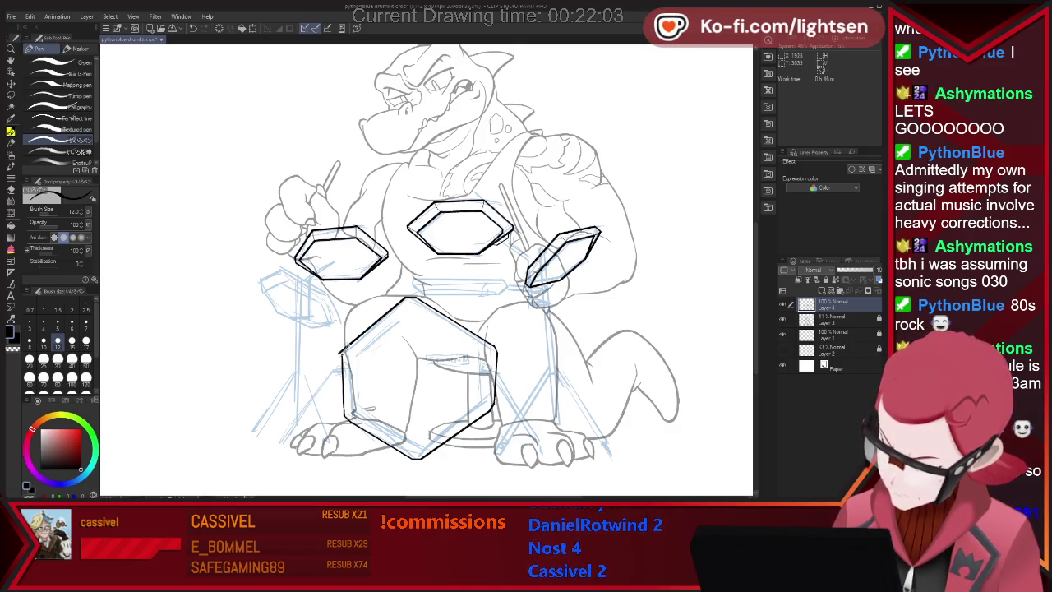
key(e)
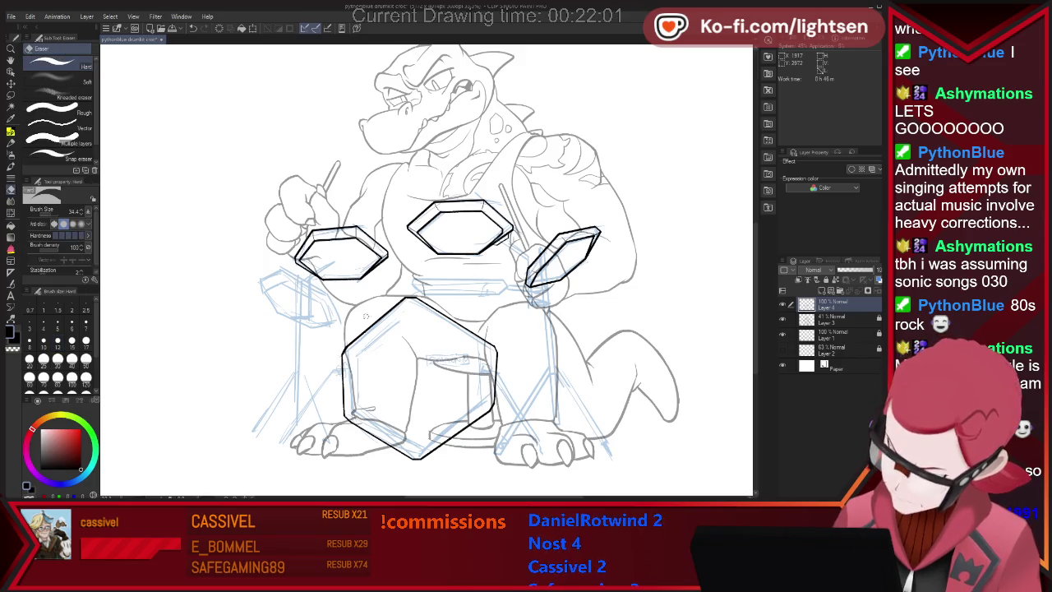
key(p)
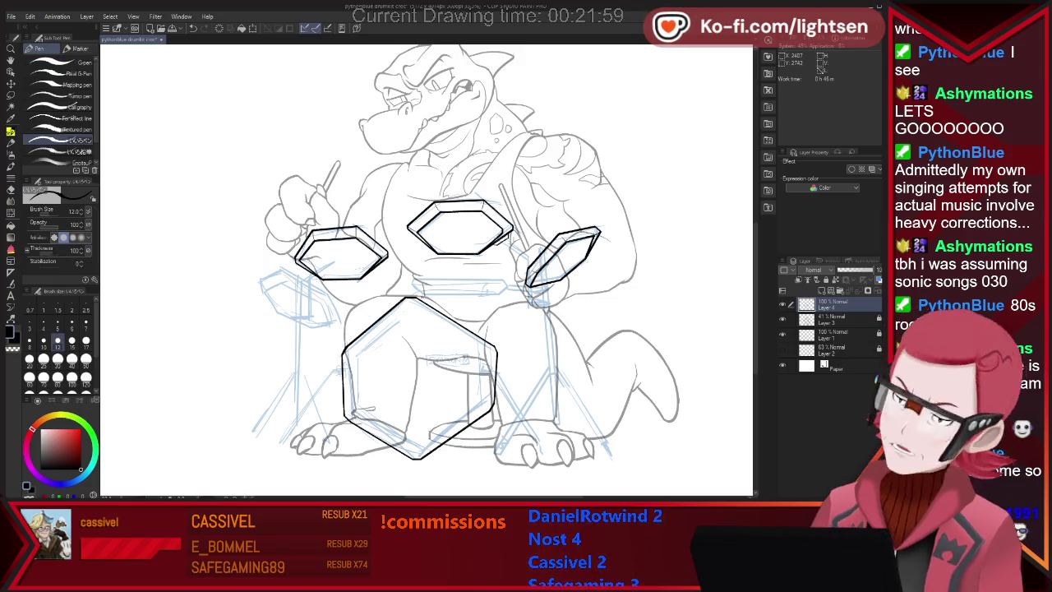
drag(407, 301, 491, 343)
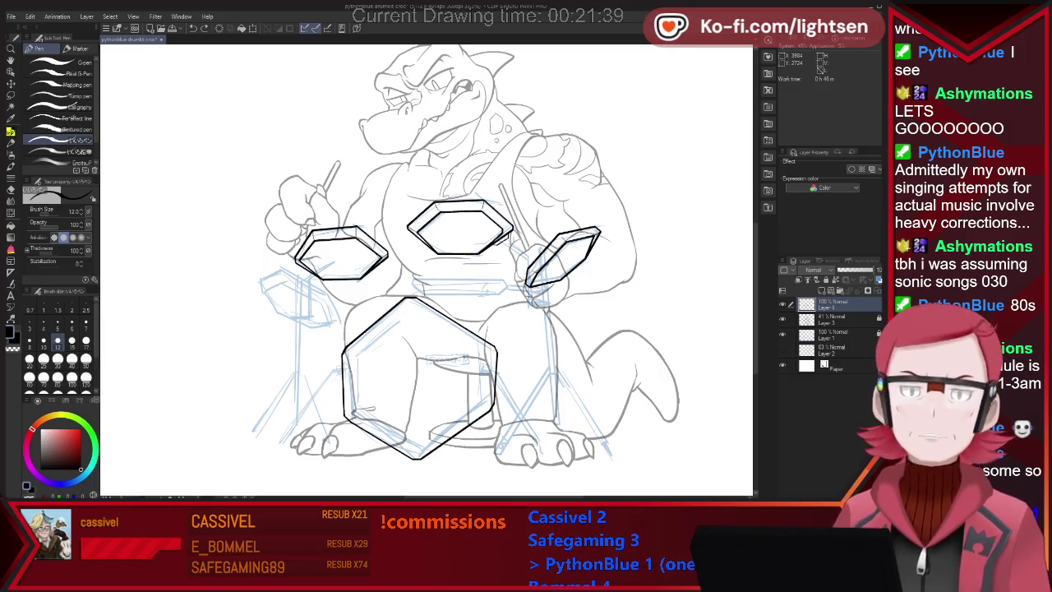
- Browse the Gradient, Figure and lasso-fill sub-tools, picking a different fill variant
scroll(609, 243, down, 2)
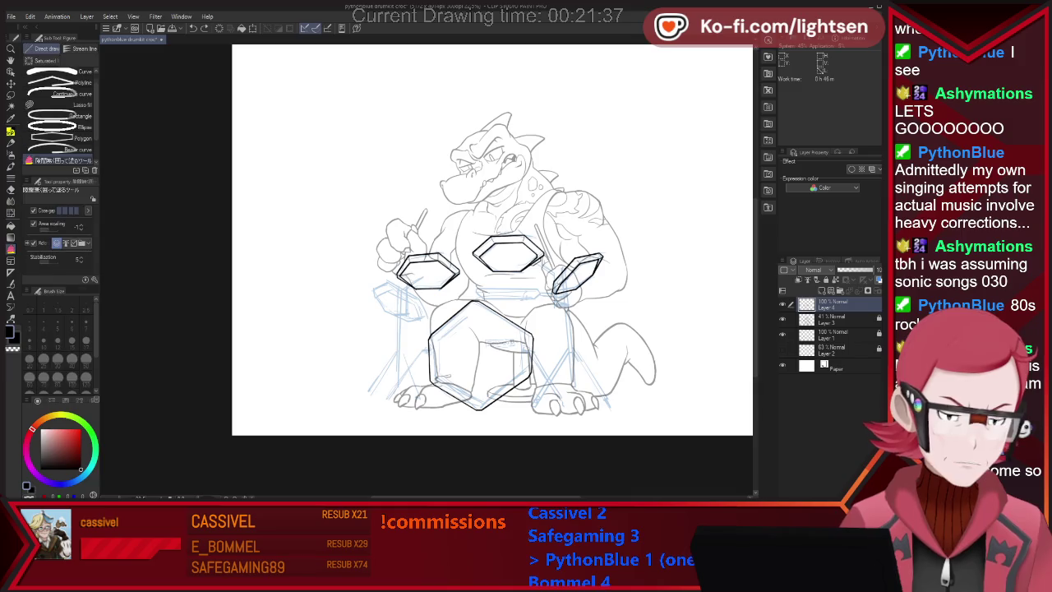
key(g)
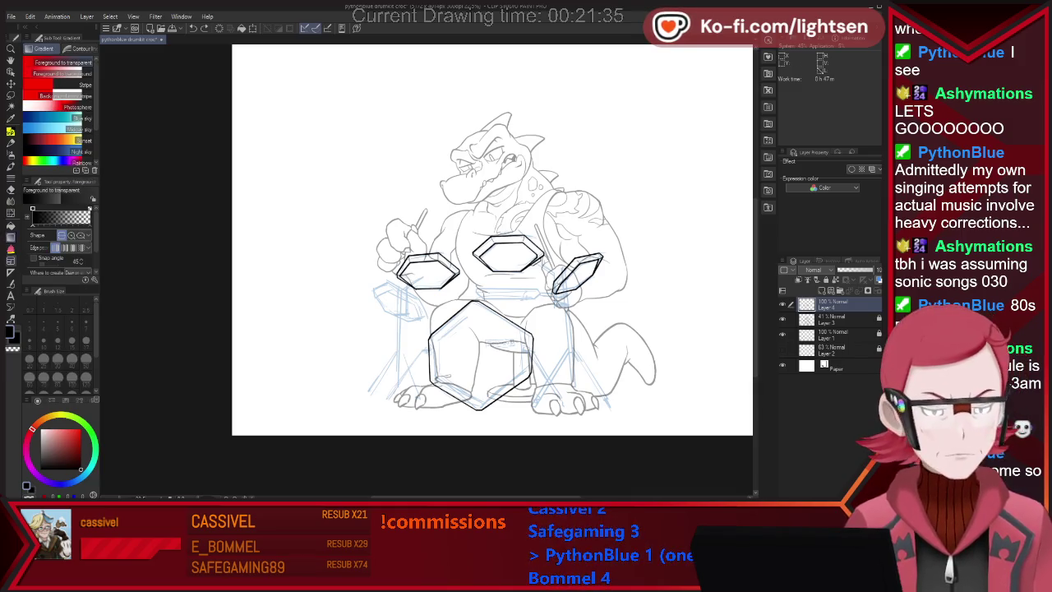
key(u)
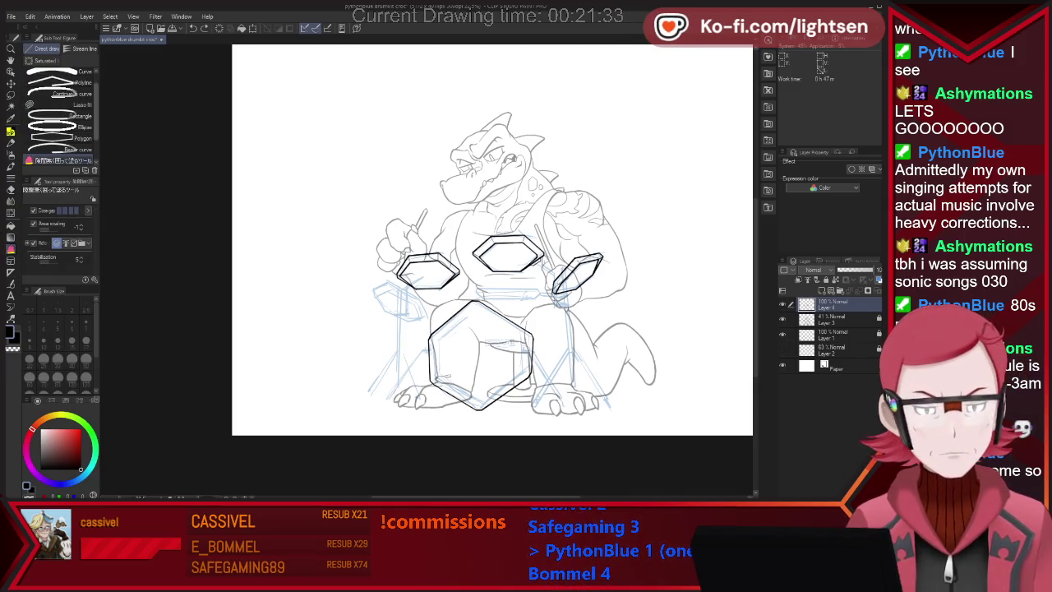
key(u)
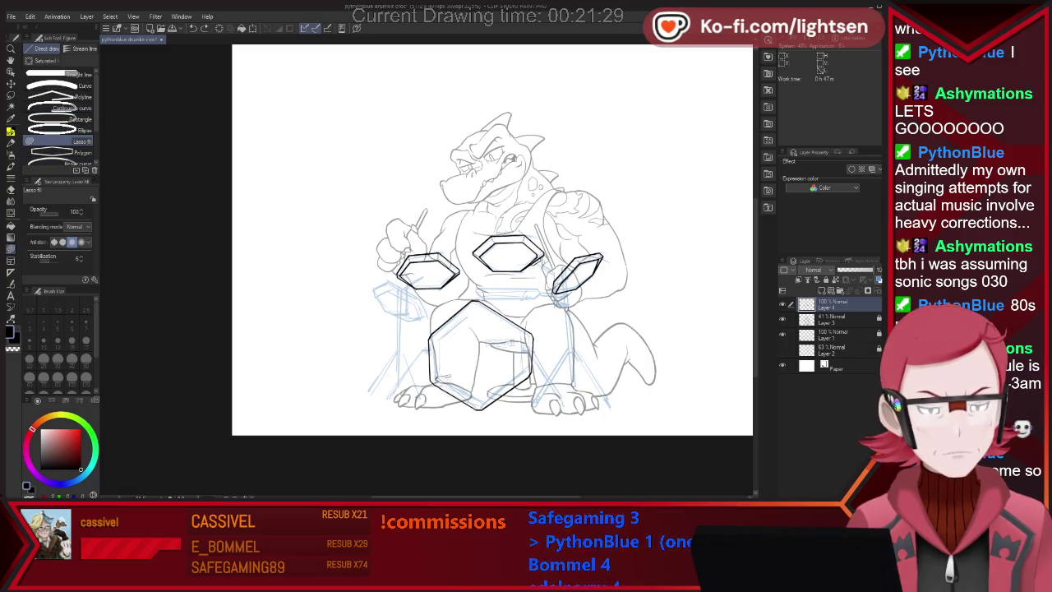
scroll(60, 115, down, 2)
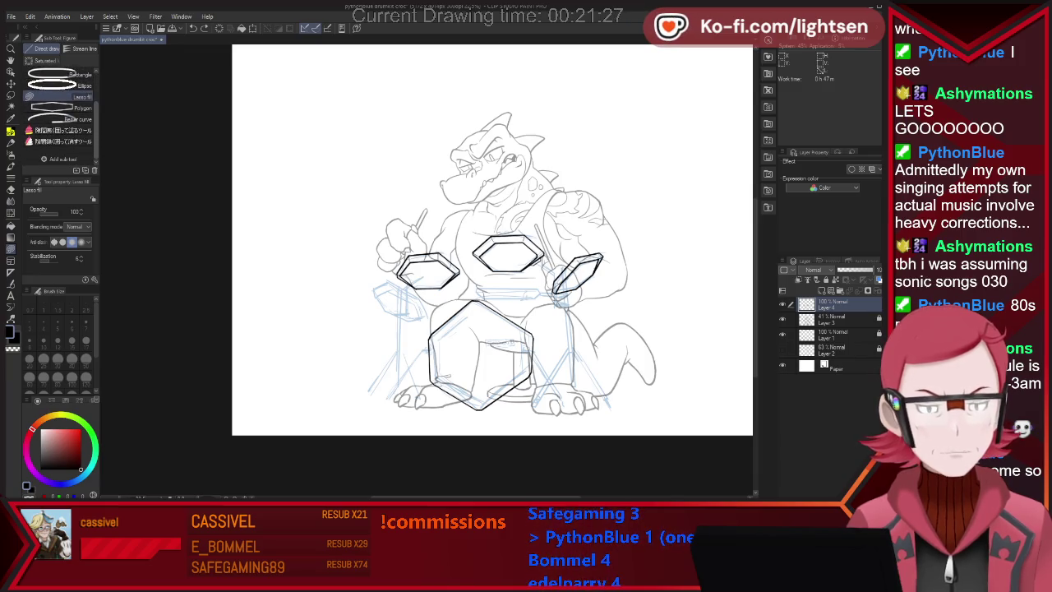
click(58, 129)
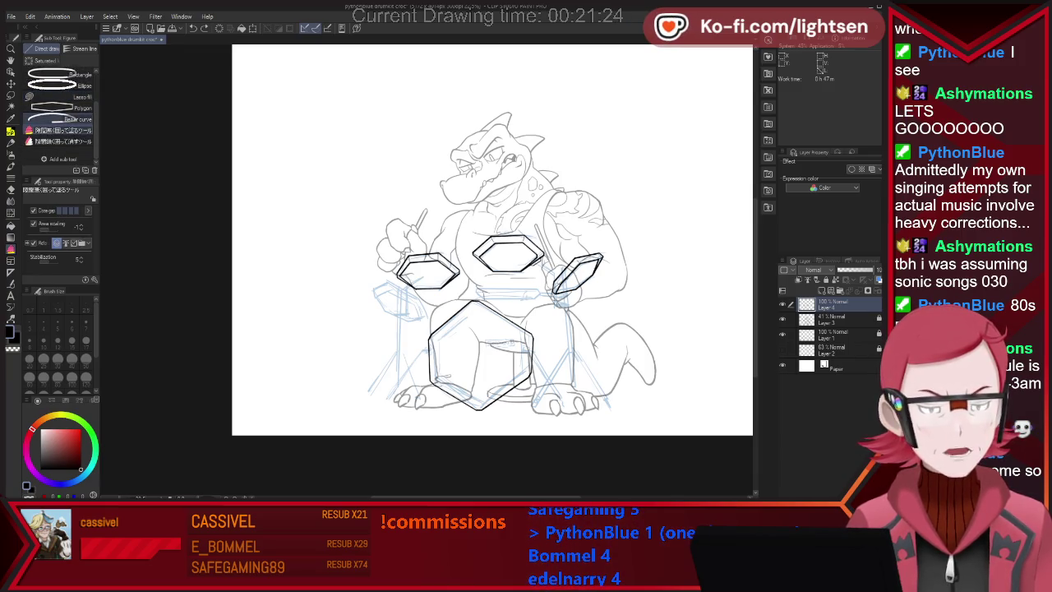
- Switch to a slightly larger Eraser and begin erasing the bass drum hexagon outline
scroll(61, 115, up, 2)
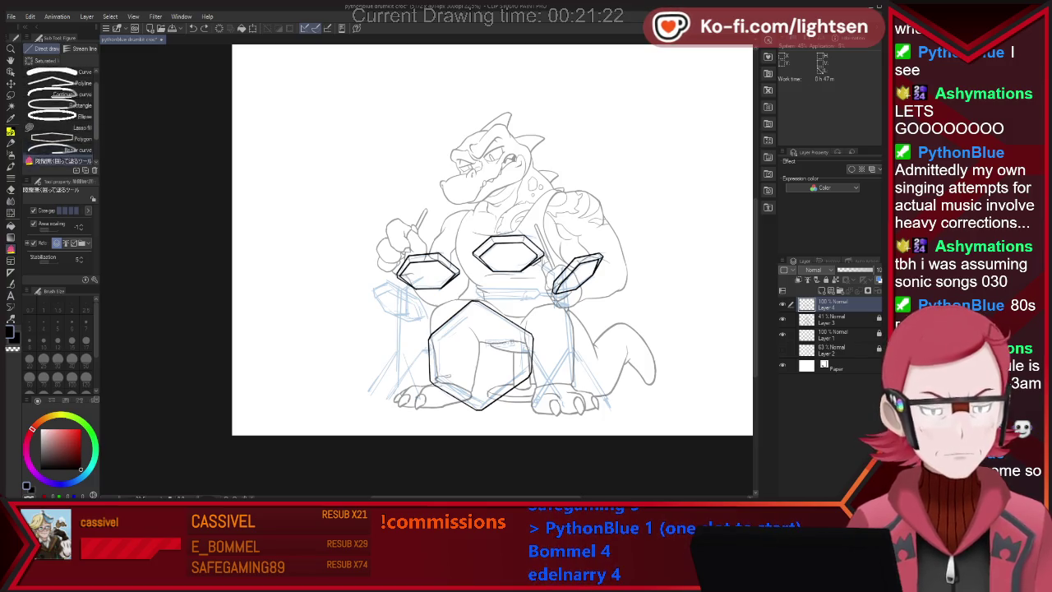
scroll(61, 115, down, 2)
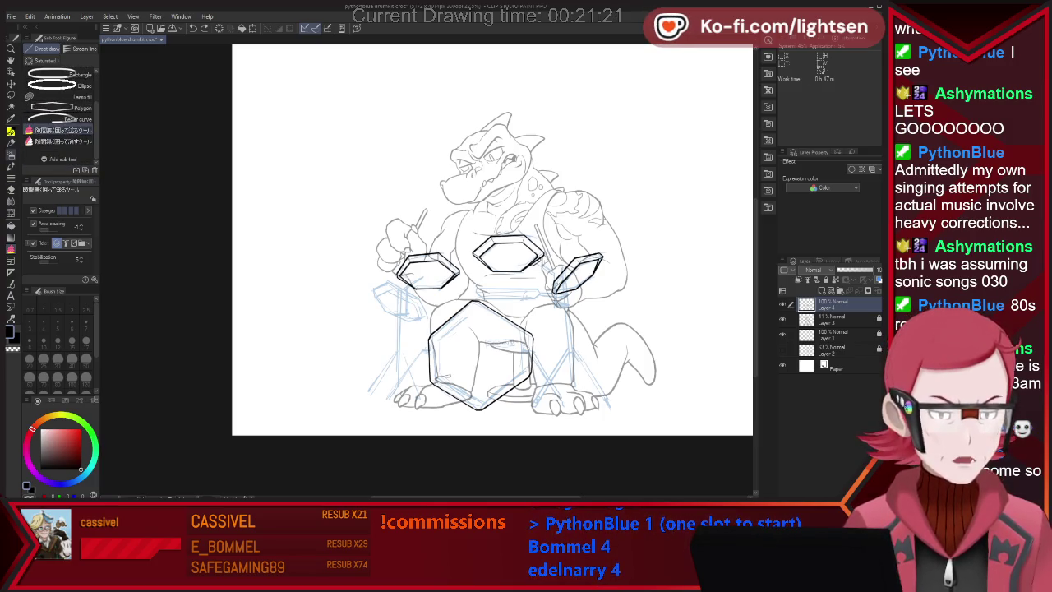
key(e)
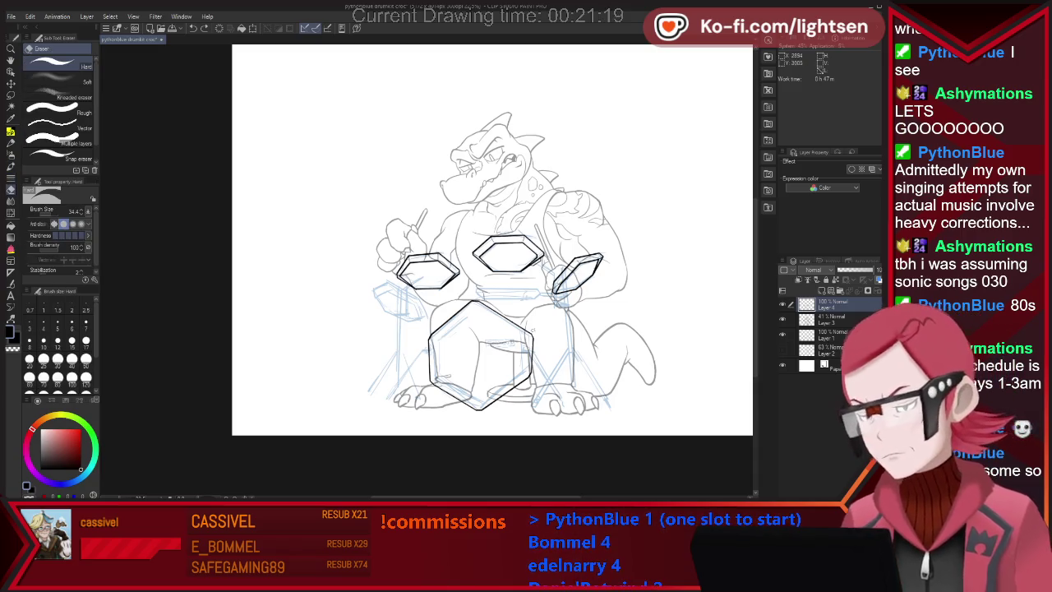
key(bracketright)
mouse_move(493, 361)
mouse_down()
mouse_move(460, 329)
mouse_move(452, 374)
mouse_up()
- Ink a rectangular box around the bass drum: left edge, top and bottom bars, right edge
key(p)
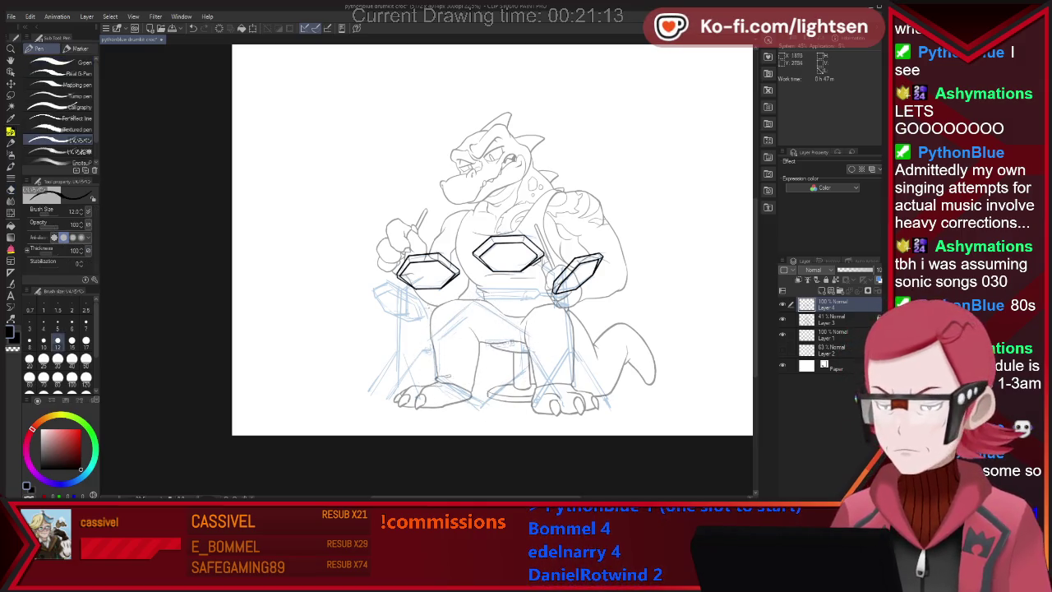
drag(434, 303, 432, 420)
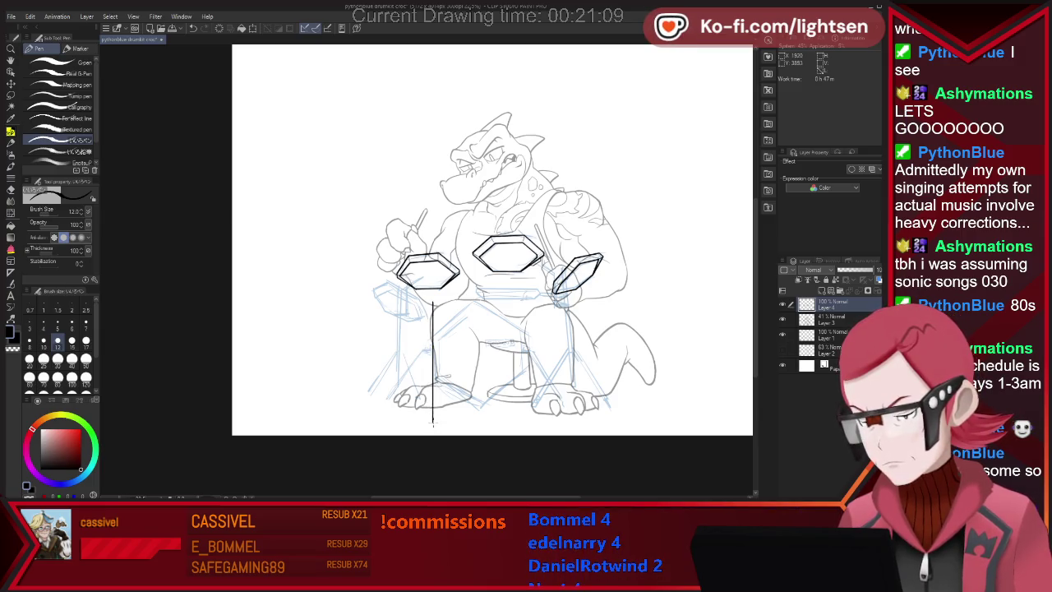
drag(416, 306, 431, 420)
drag(515, 299, 590, 307)
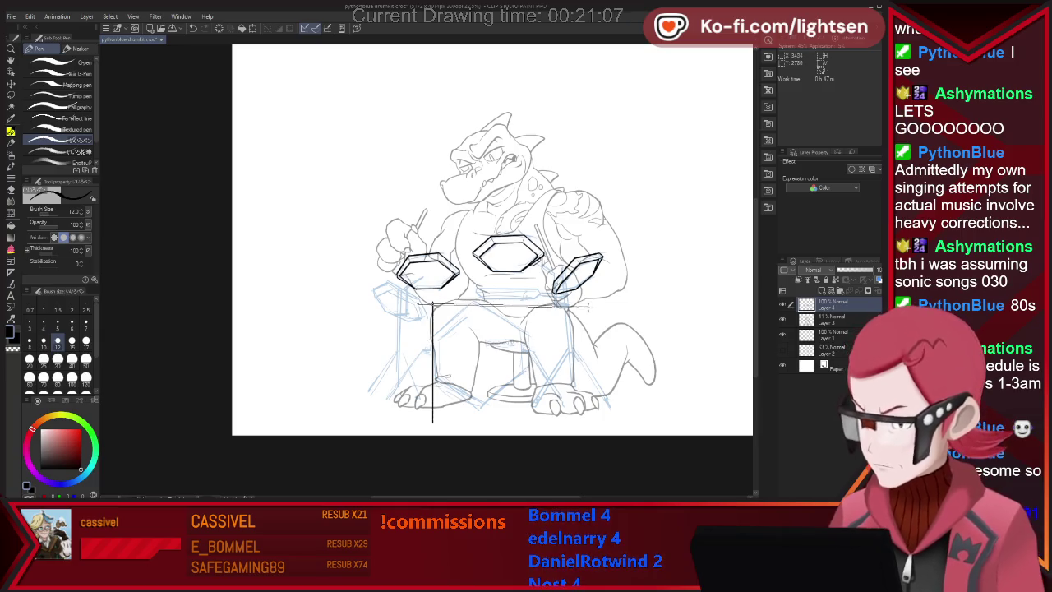
drag(418, 302, 549, 303)
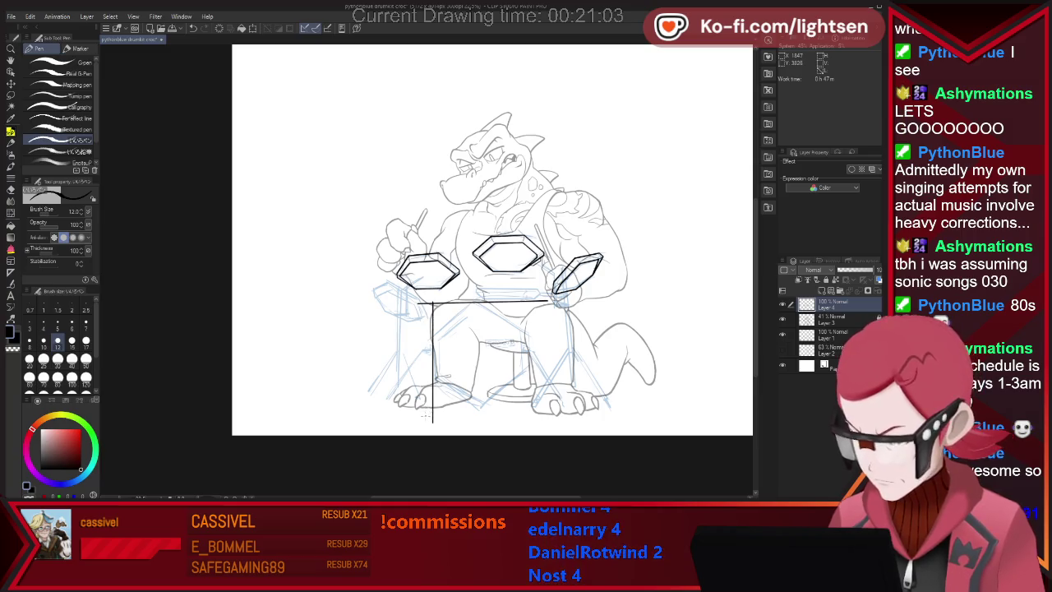
drag(429, 416, 569, 410)
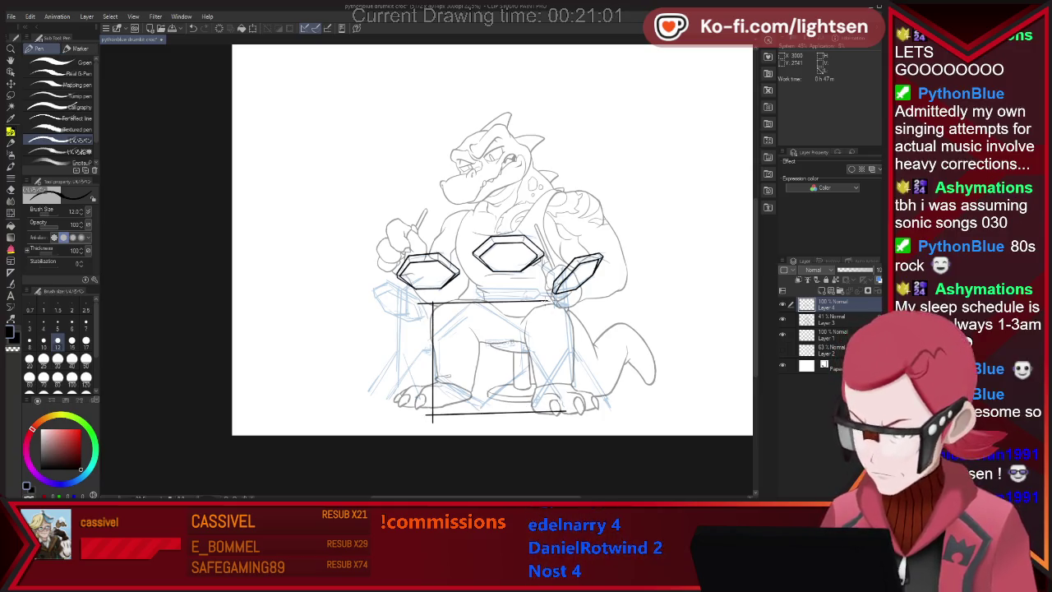
drag(543, 302, 547, 421)
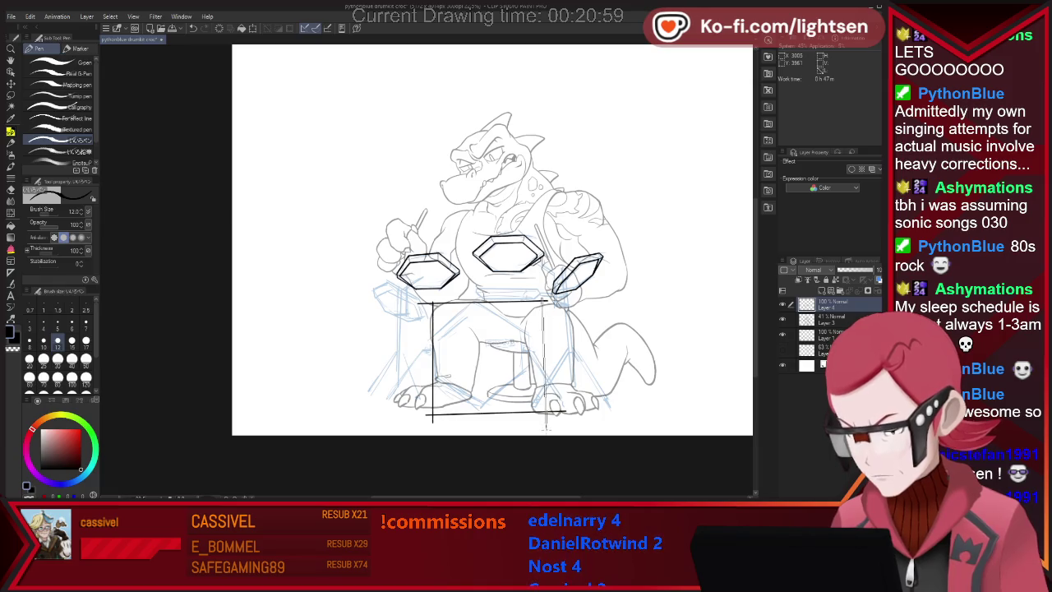
drag(543, 303, 544, 426)
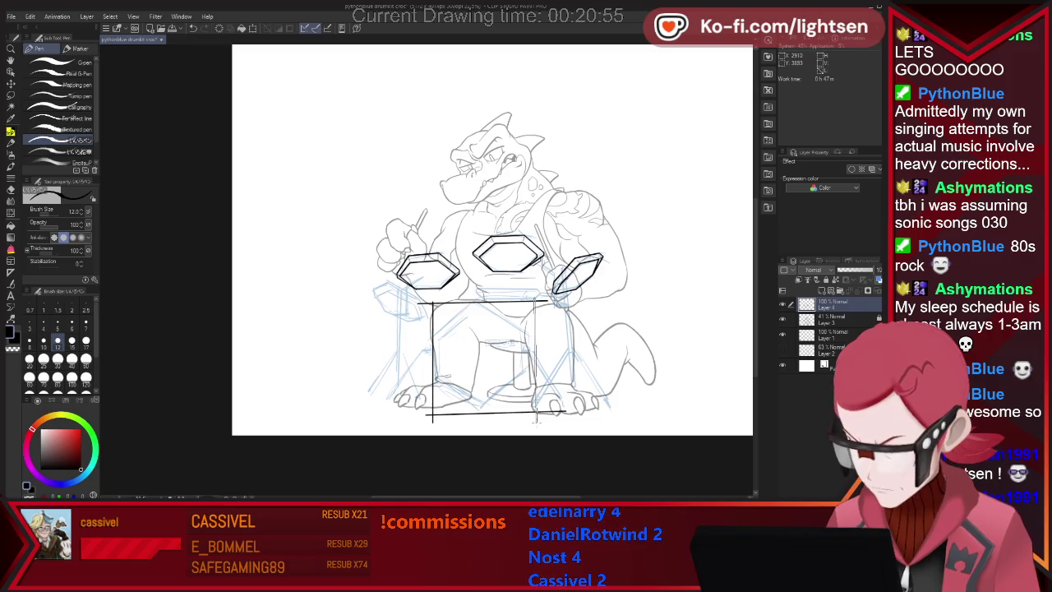
- Firm up the box's right edge, shrink the eraser, extend the bottom line, and sketch a lower diagonal
drag(540, 303, 538, 411)
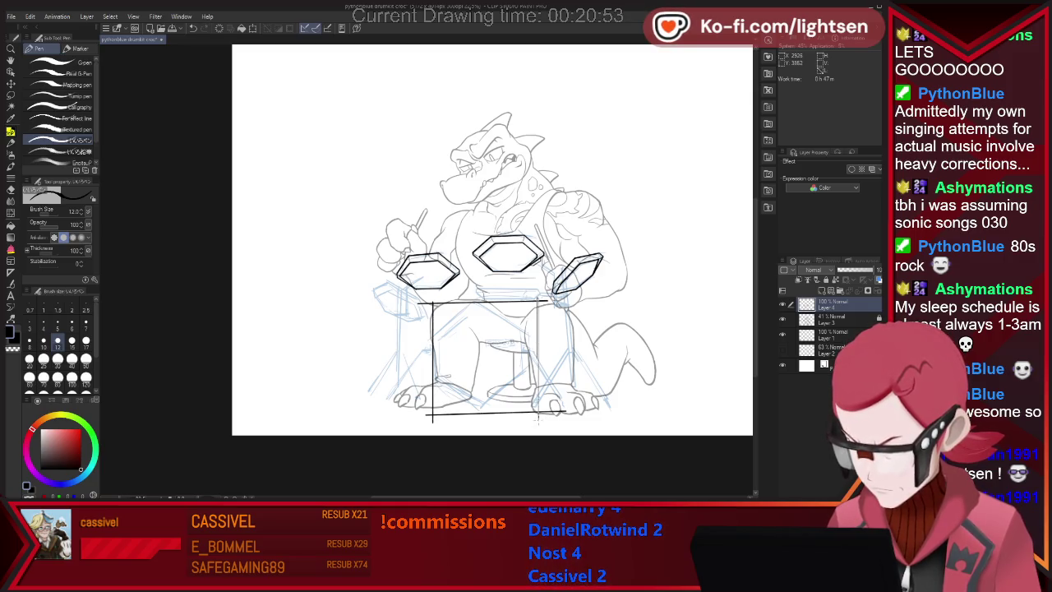
key(e)
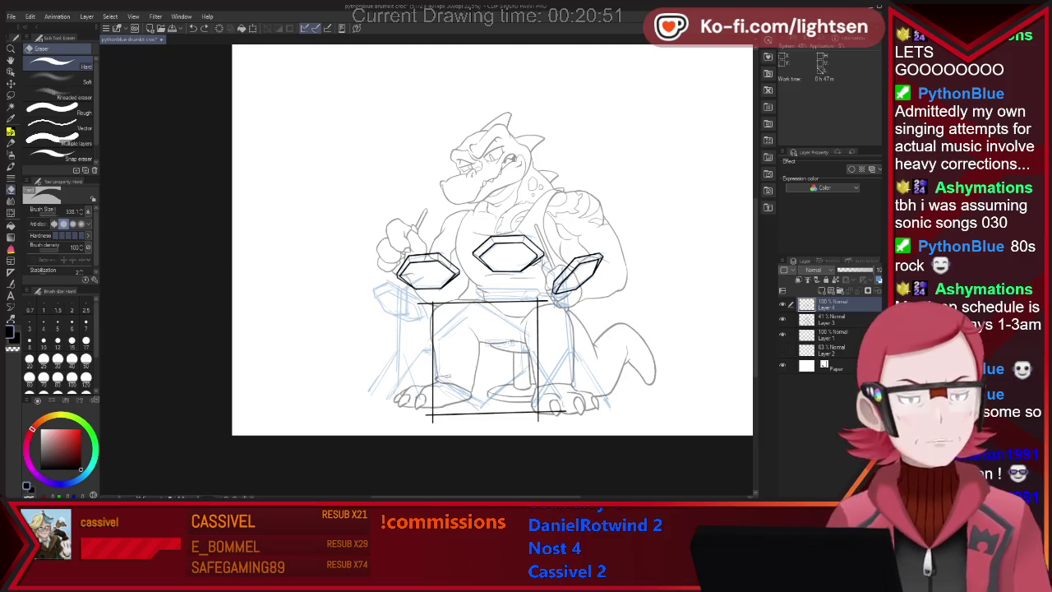
key(bracketleft)
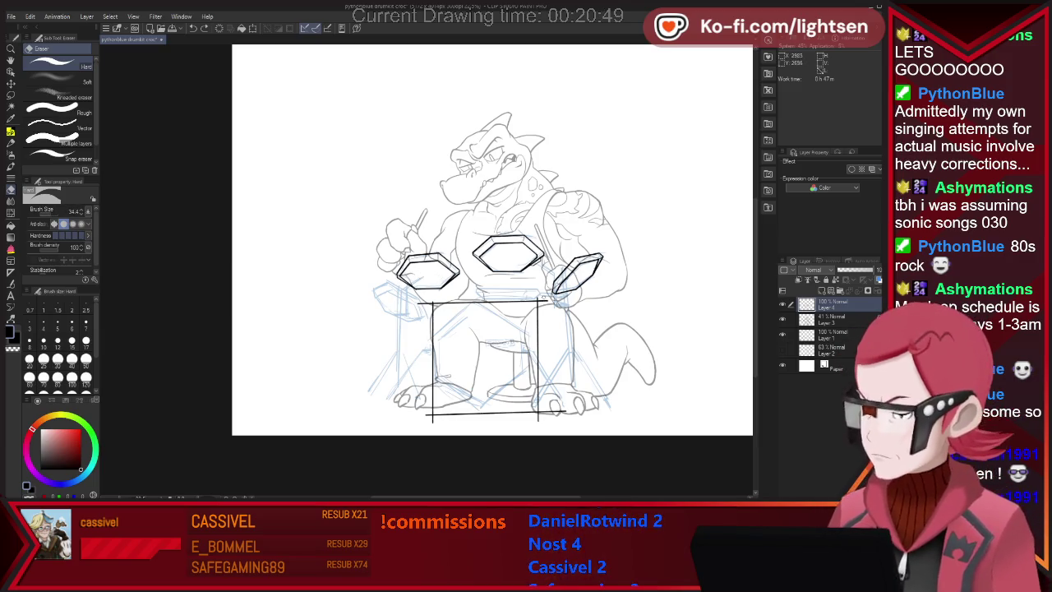
key(p)
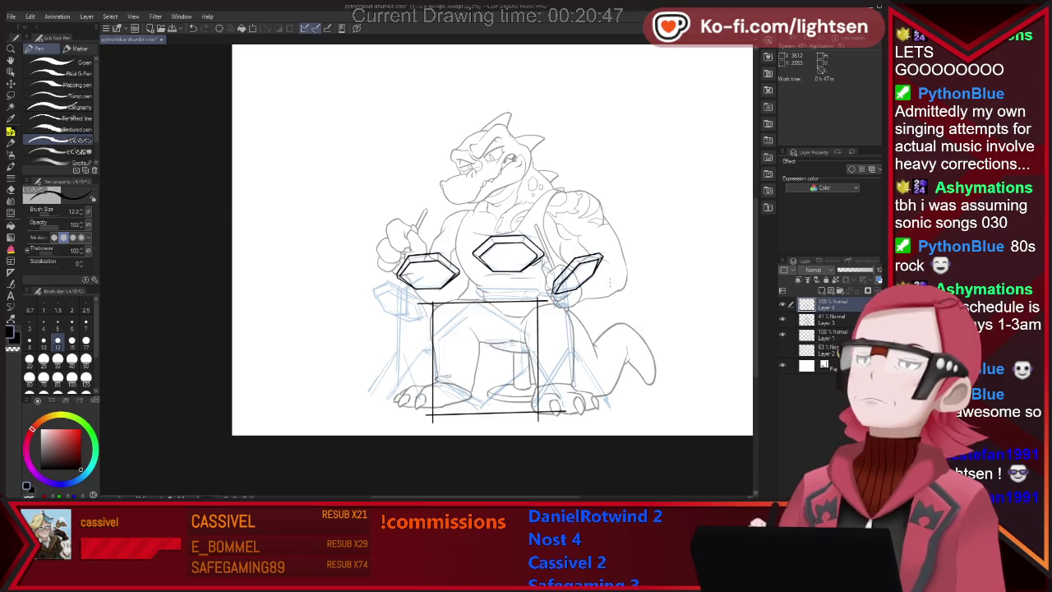
drag(539, 413, 566, 411)
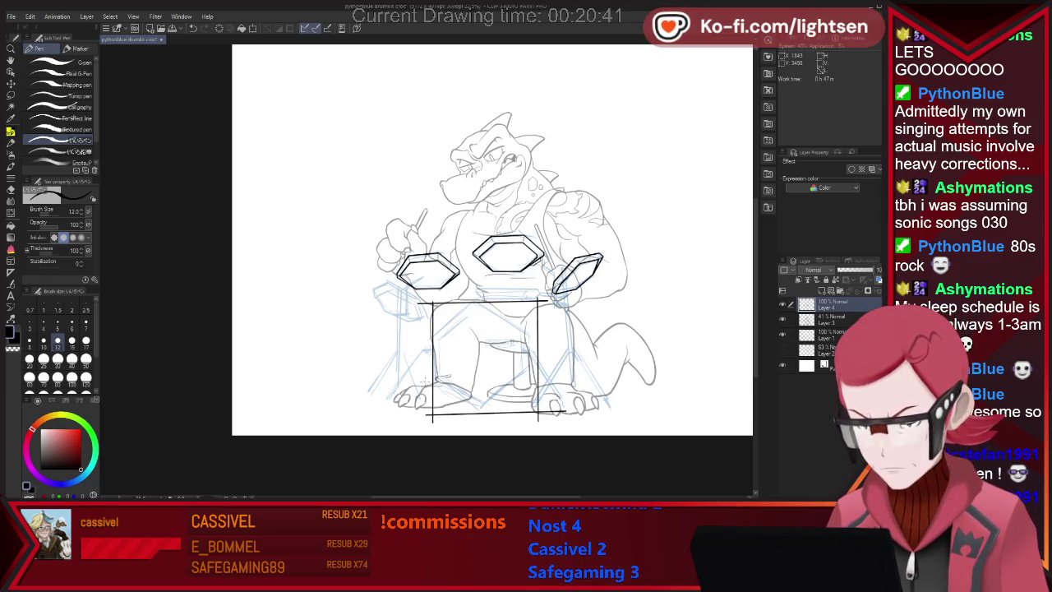
drag(411, 355, 515, 433)
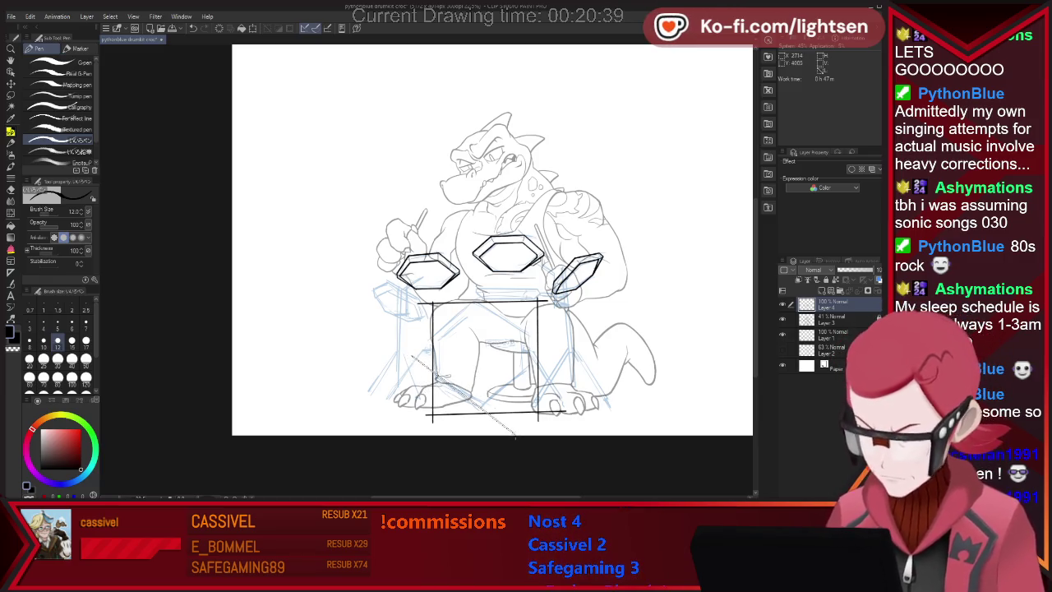
- Try diagonal edges across the bass drum box, then undo all of them
key(ctrl+z)
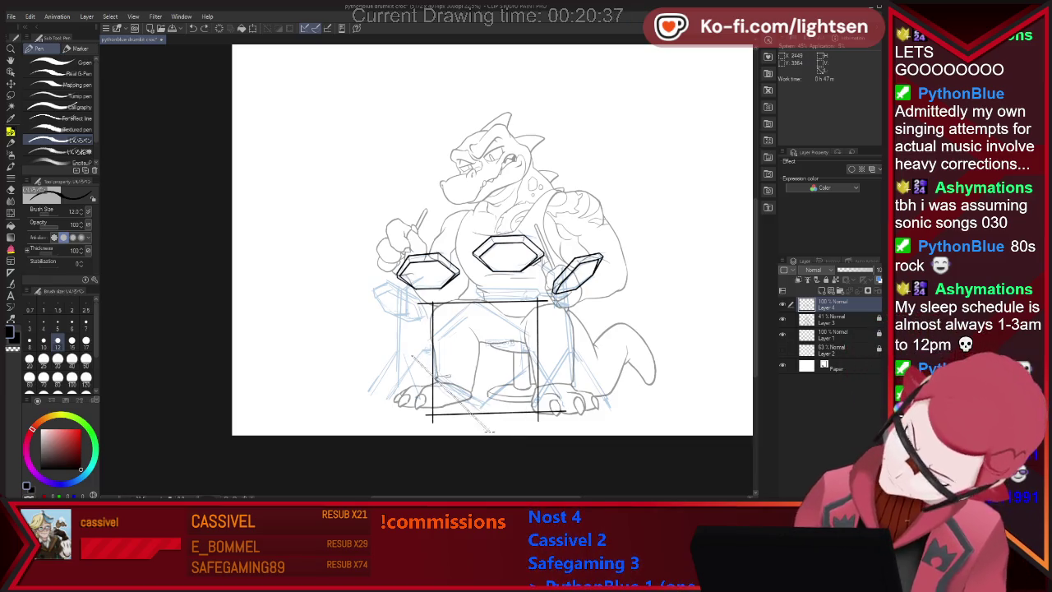
drag(412, 355, 495, 434)
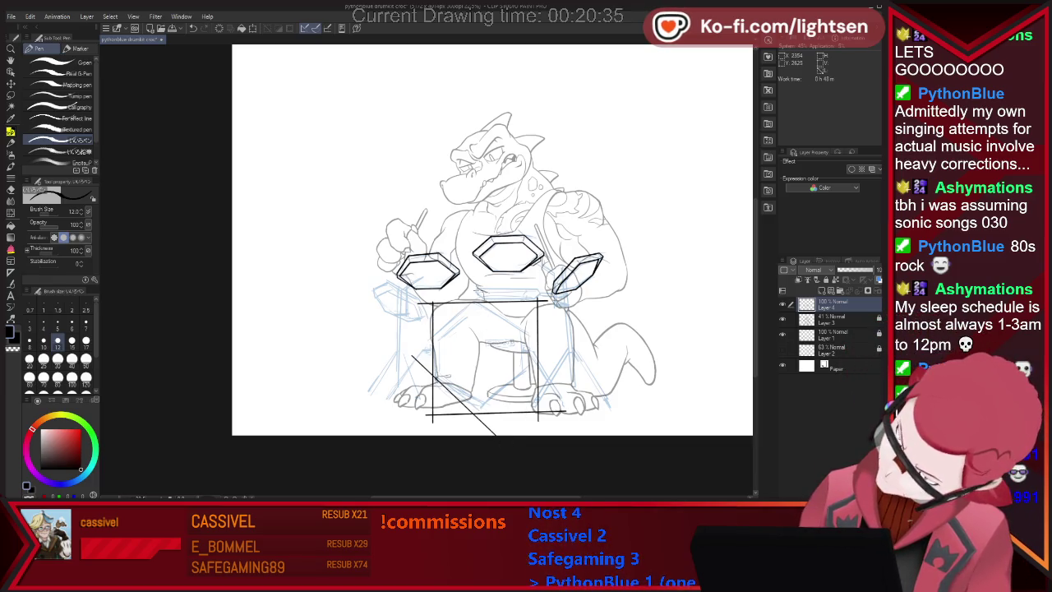
drag(478, 290, 573, 362)
key(ctrl+z)
drag(481, 292, 575, 362)
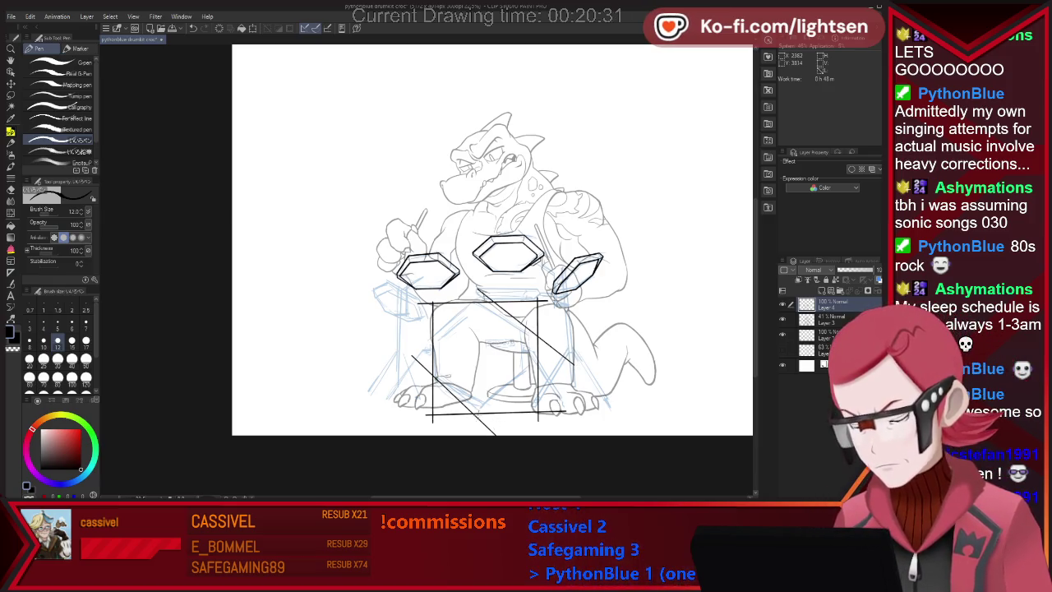
key(ctrl+z)
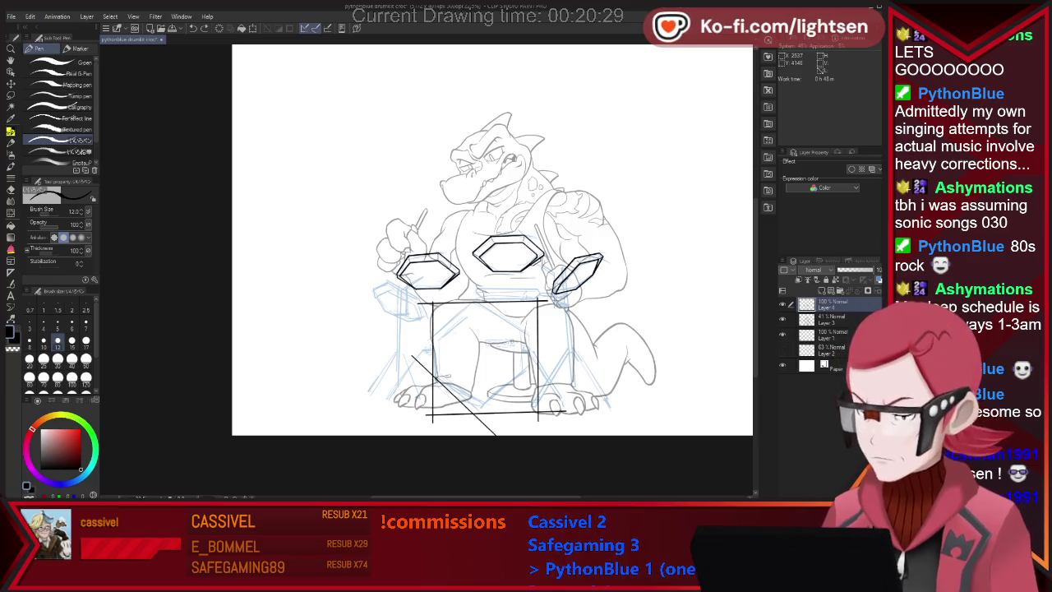
key(ctrl+z)
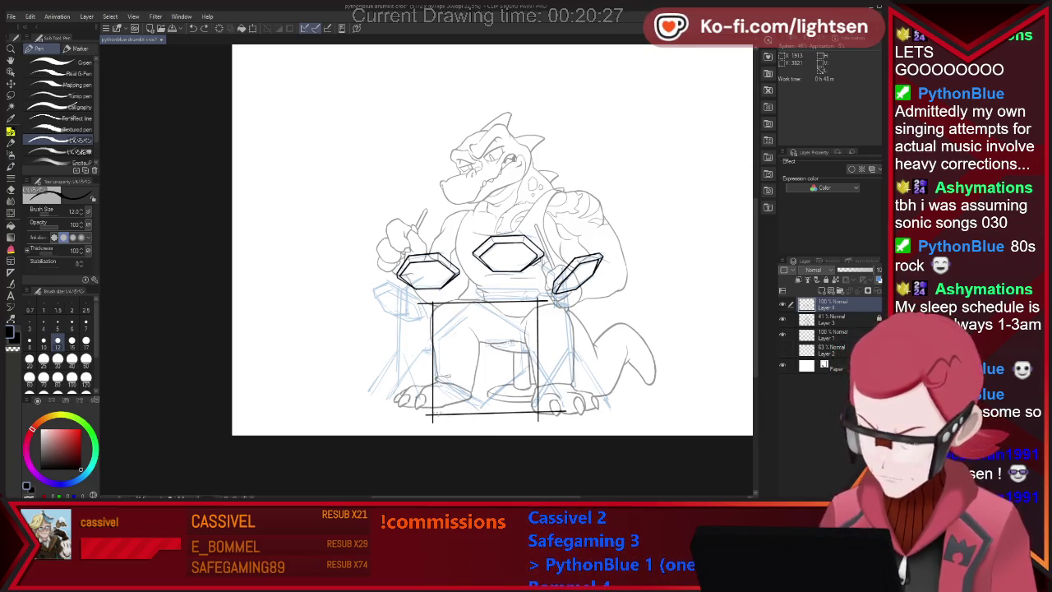
key(ctrl+z)
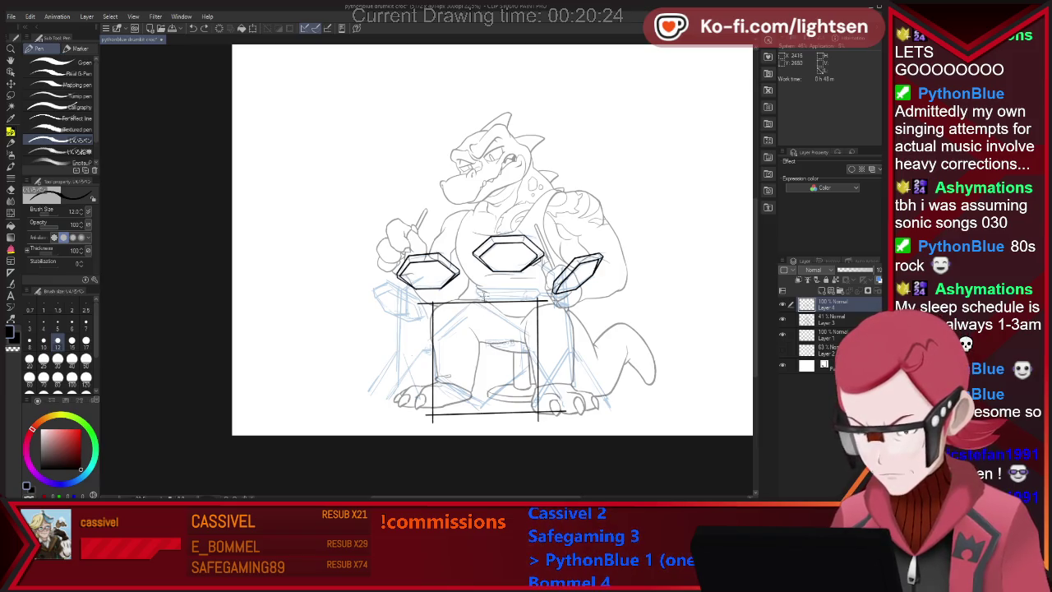
- Add vertical and horizontal centre guides, then ink the drum's four slanted hexagon edges
drag(485, 292, 486, 434)
key(ctrl+z)
drag(485, 292, 487, 433)
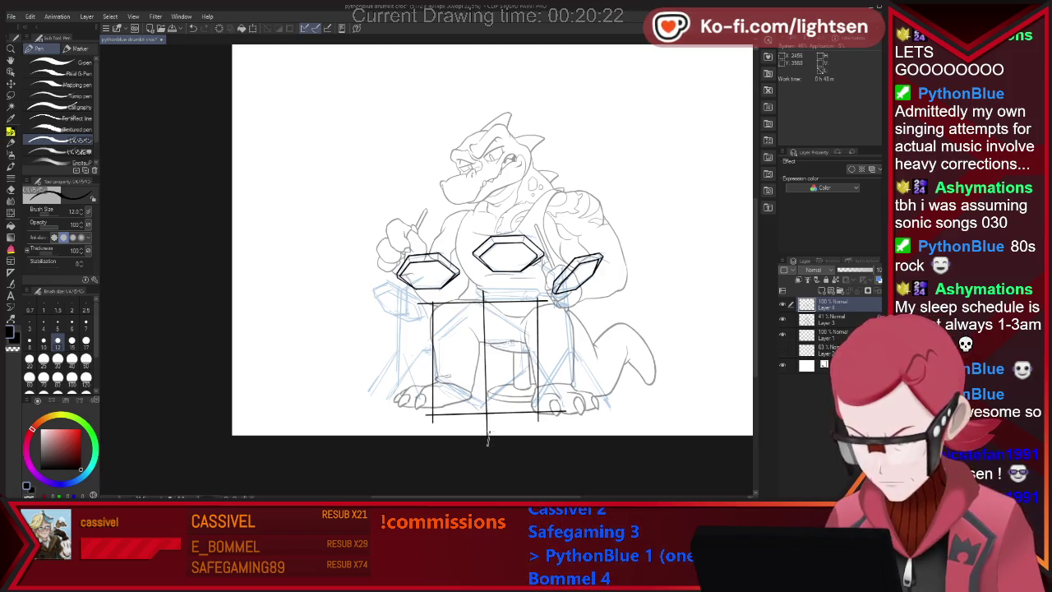
drag(413, 355, 566, 354)
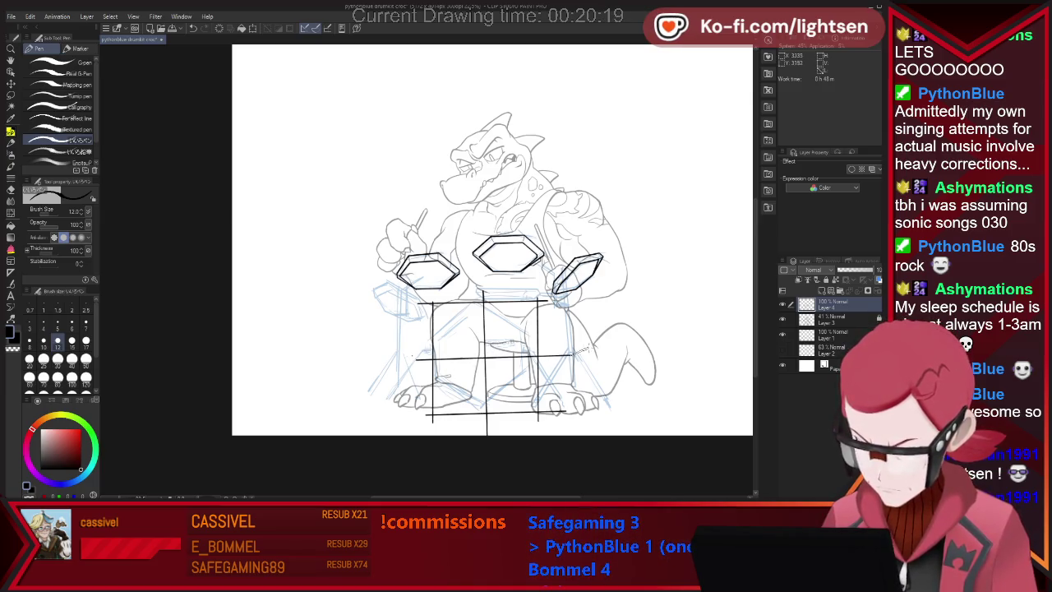
drag(485, 300, 432, 335)
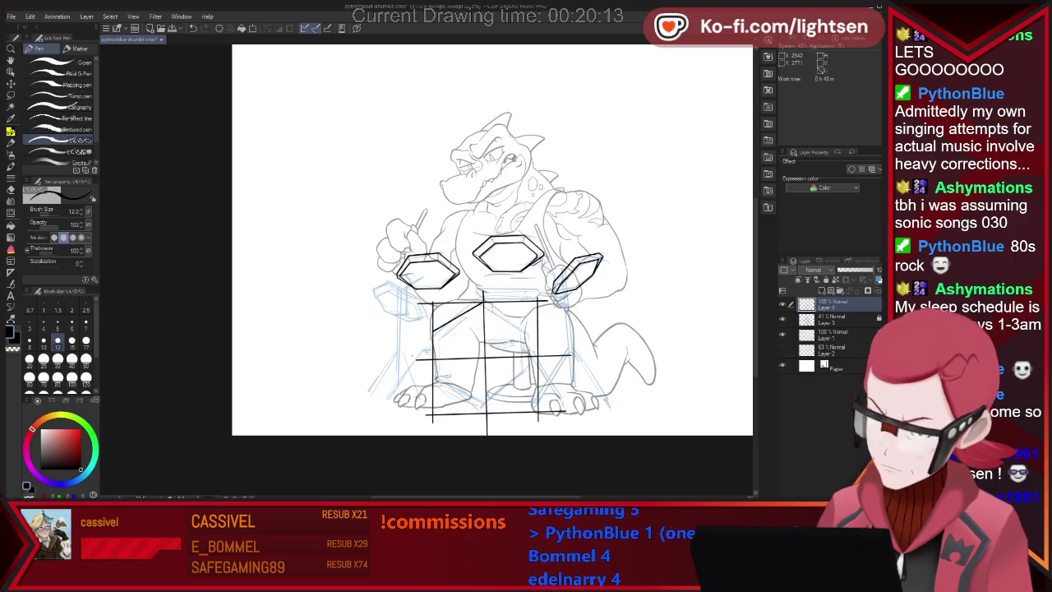
drag(484, 302, 538, 332)
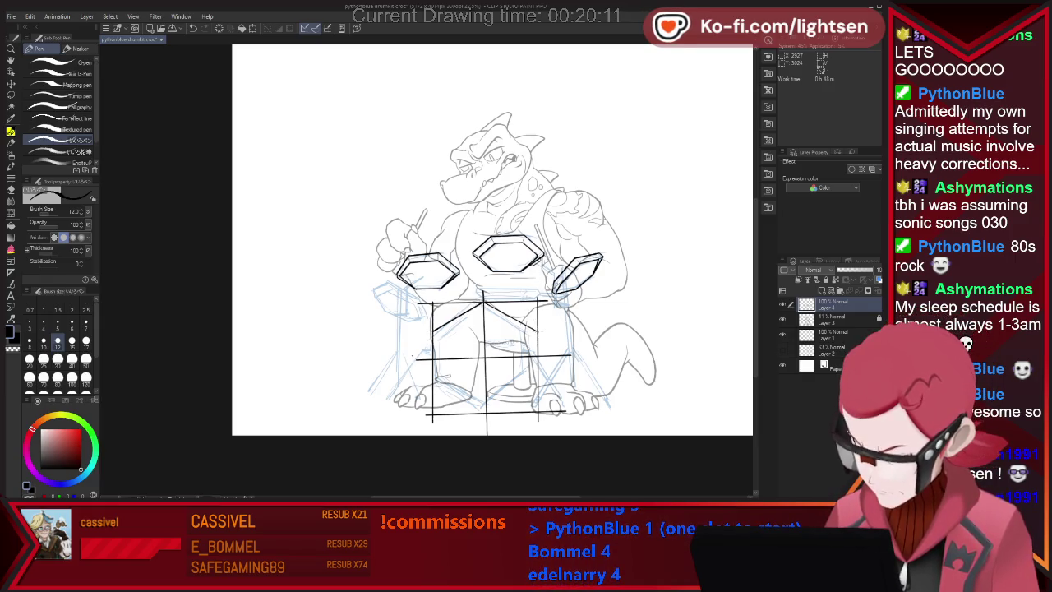
drag(434, 377, 486, 411)
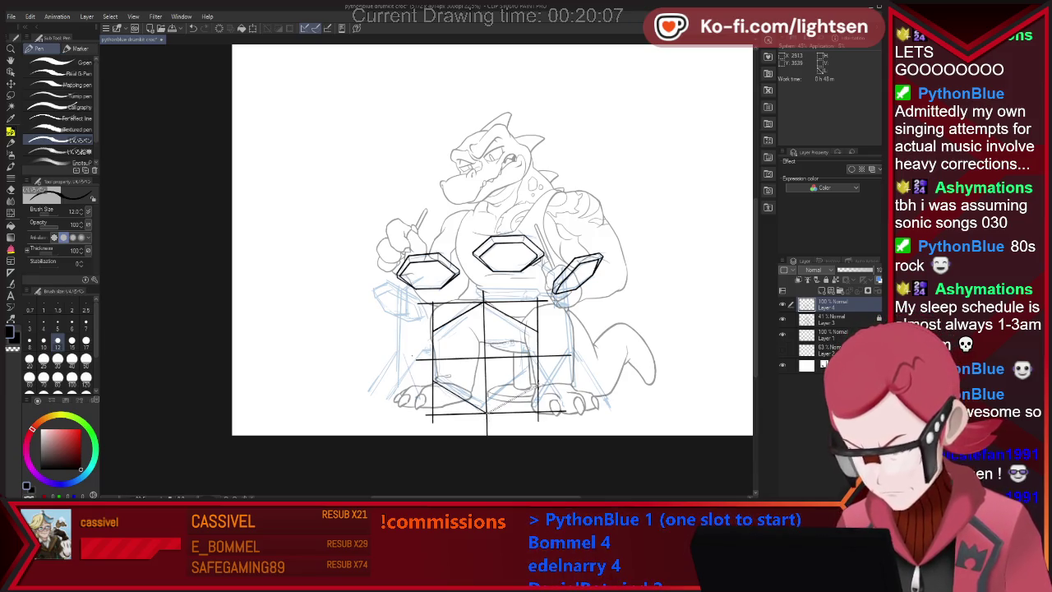
drag(487, 411, 538, 383)
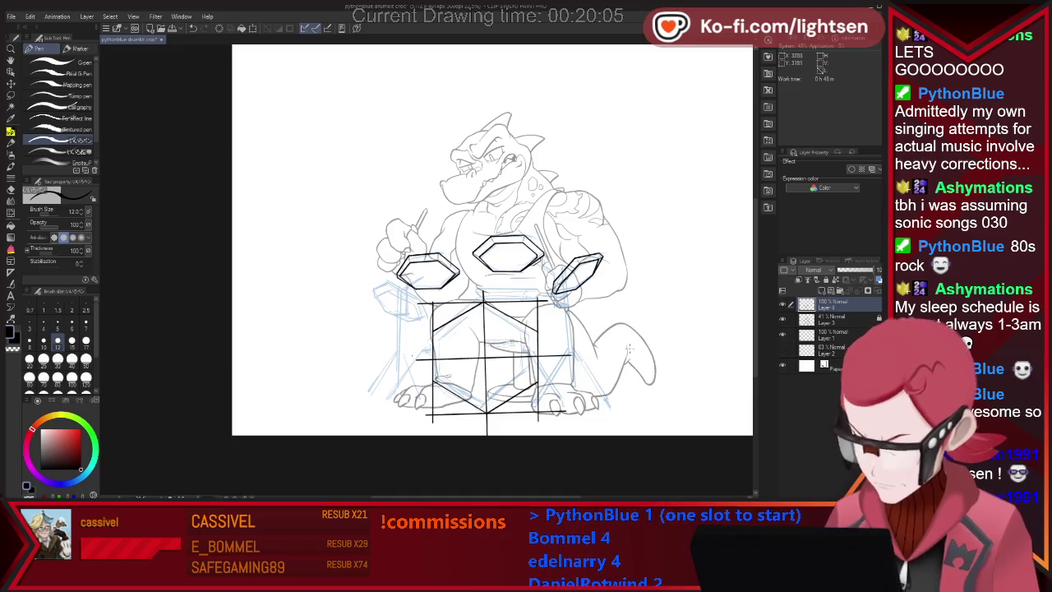
key(e)
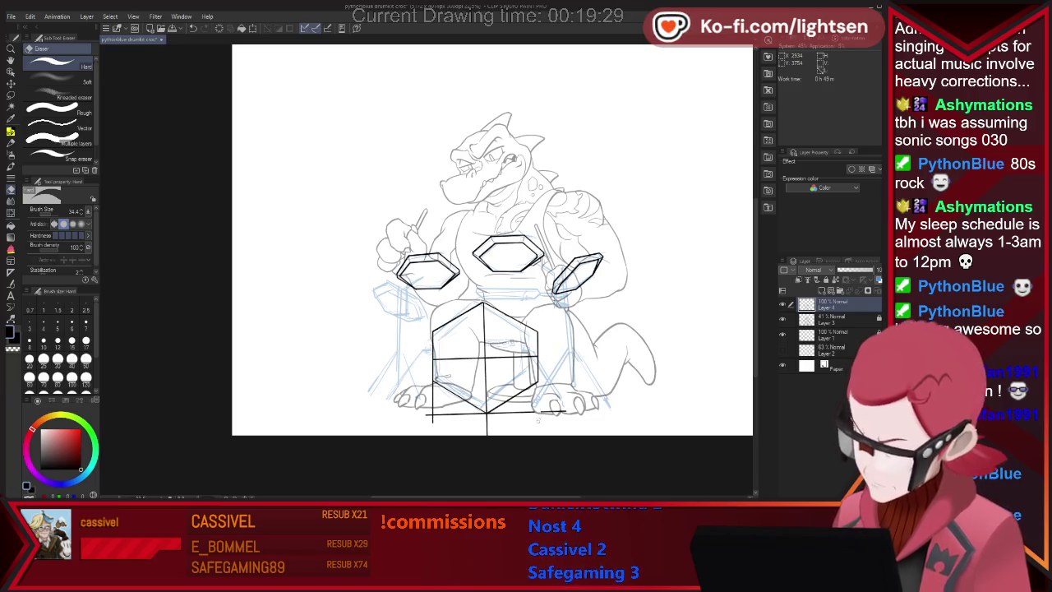
- Erase the old straight floor line beneath the bass drum in two passes, then zoom in
drag(567, 413, 448, 415)
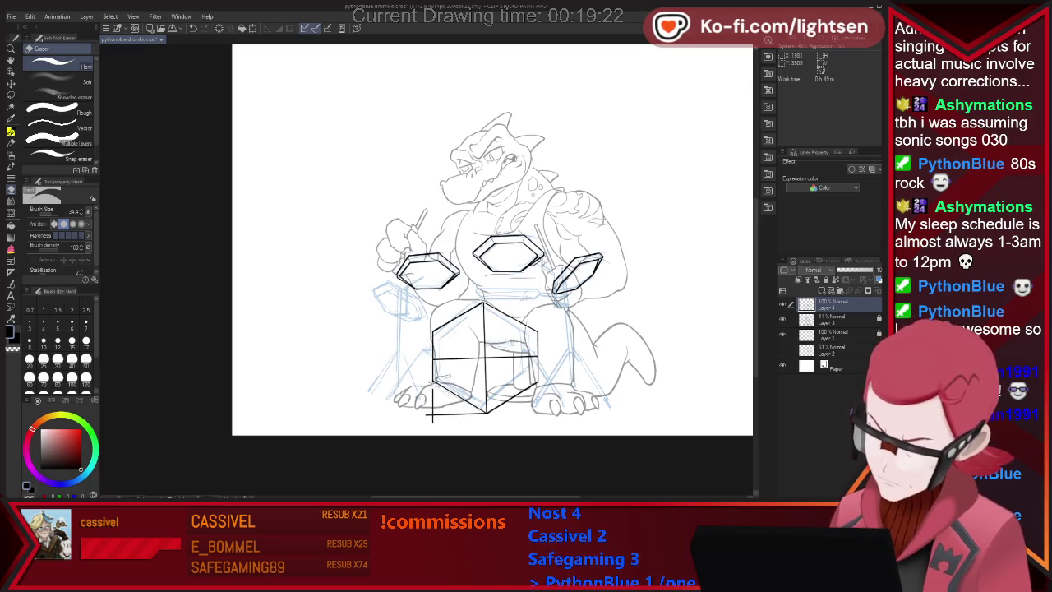
drag(434, 415, 447, 416)
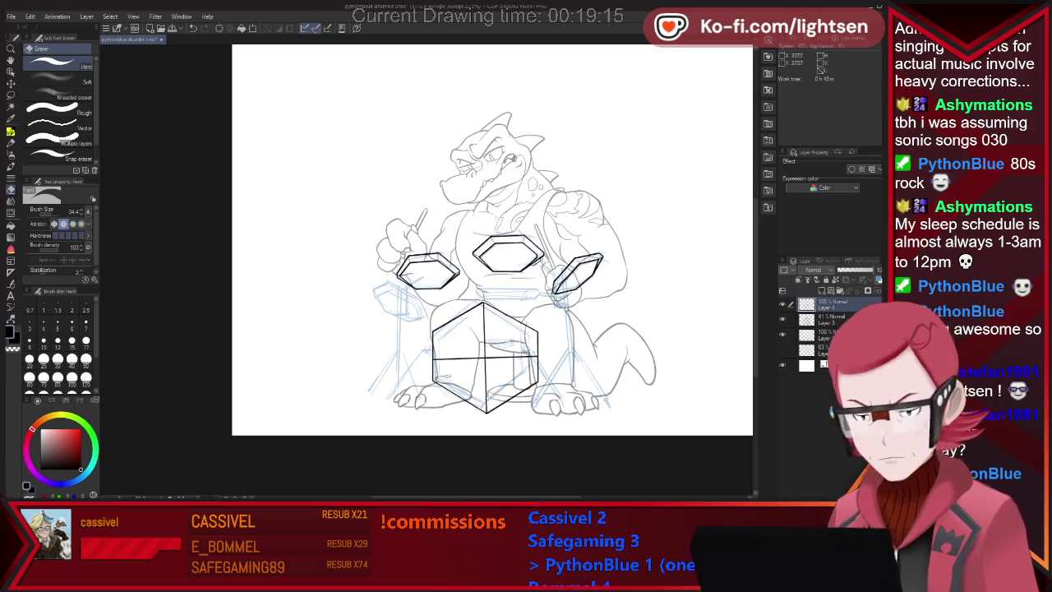
scroll(544, 382, up, 1)
scroll(575, 369, up, 2)
- Erase the horizontal guide and the upper vertical guide from the bass drum
scroll(630, 360, up, 1)
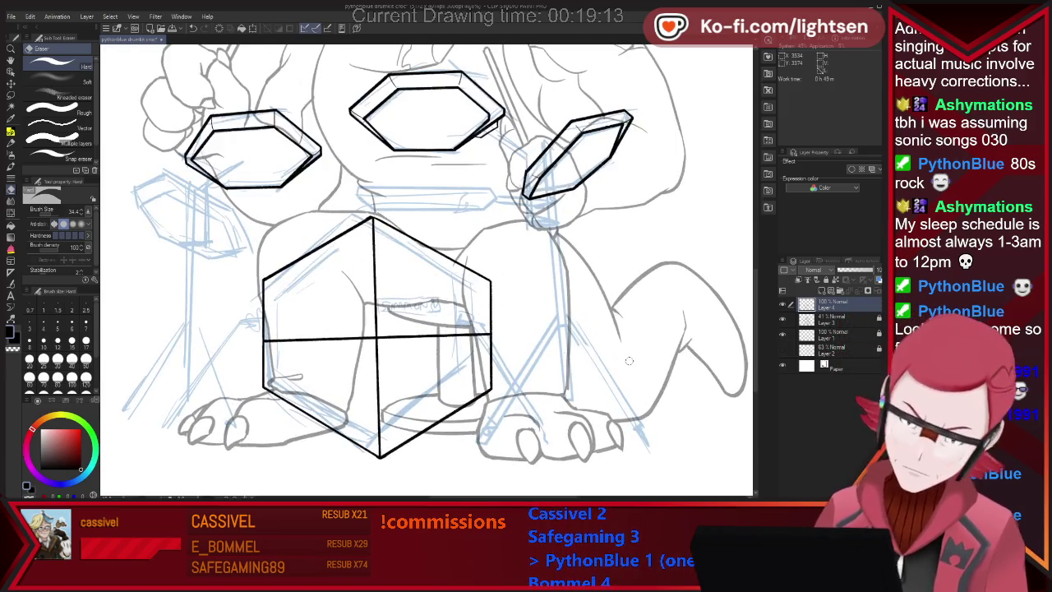
mouse_move(267, 340)
mouse_down()
mouse_move(373, 340)
mouse_move(380, 290)
mouse_up()
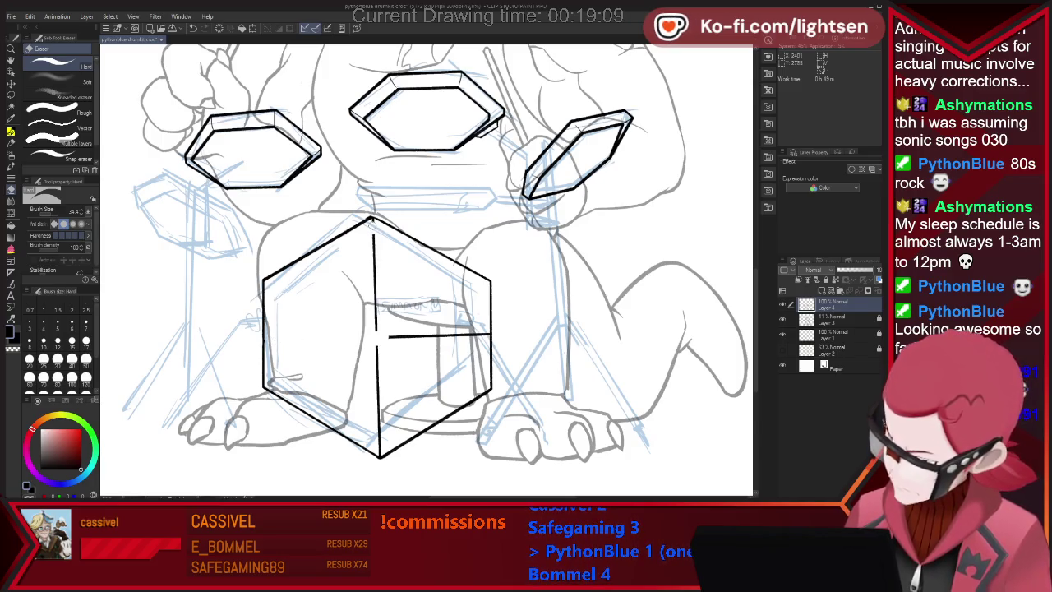
drag(371, 220, 380, 450)
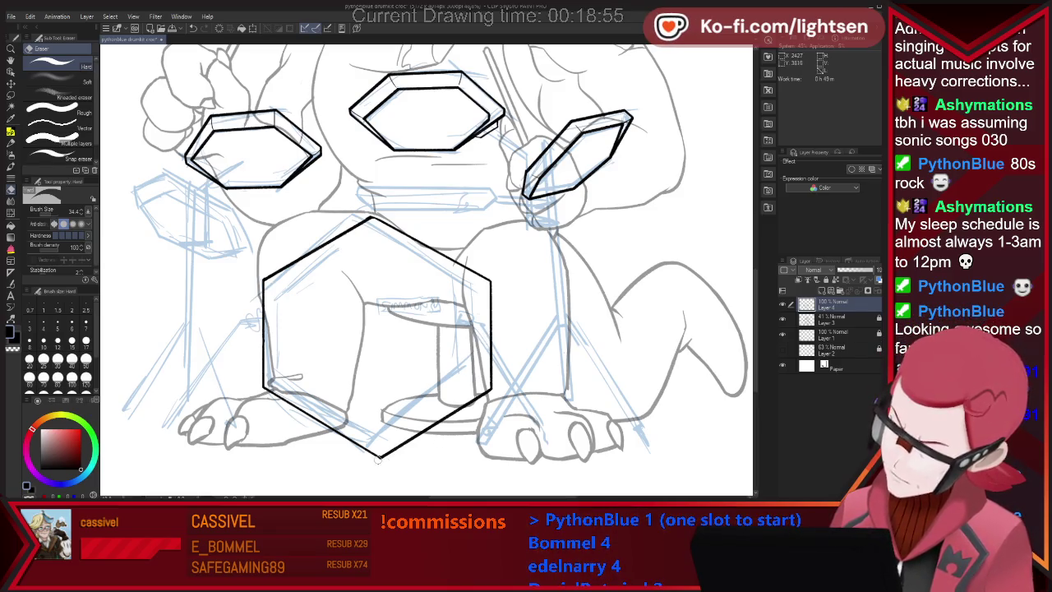
- Redraw the hexagon's upper-left edge as one bold line and clean stray marks around it
key(p)
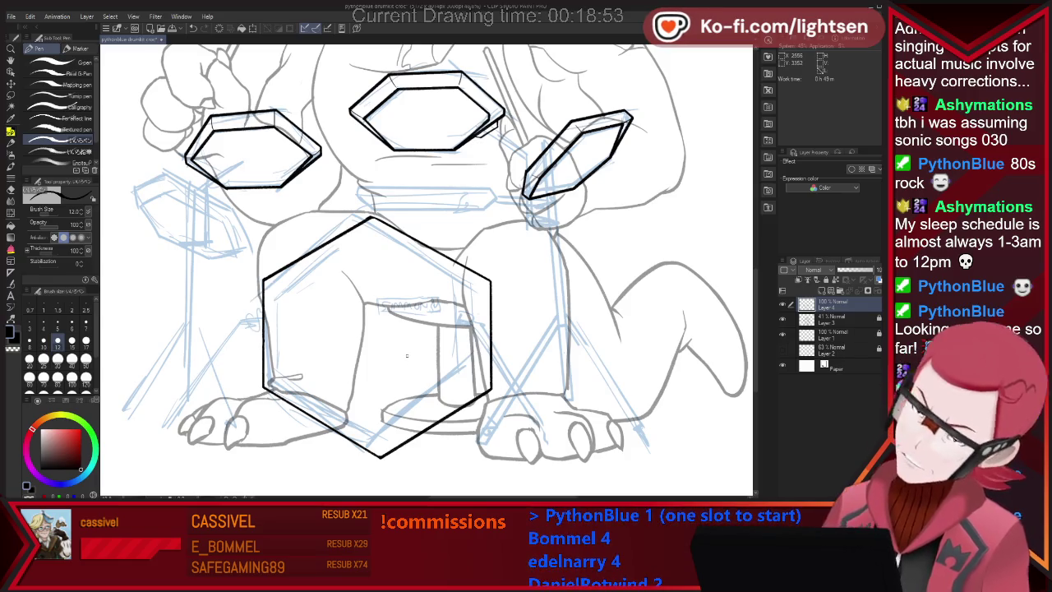
drag(263, 279, 377, 219)
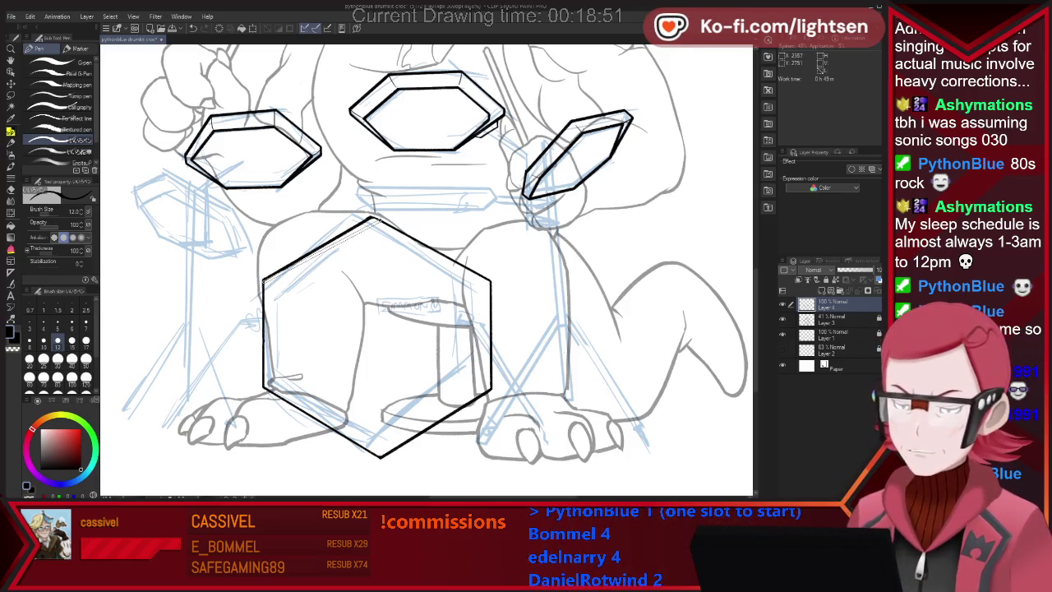
key(ctrl+z)
drag(262, 280, 372, 218)
key(e)
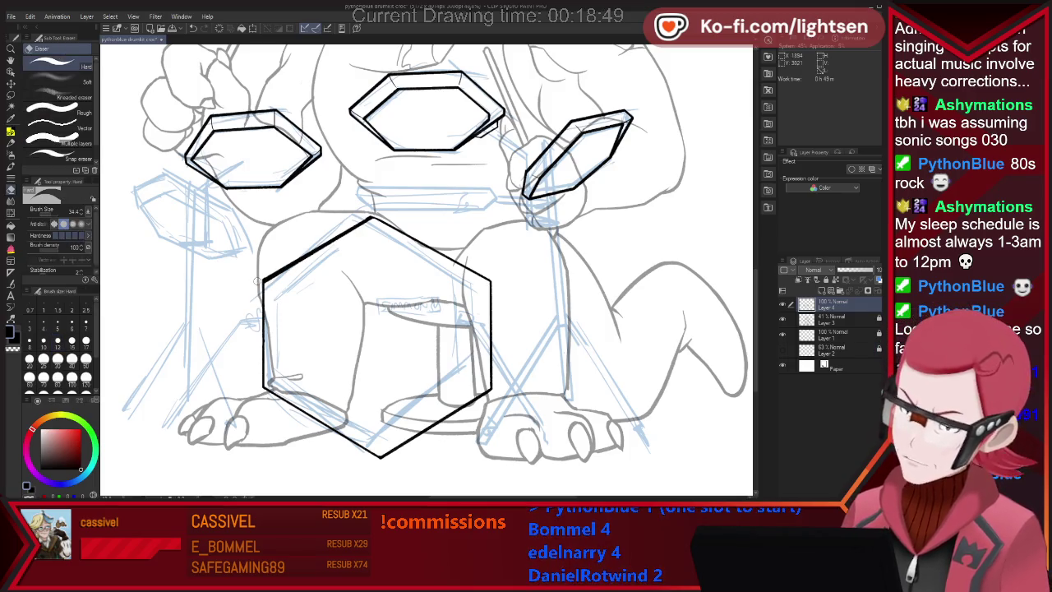
drag(263, 277, 373, 215)
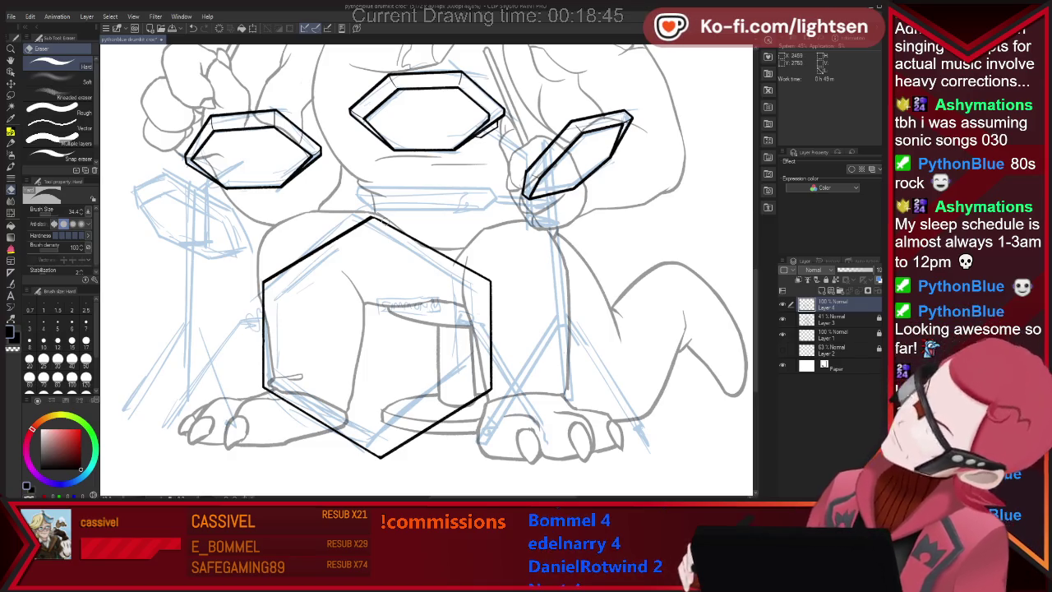
key(p)
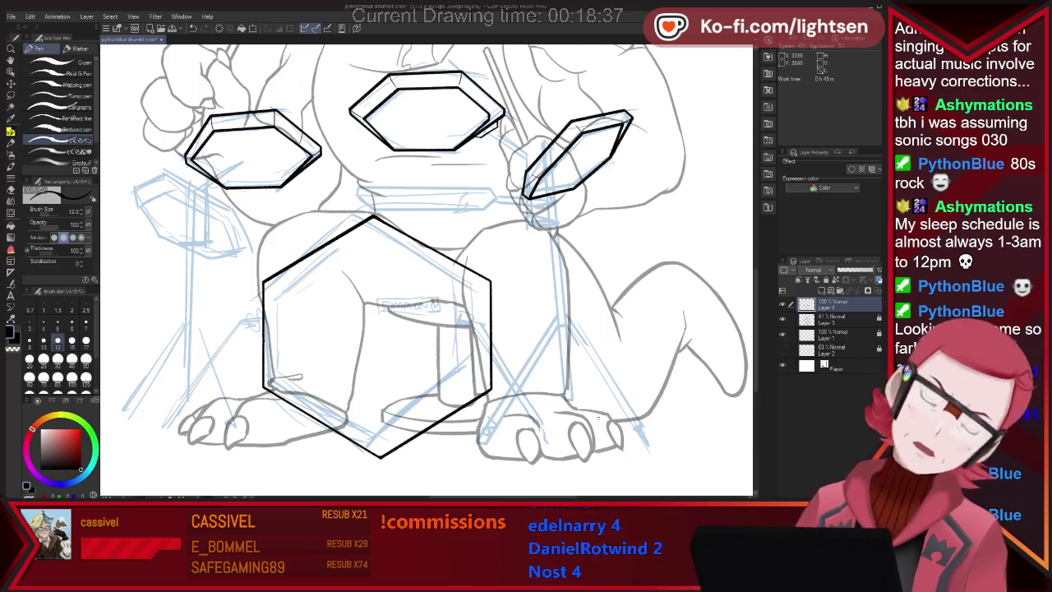
key(ctrl+minus)
key(ctrl+minus)
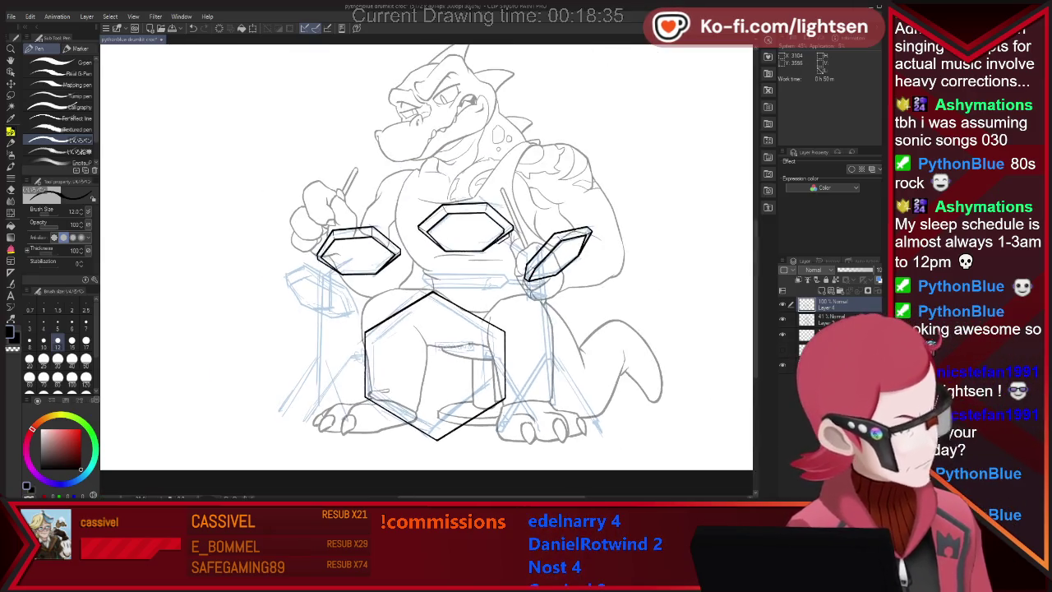
- Lasso-select the bass drum and free-transform its corners to make it slightly wider and taller
key(ctrl+plus)
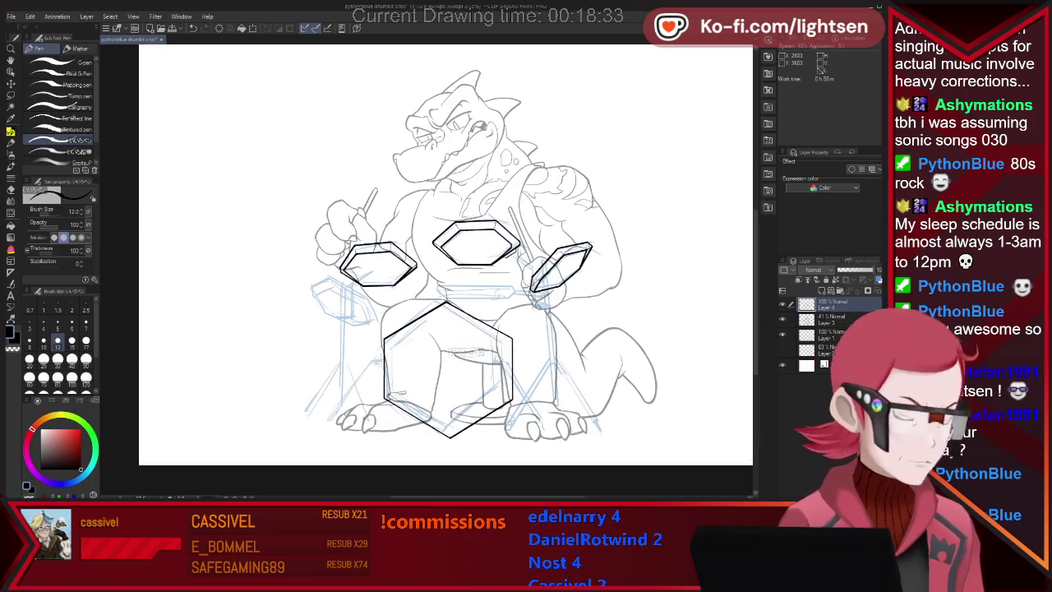
key(m)
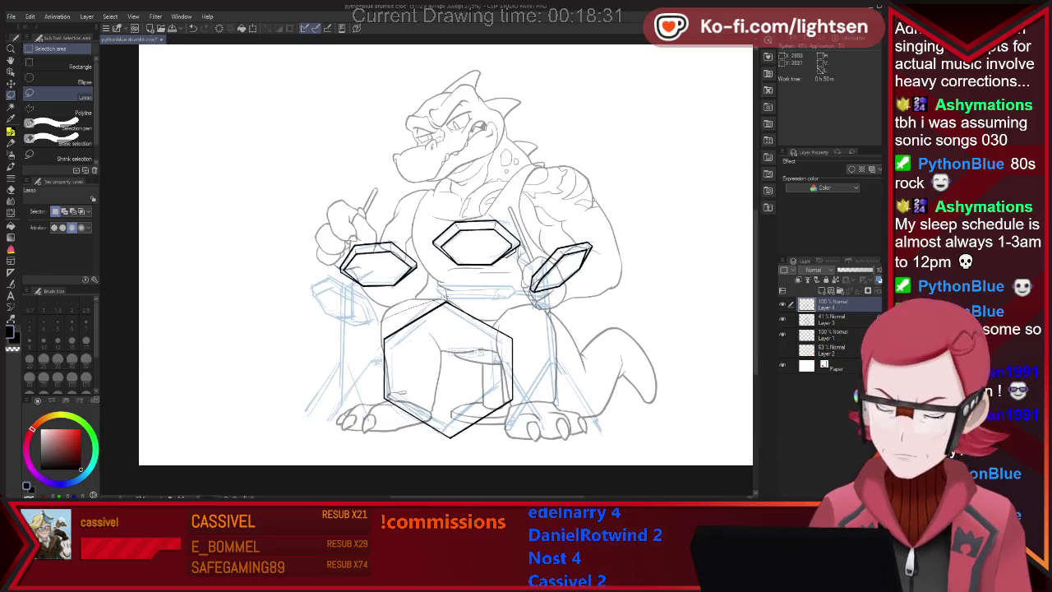
drag(386, 415, 502, 423)
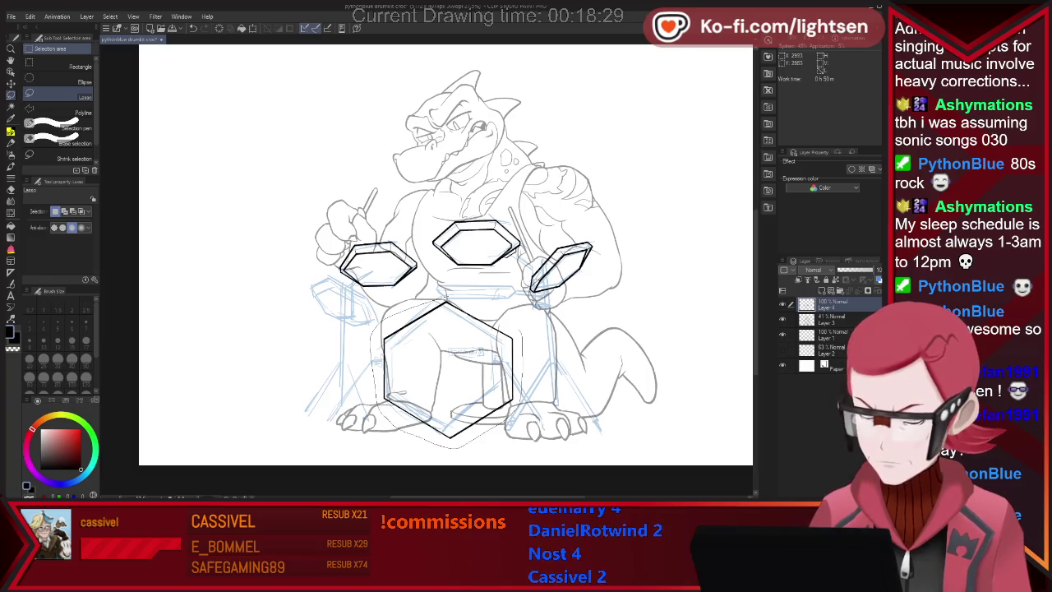
key(ctrl+t)
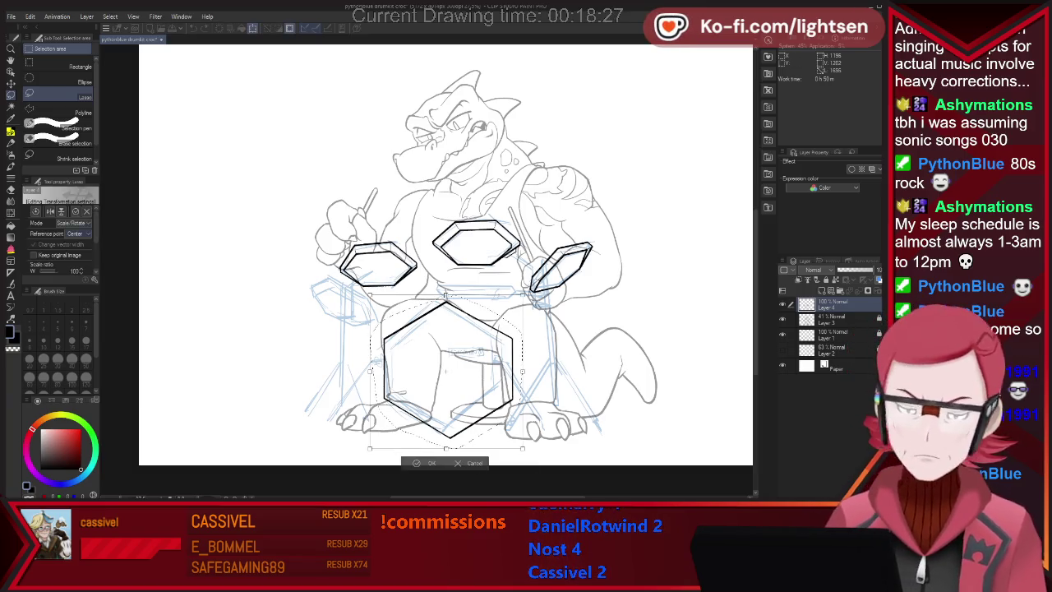
key(ctrl)
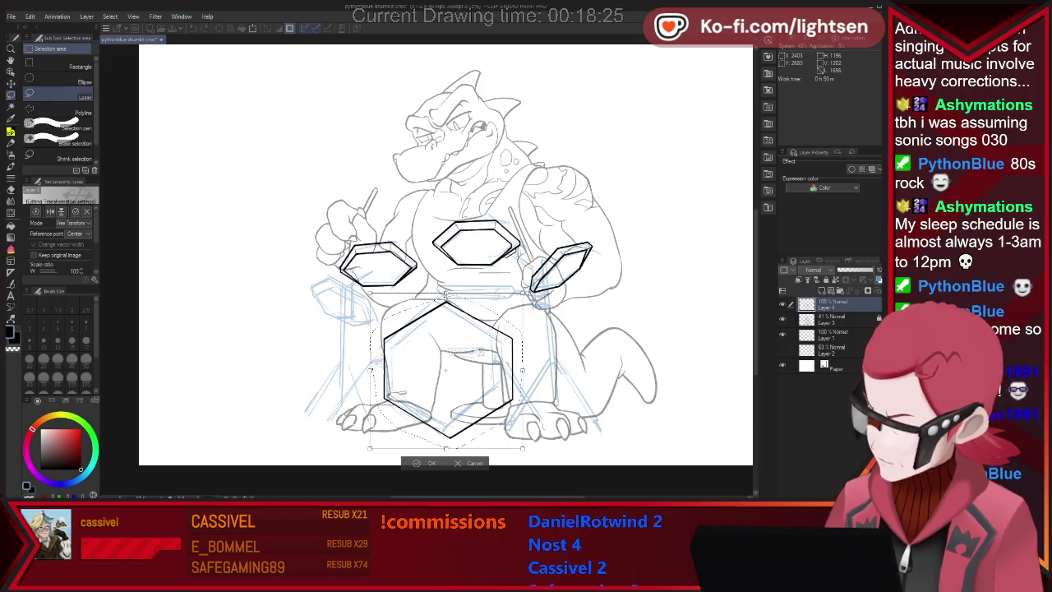
drag(370, 448, 367, 451)
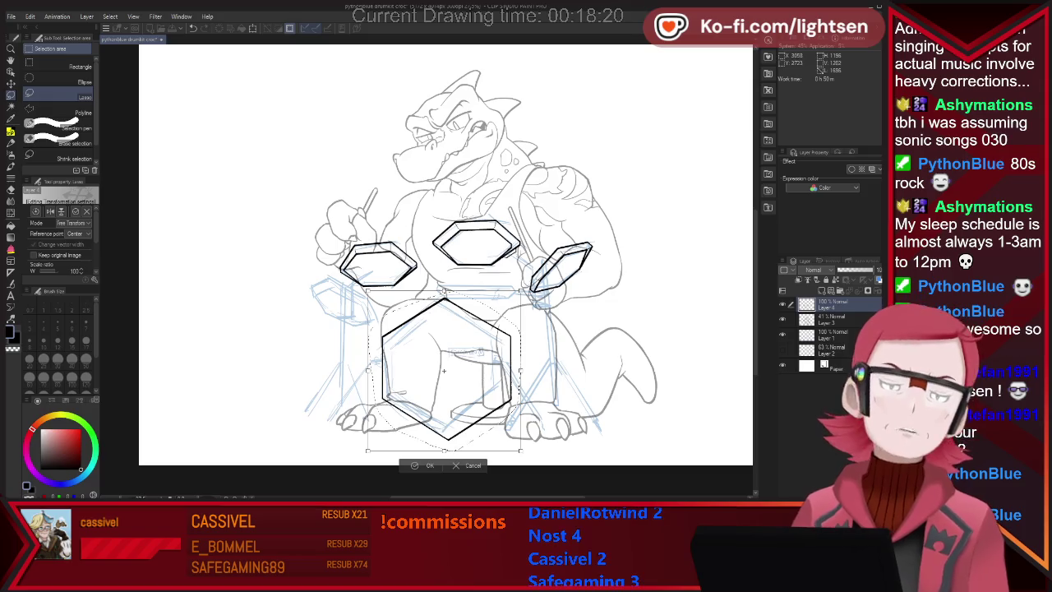
drag(519, 289, 525, 283)
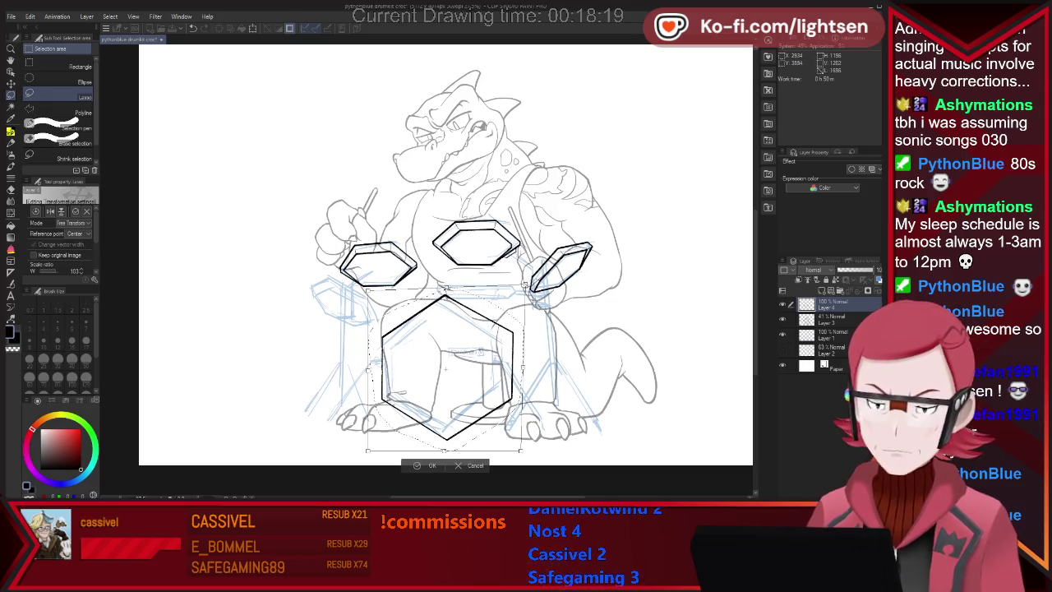
drag(521, 450, 523, 453)
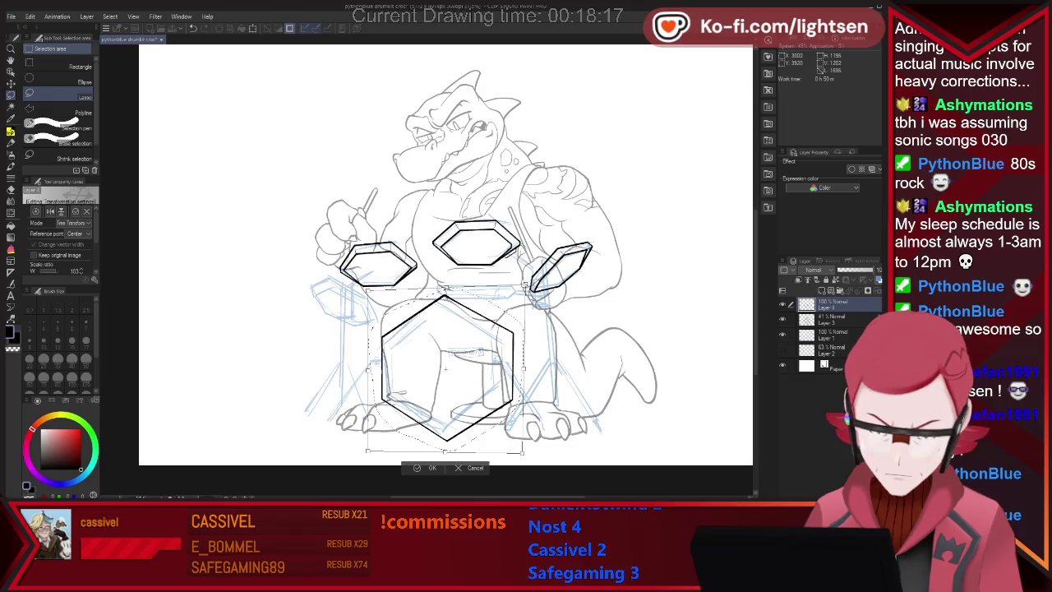
drag(367, 451, 372, 449)
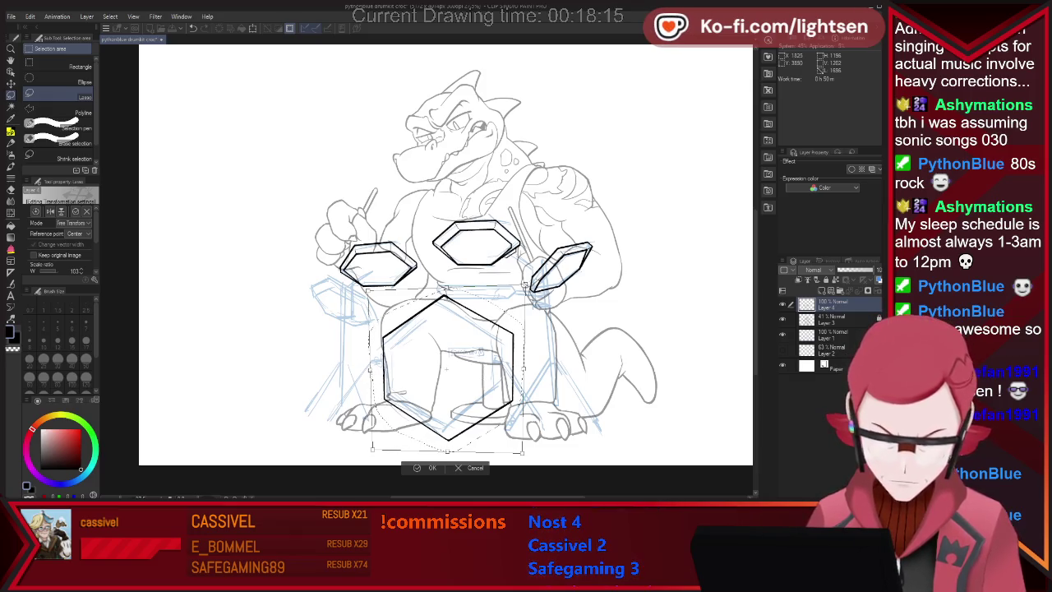
key(Return)
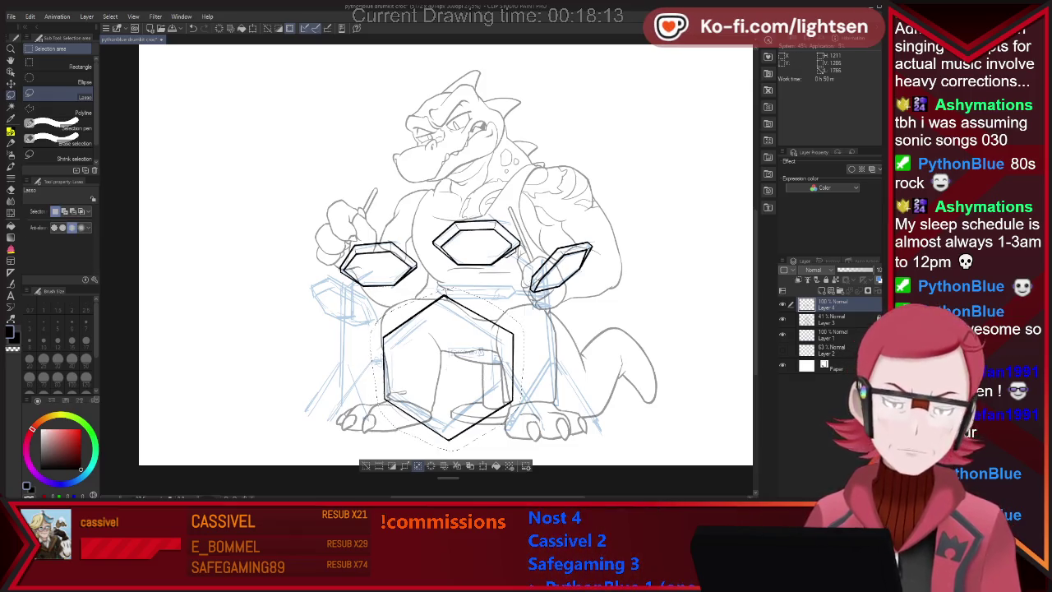
- Deselect and ink an inner rim line along the bass drum's left, right and top edges
key(ctrl+d)
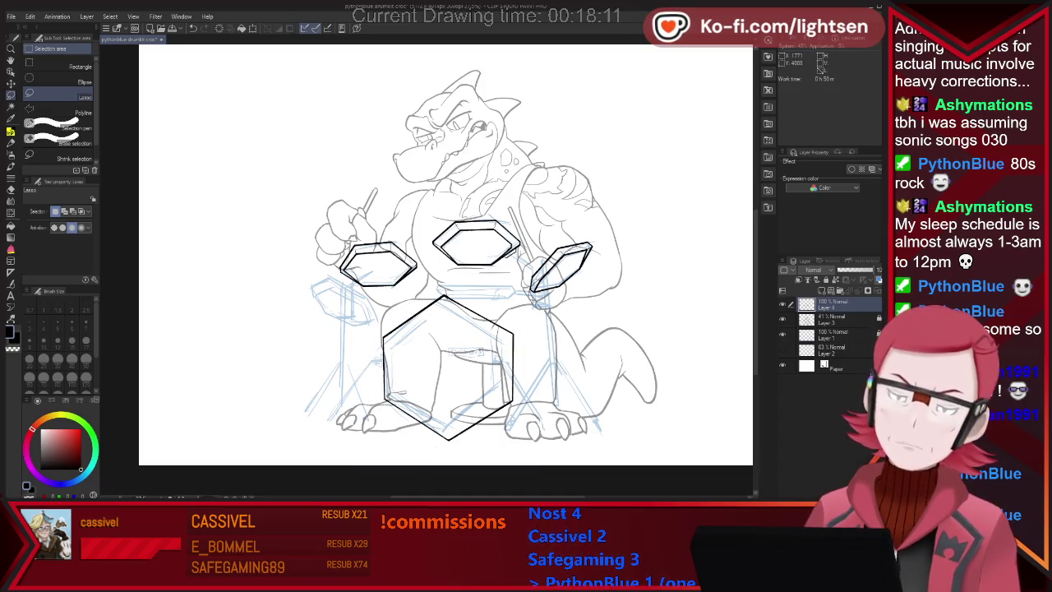
key(p)
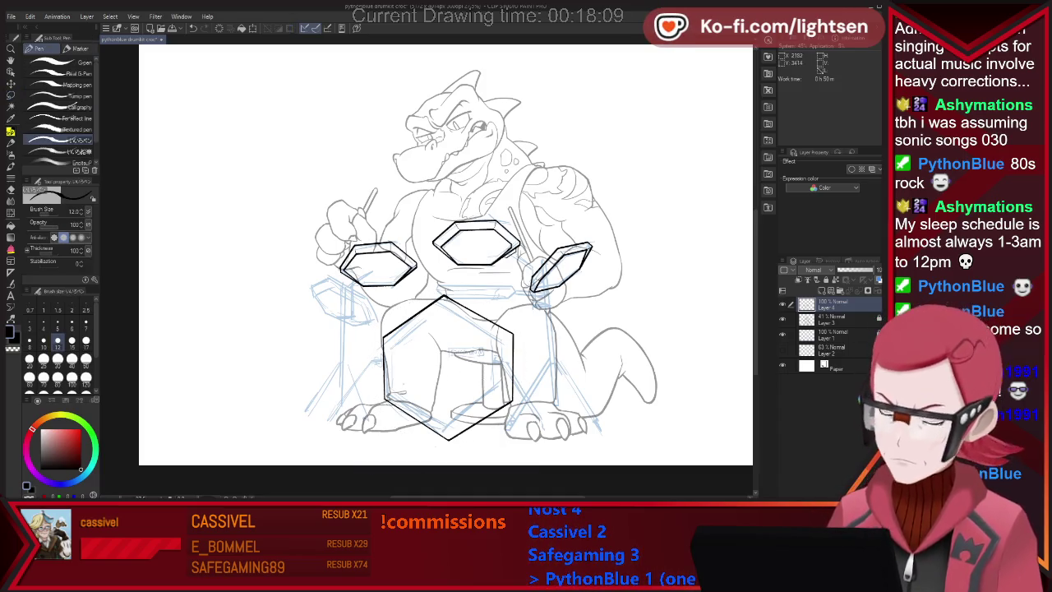
drag(444, 300, 501, 341)
key(ctrl+z)
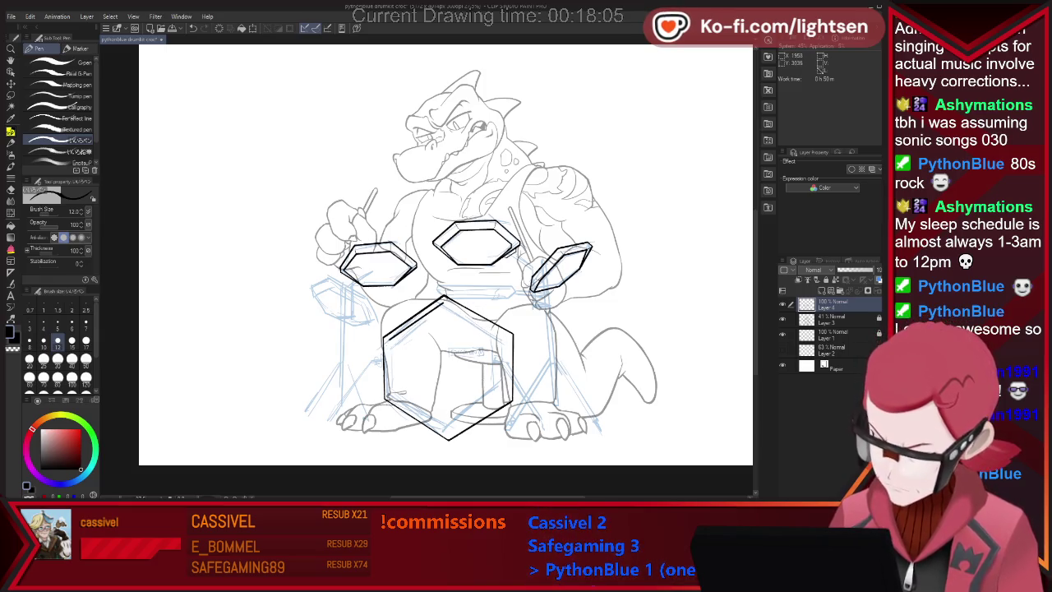
drag(388, 339, 390, 394)
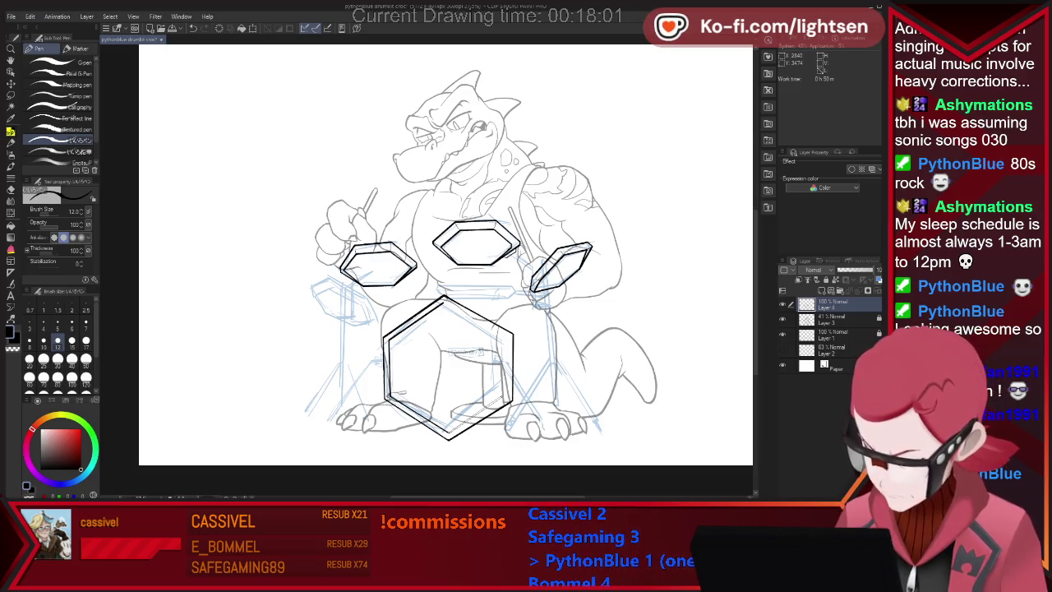
drag(501, 335, 499, 398)
drag(447, 304, 501, 340)
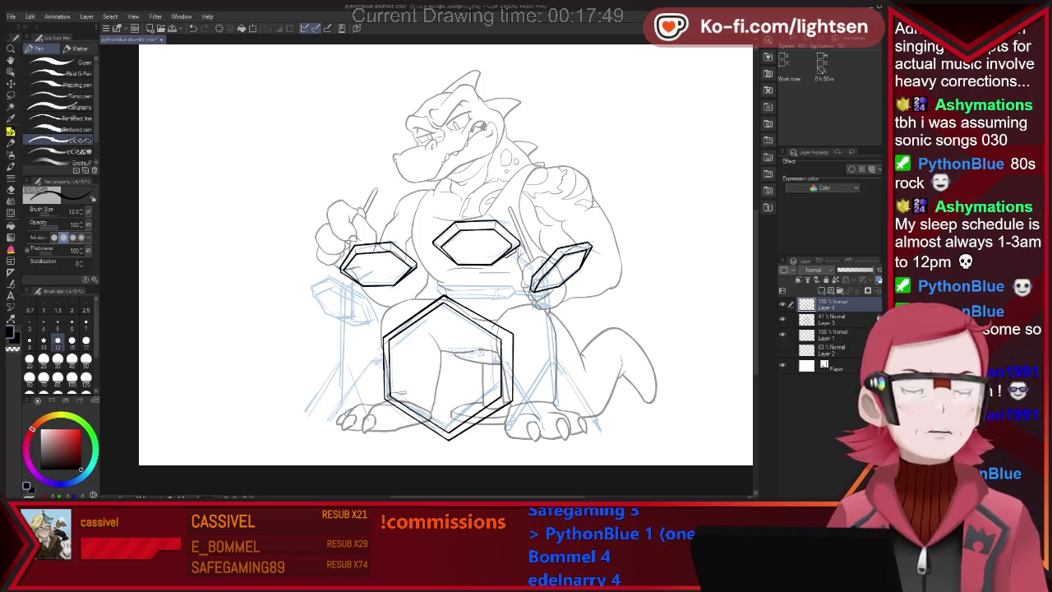
- Ink and clean up the small lug on the left side of the bass drum
key(e)
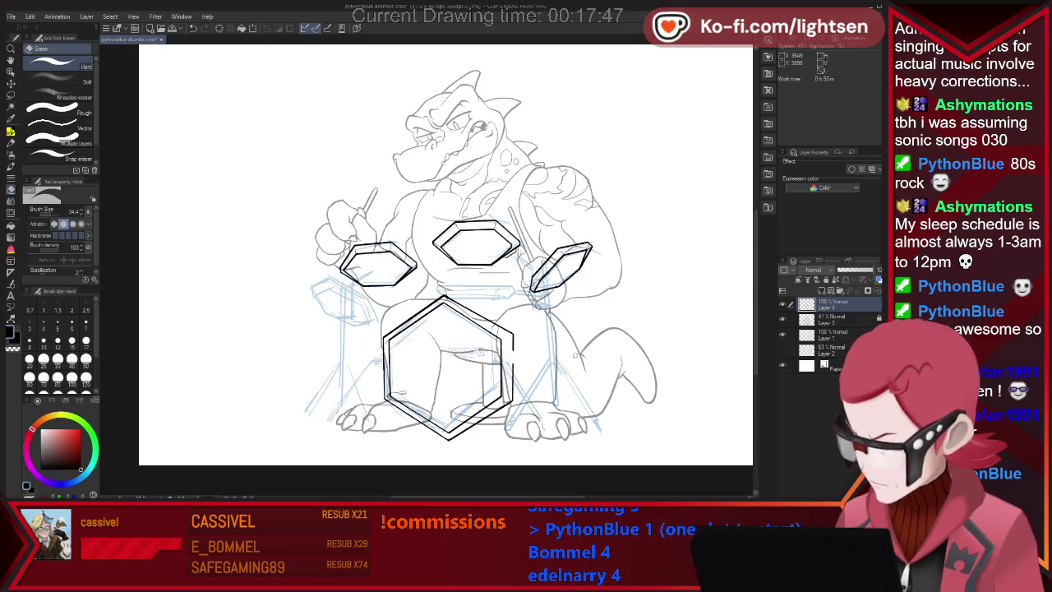
key(p)
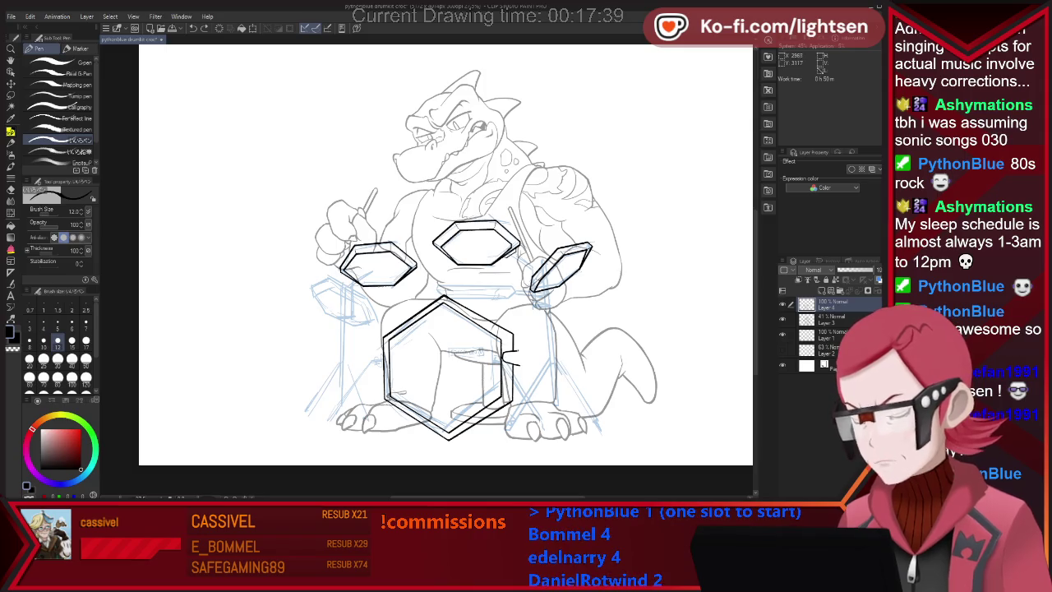
key(e)
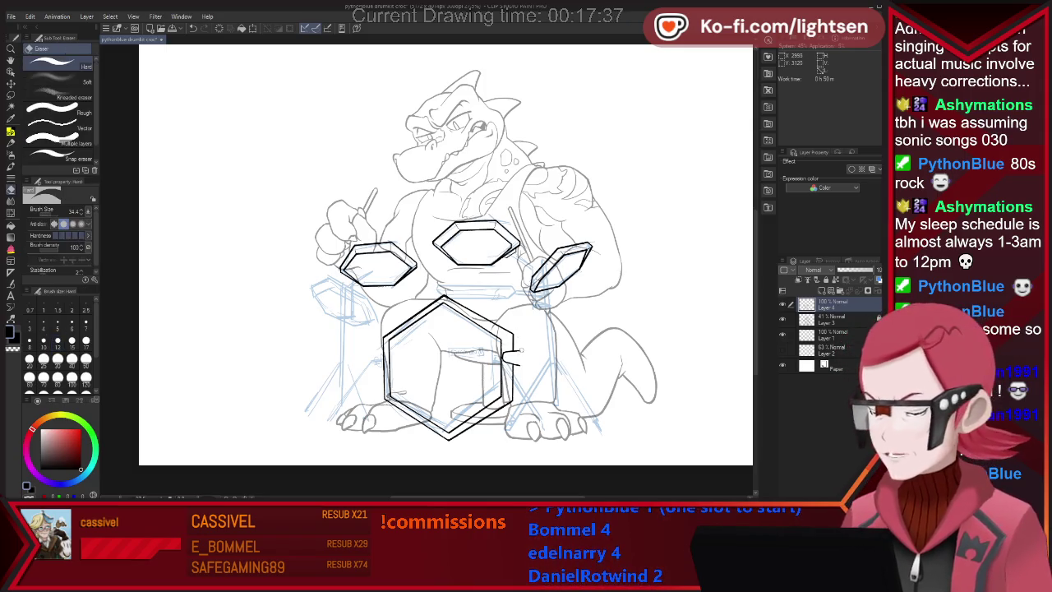
key(p)
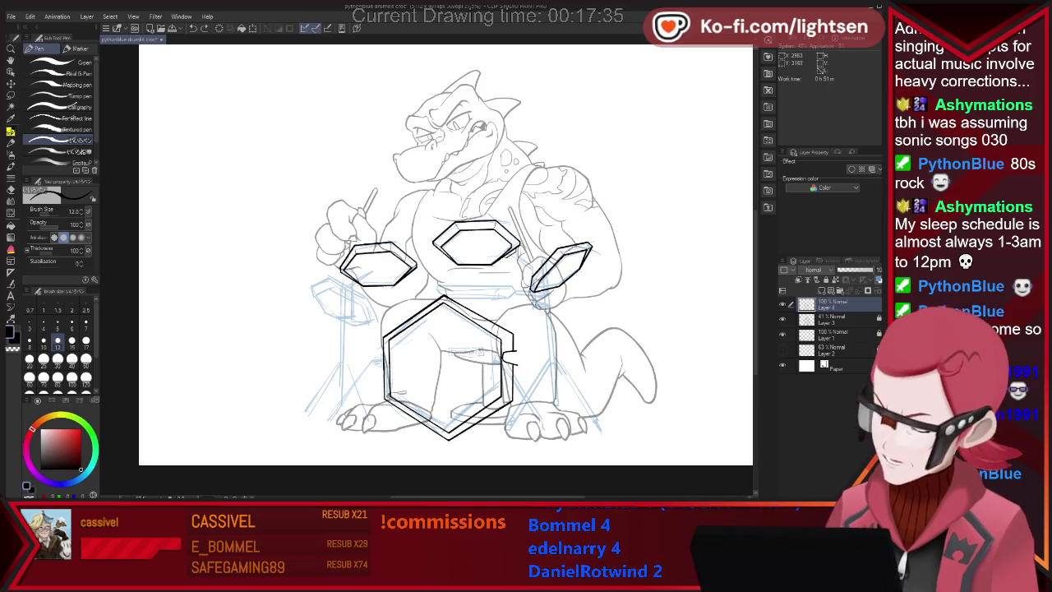
key(e)
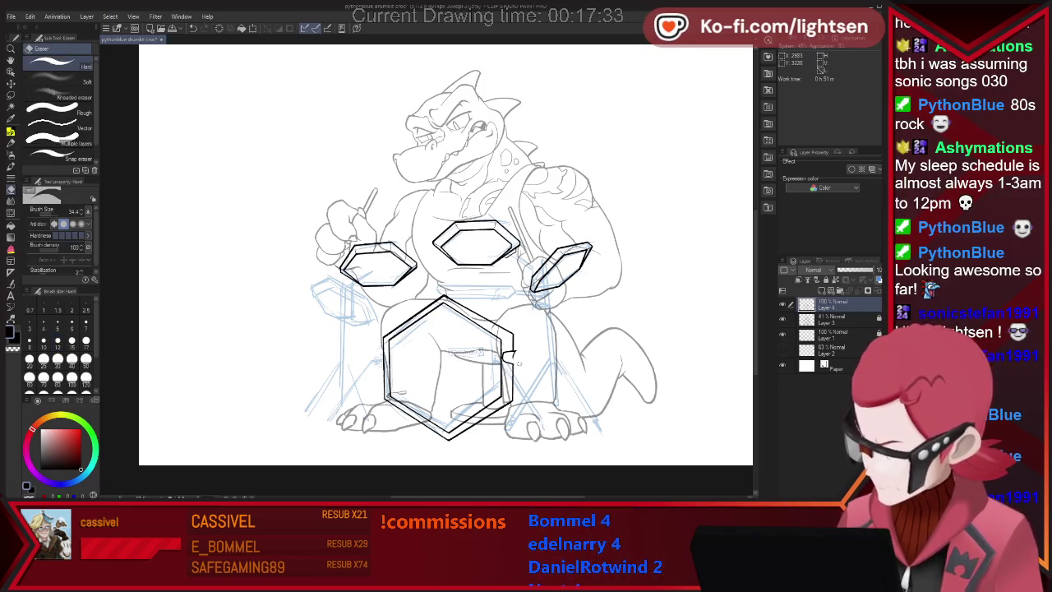
key(p)
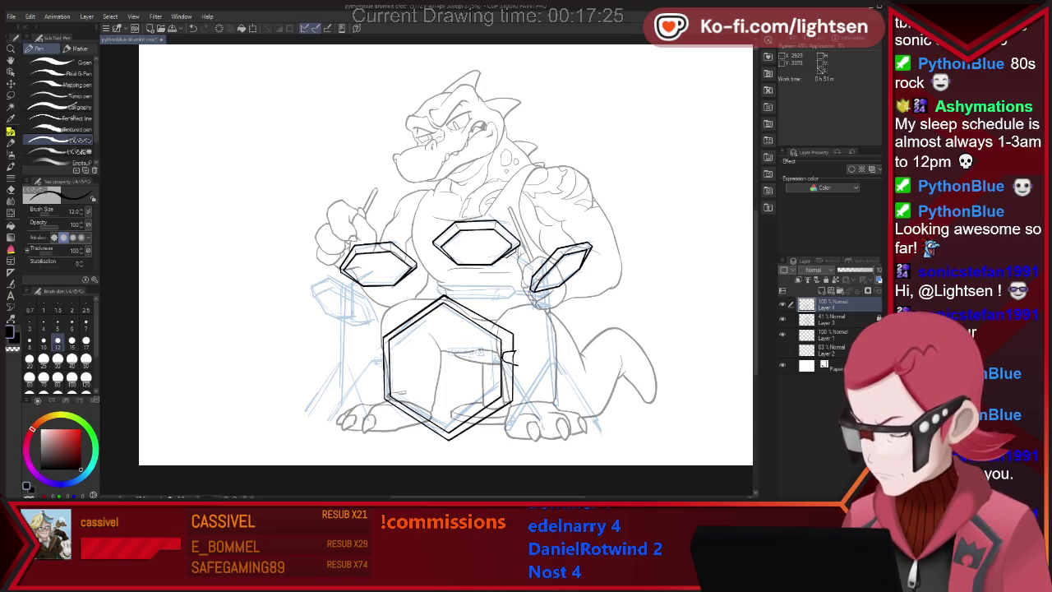
- Close and refine the curved tension lug on the bass drum's right side
drag(506, 352, 509, 365)
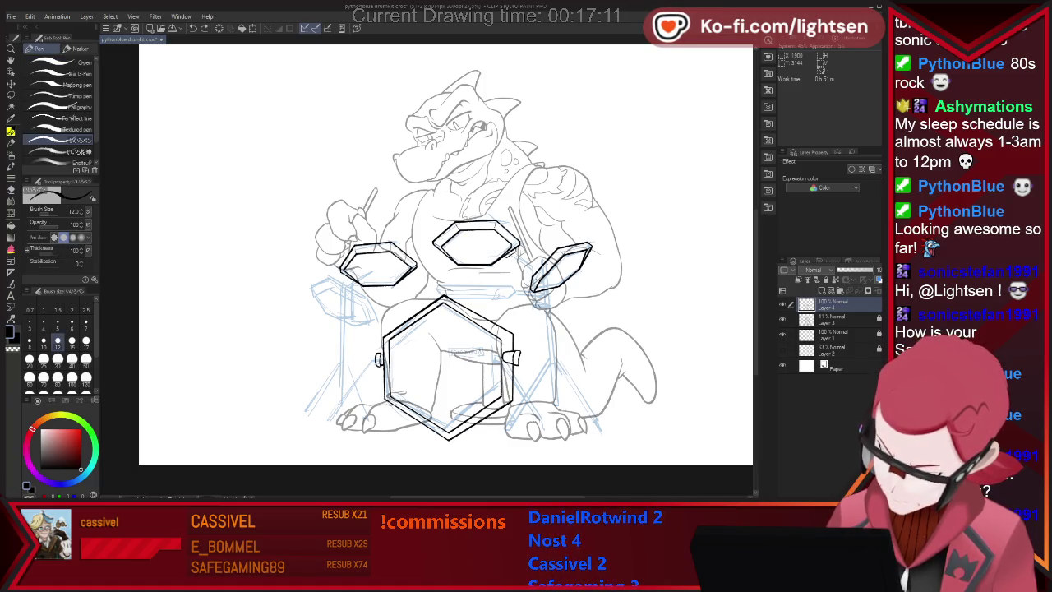
key(e)
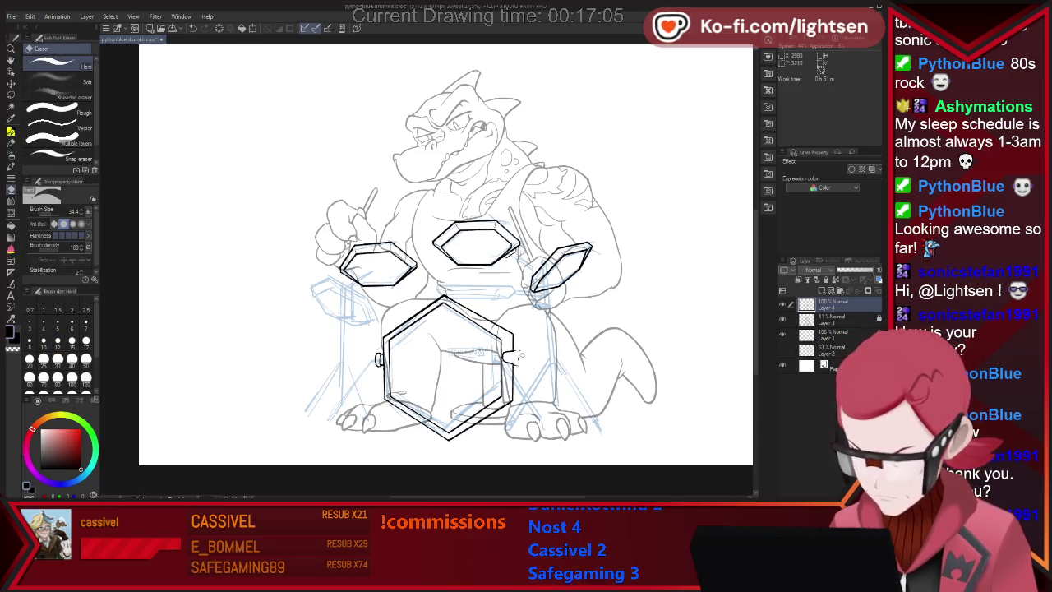
key(p)
drag(512, 352, 510, 363)
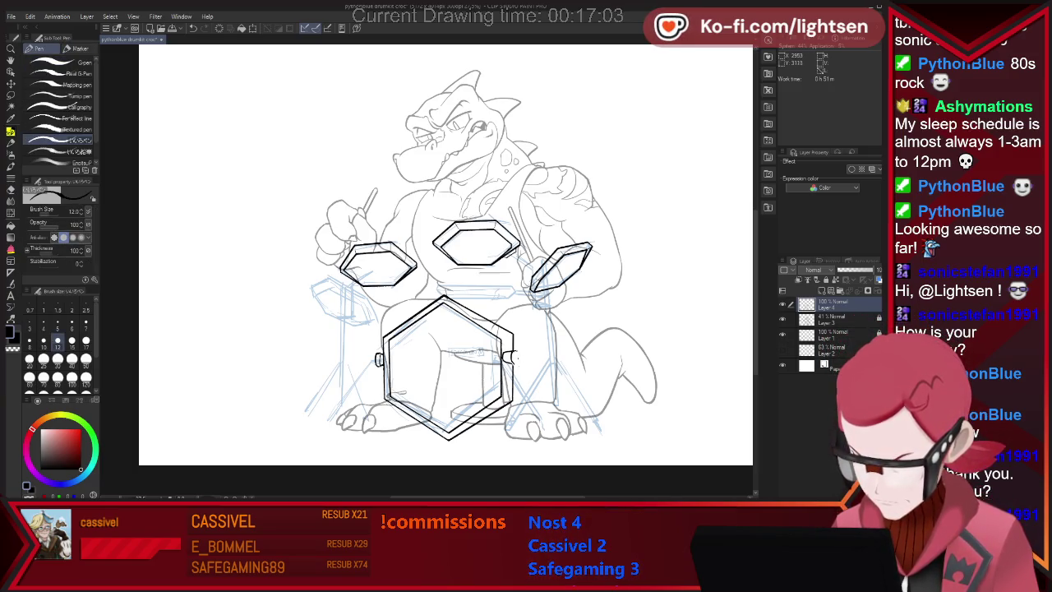
key(e)
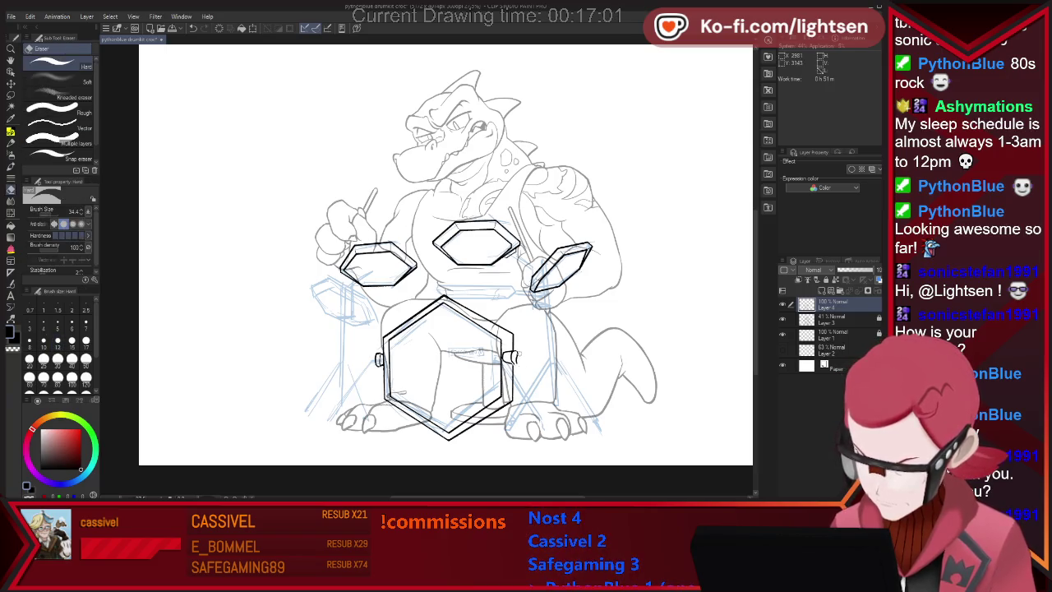
key(p)
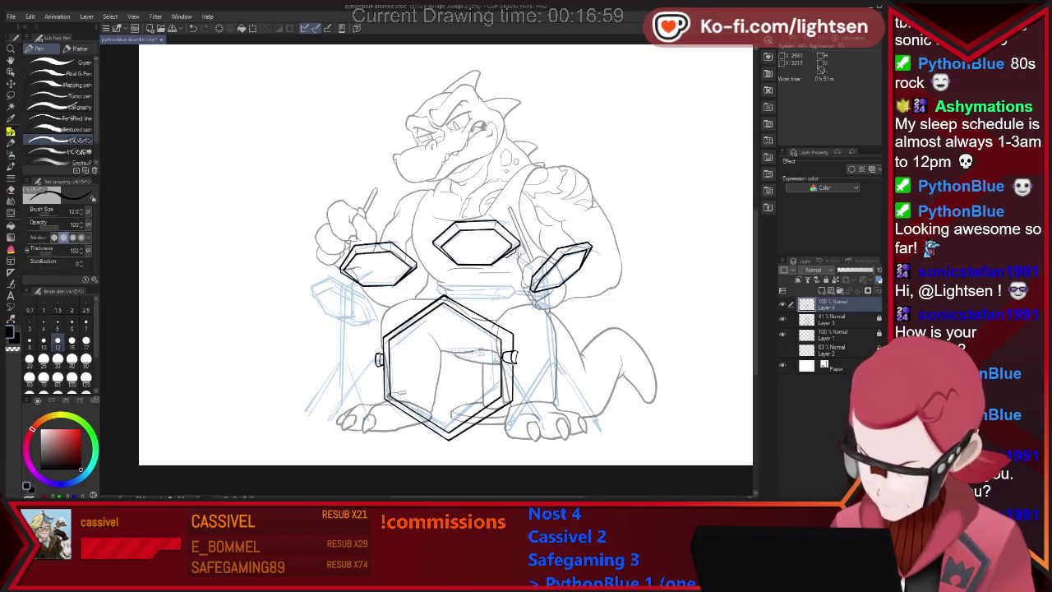
key(e)
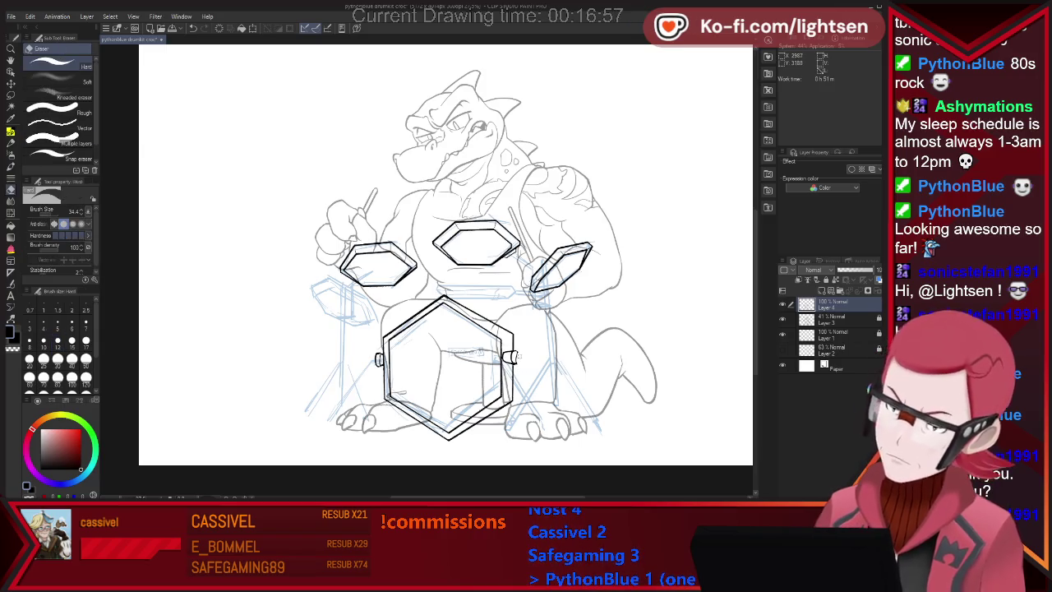
key(p)
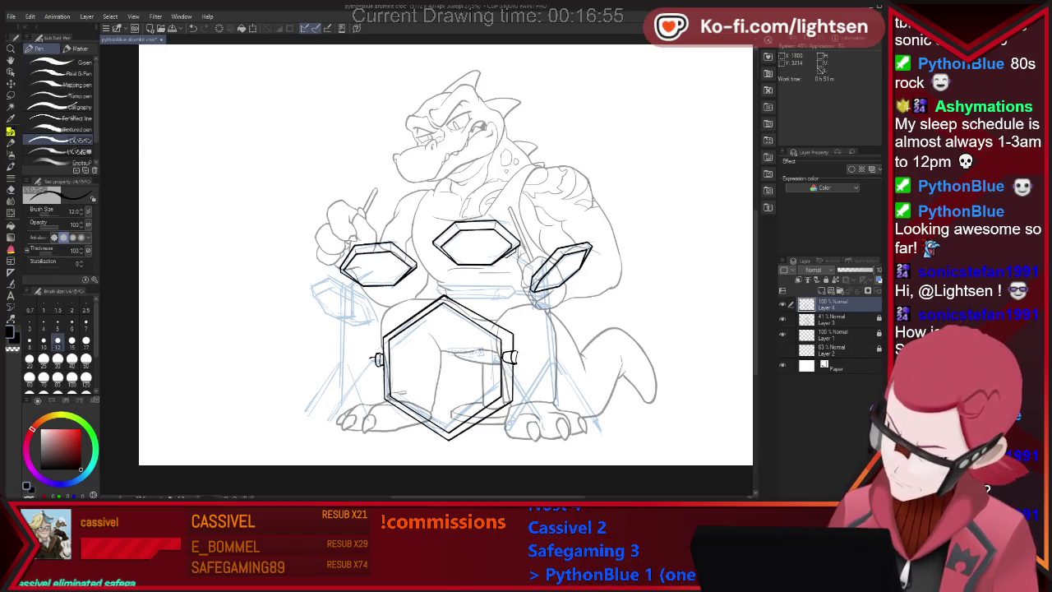
- Ink the left and right bass-drum spur legs as double parallel lines to the floor
drag(374, 360, 322, 425)
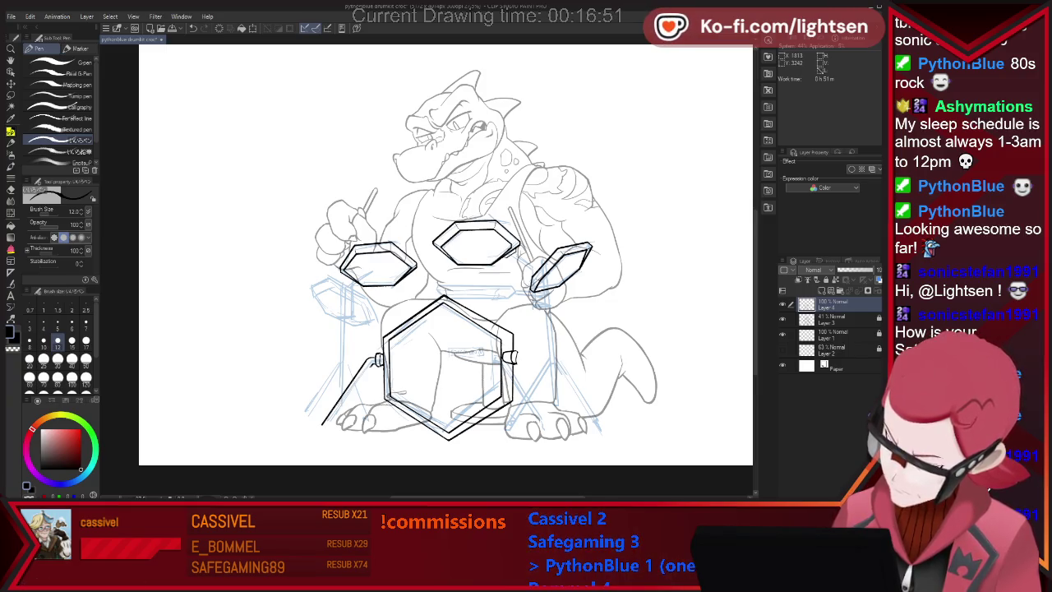
drag(373, 365, 337, 416)
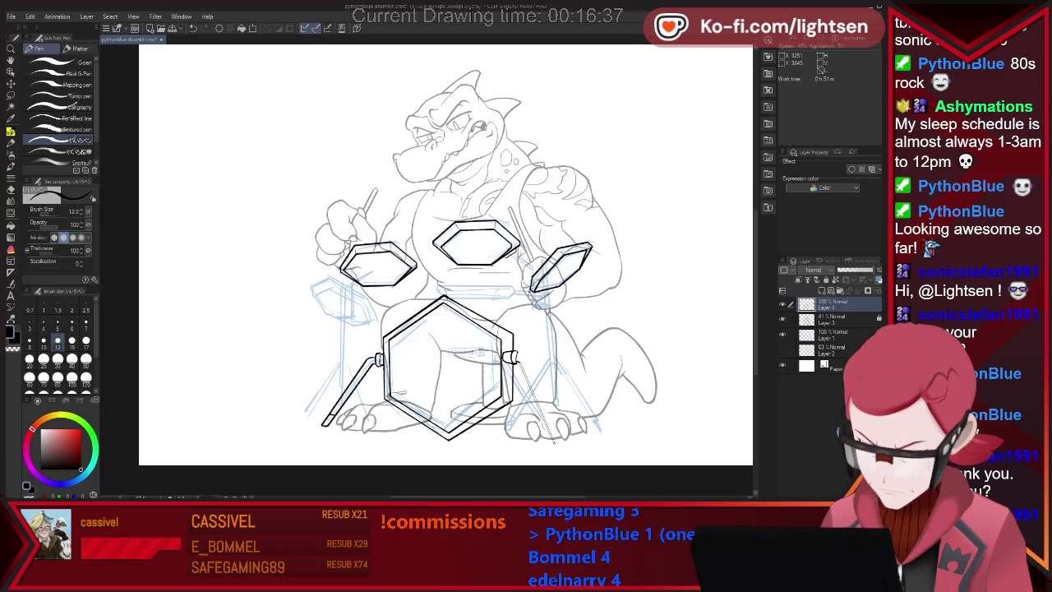
drag(517, 364, 556, 437)
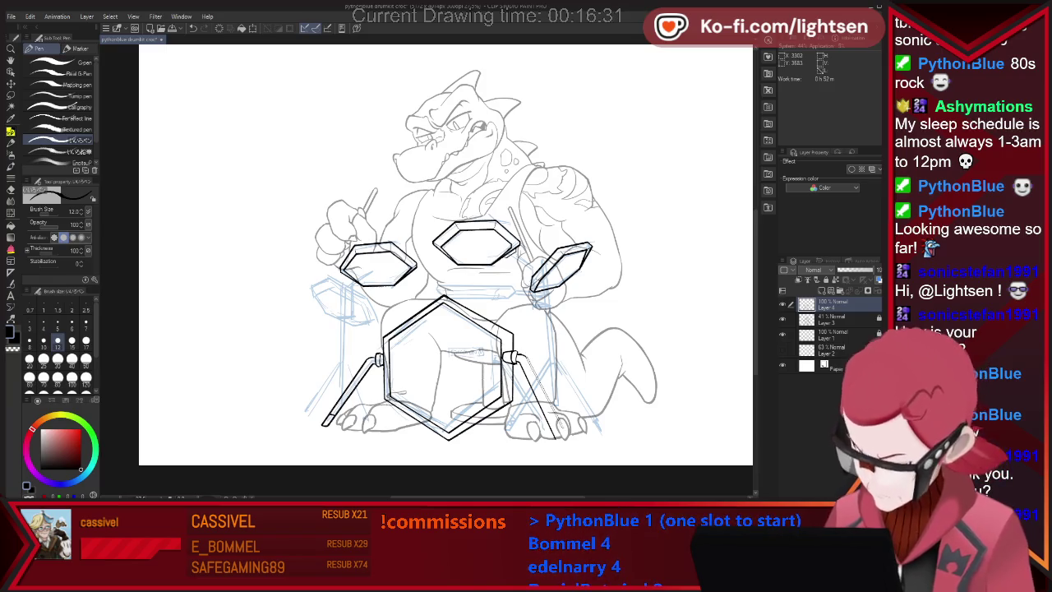
drag(518, 360, 564, 437)
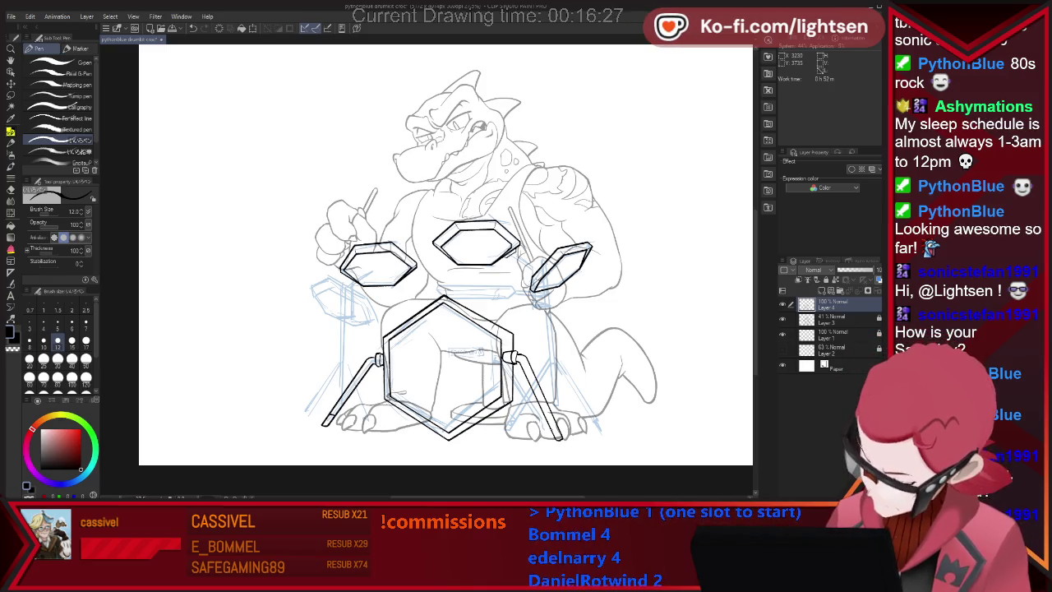
key(e)
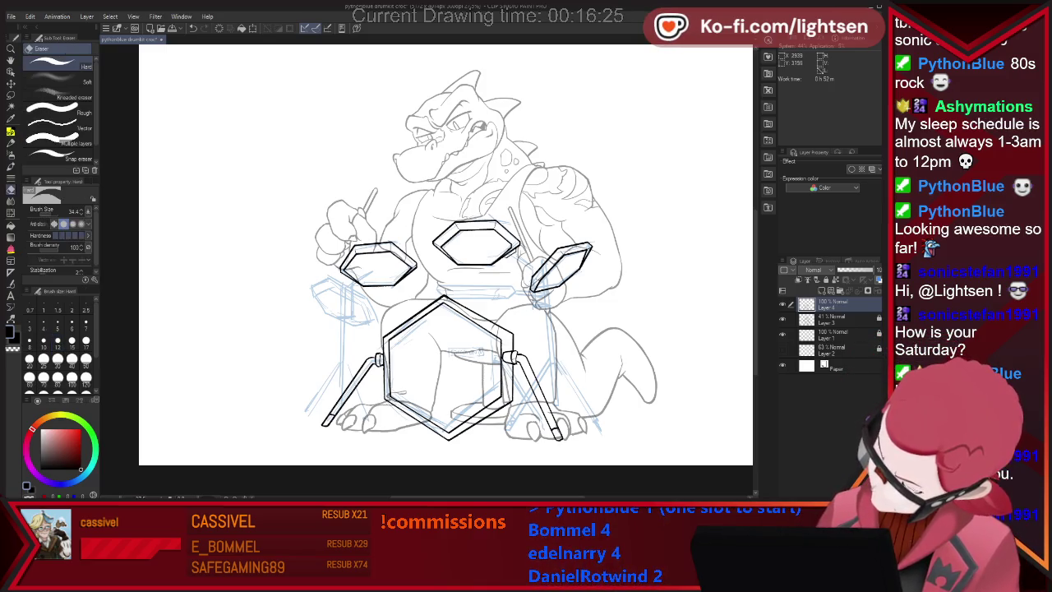
key(p)
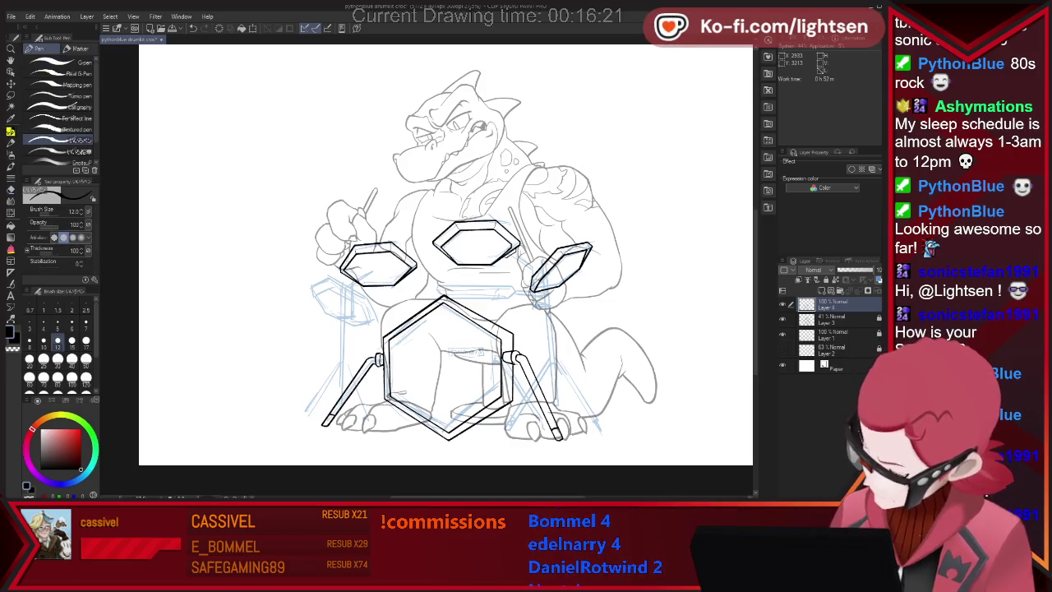
key(e)
key(p)
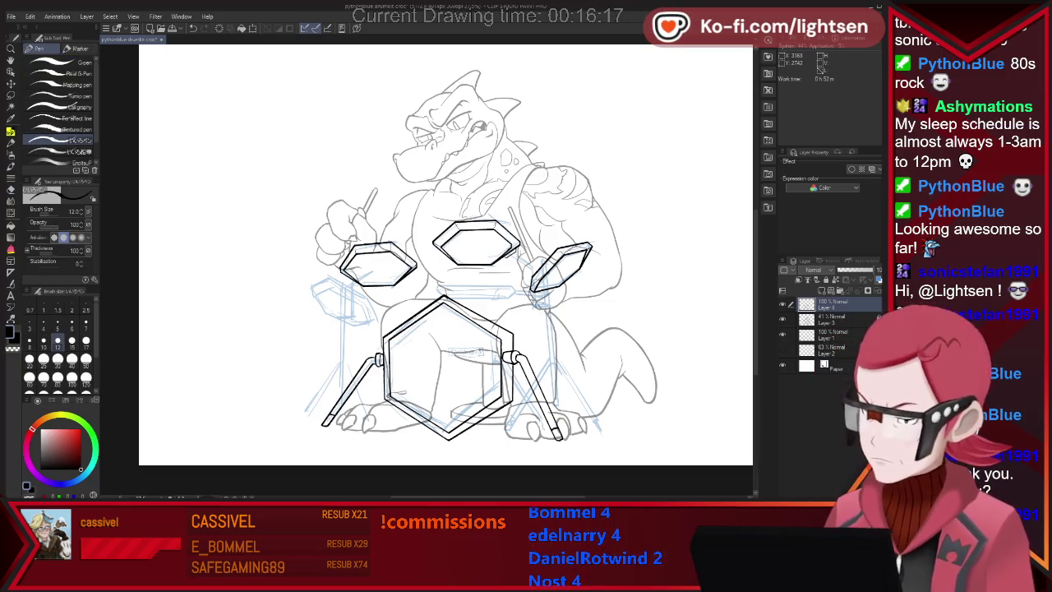
- Ink the left tom stand's vertical pole and splayed tripod legs, cleaning up stray marks
key(e)
key(p)
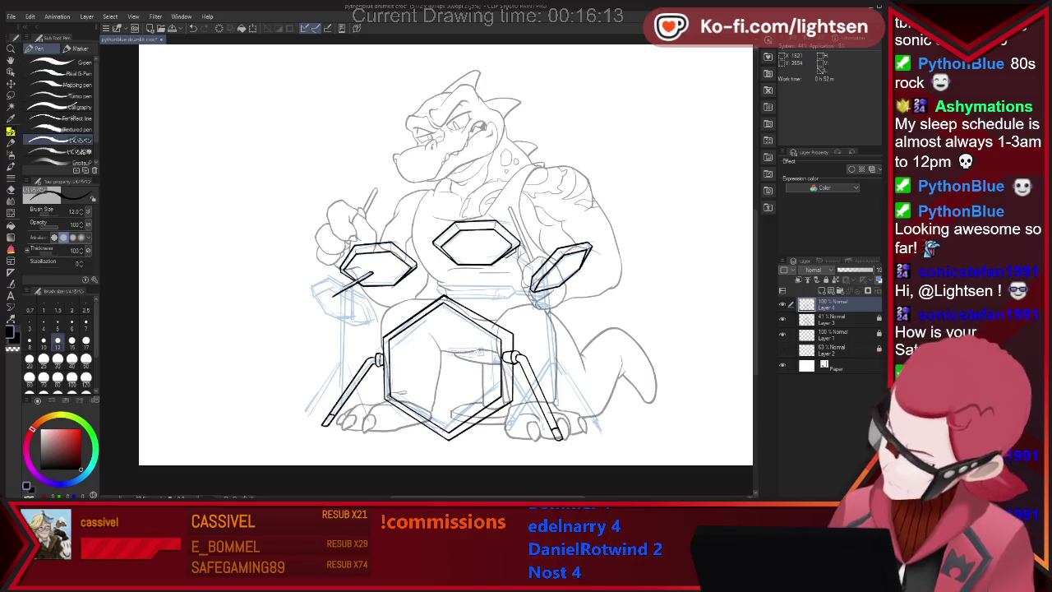
key(e)
key(p)
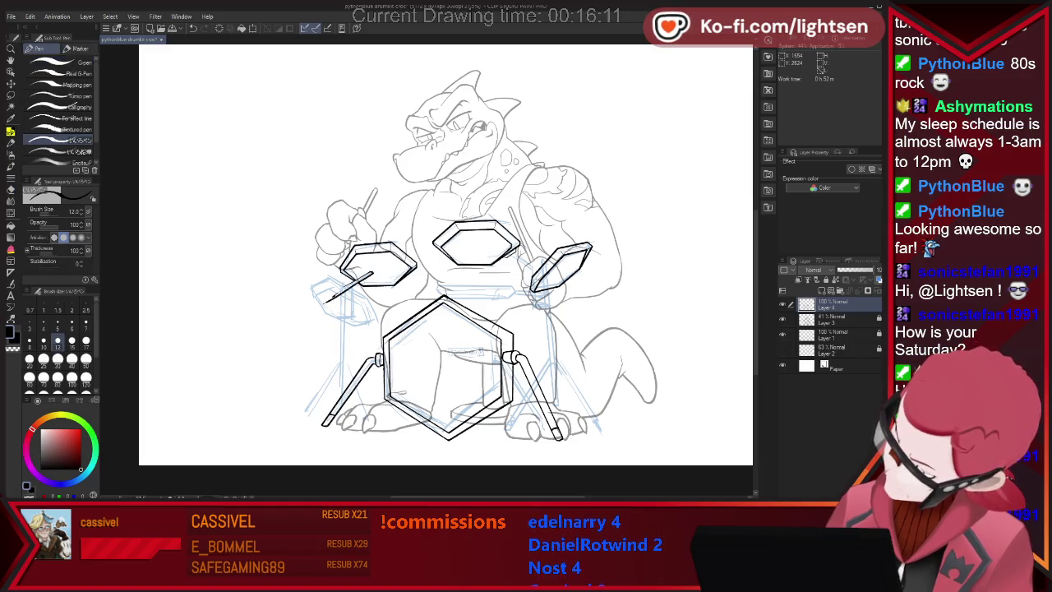
key(e)
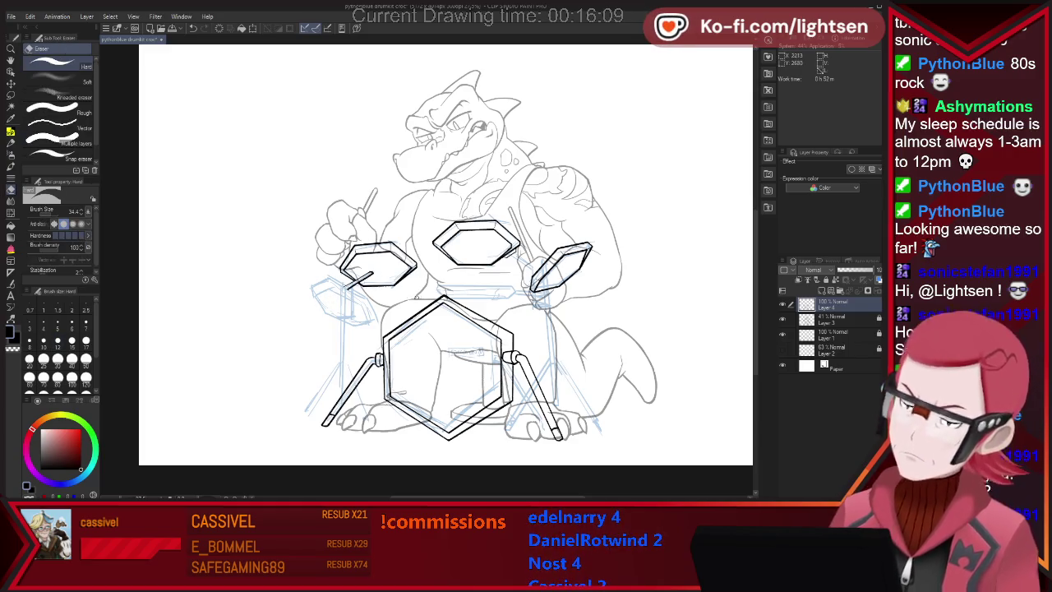
key(p)
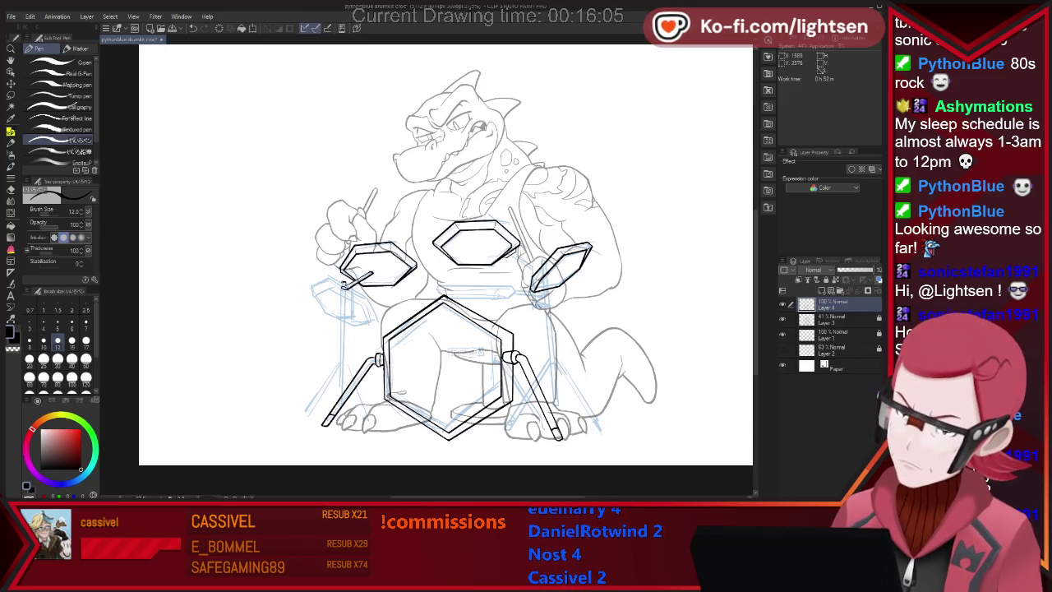
drag(342, 294, 337, 406)
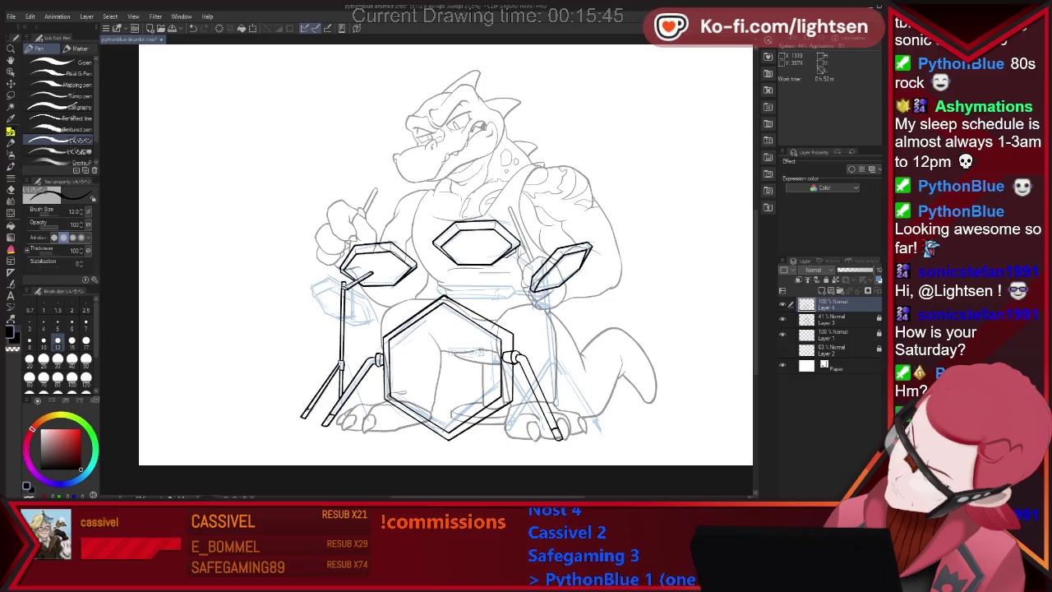
key(e)
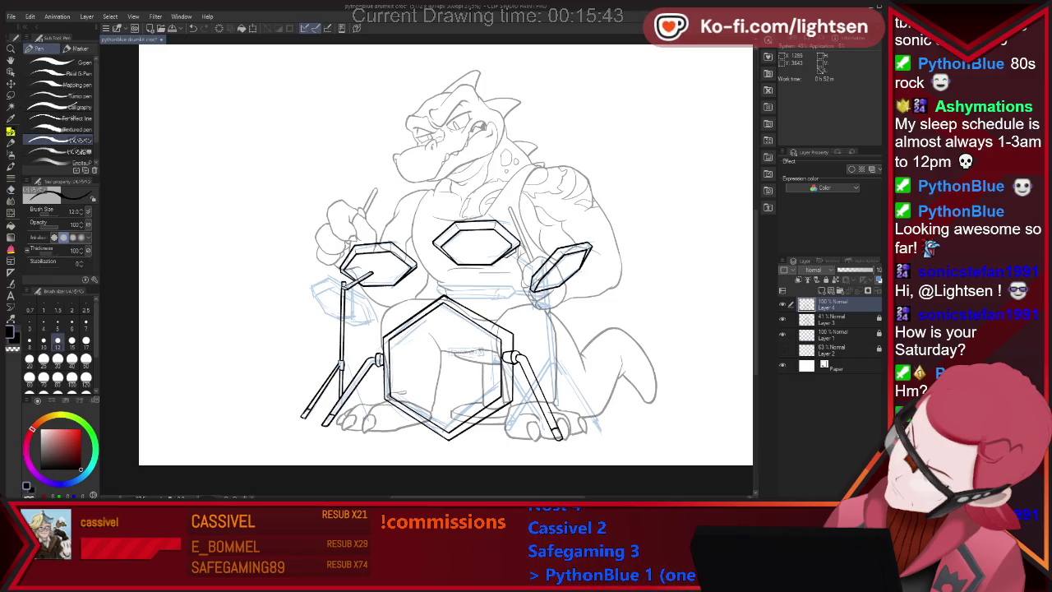
key(e)
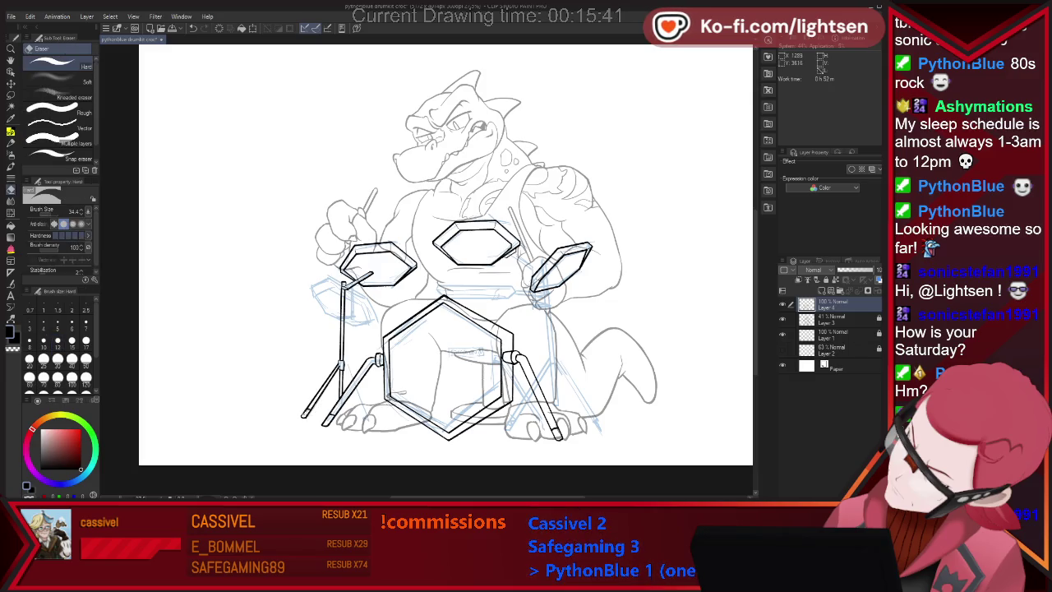
key(p)
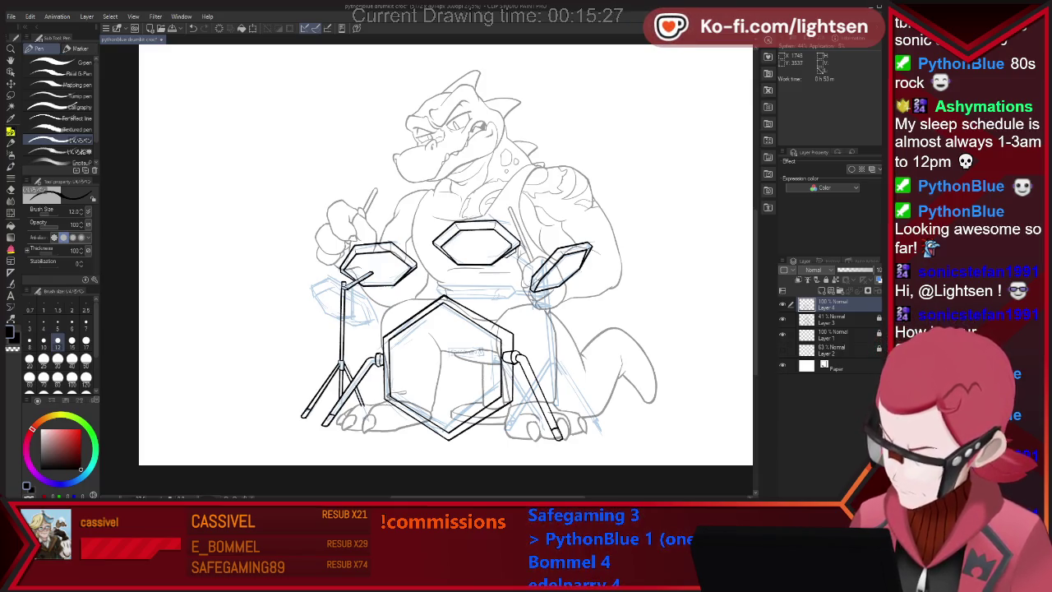
key(e)
key(p)
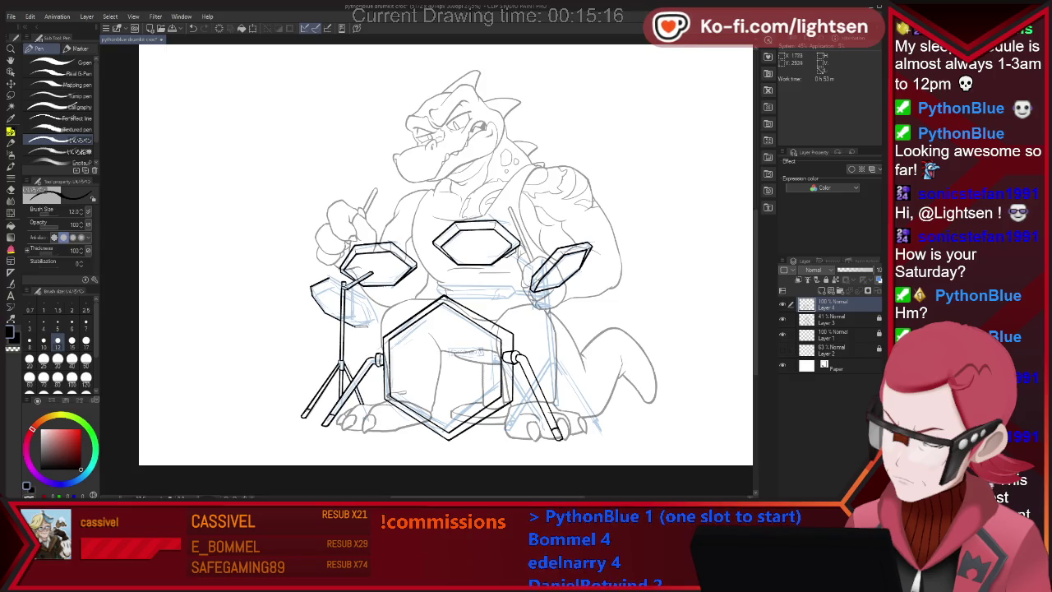
- Ink the bottom edge of the small left hexagonal drum and lock Layer 3
drag(337, 323, 376, 313)
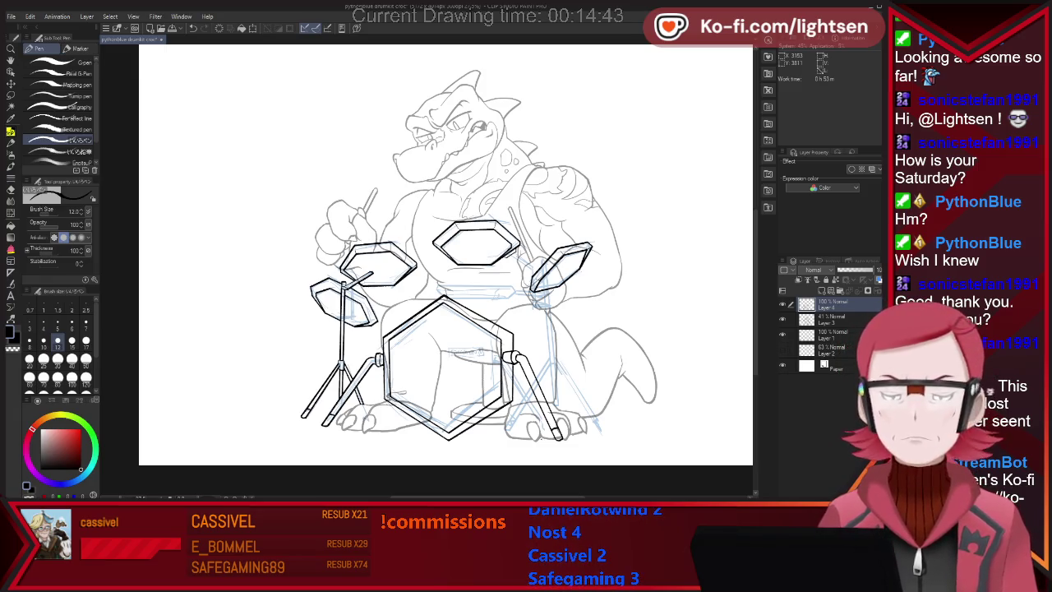
click(879, 318)
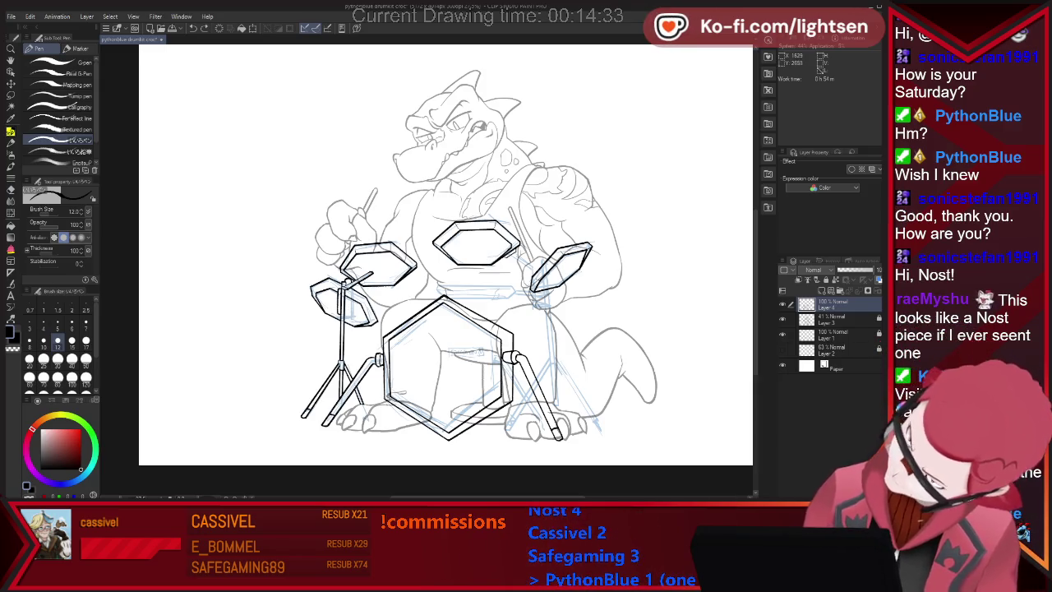
key(e)
key(p)
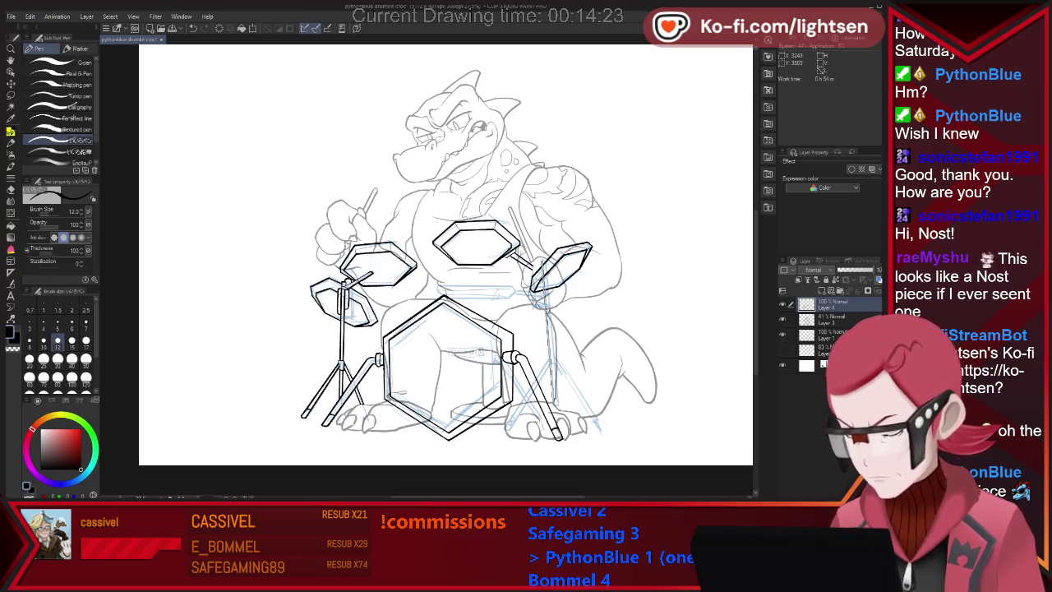
- Ink the right stand's vertical pole and erase the stray line beside it
drag(552, 322, 557, 406)
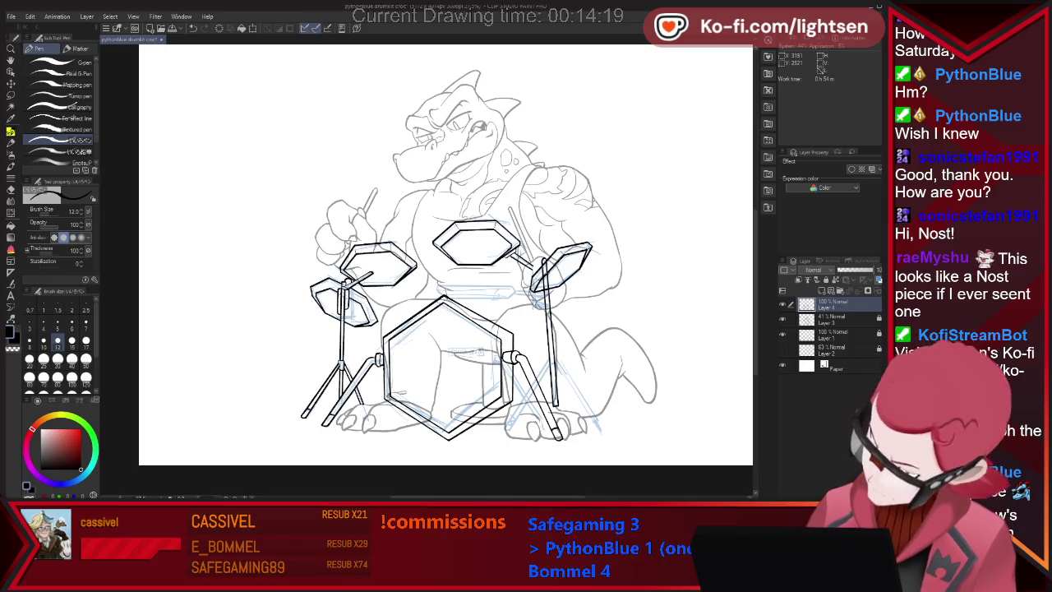
key(e)
drag(545, 265, 545, 291)
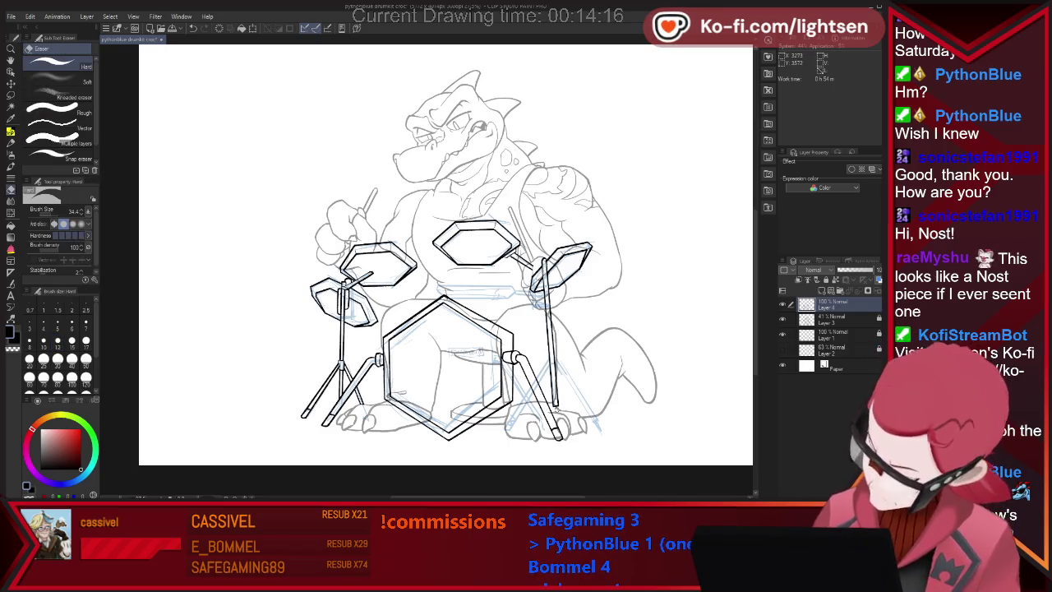
key(p)
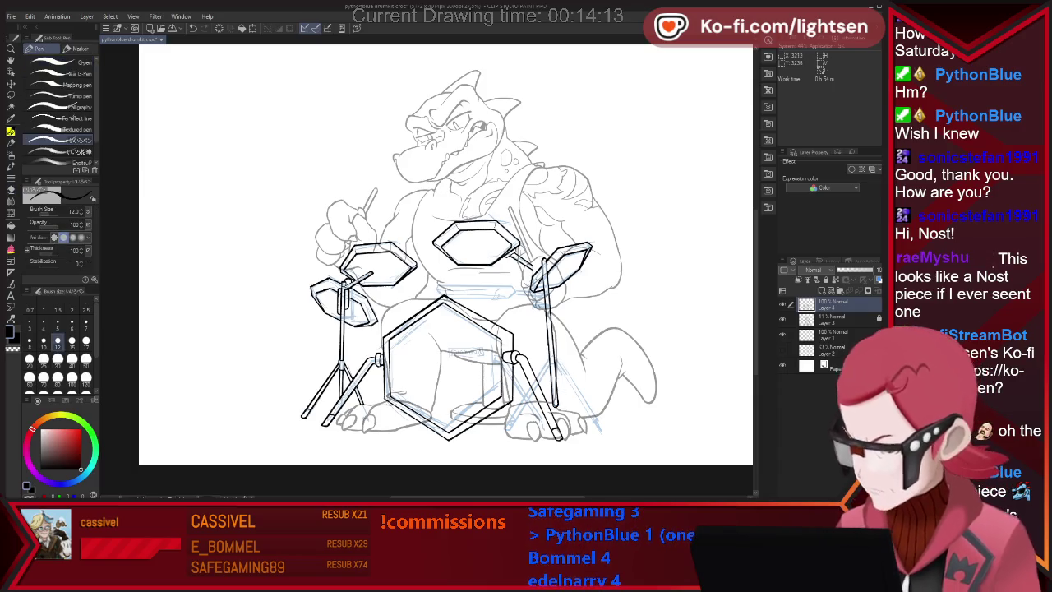
key(e)
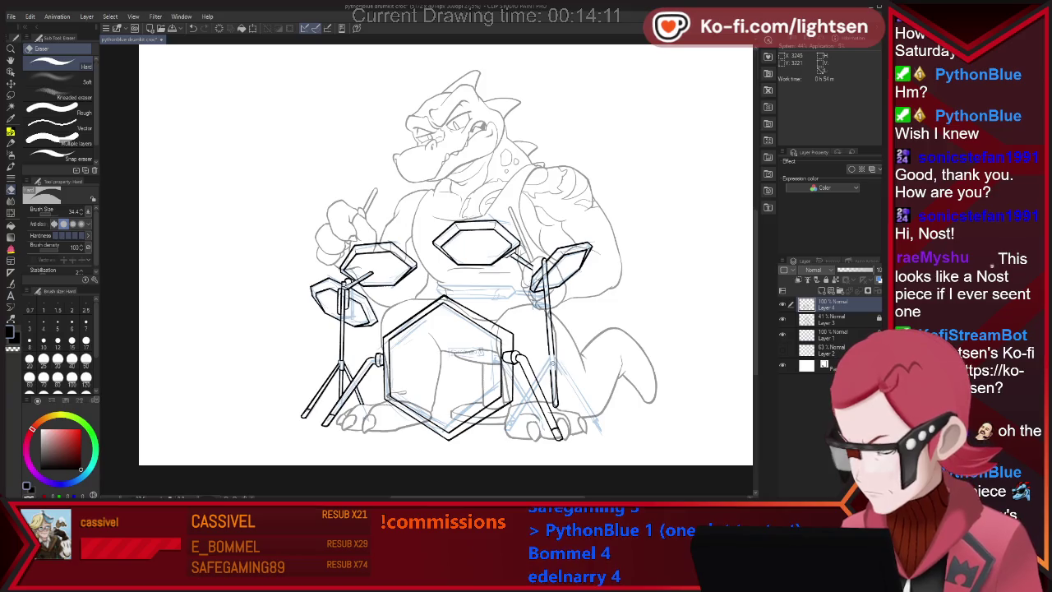
key(p)
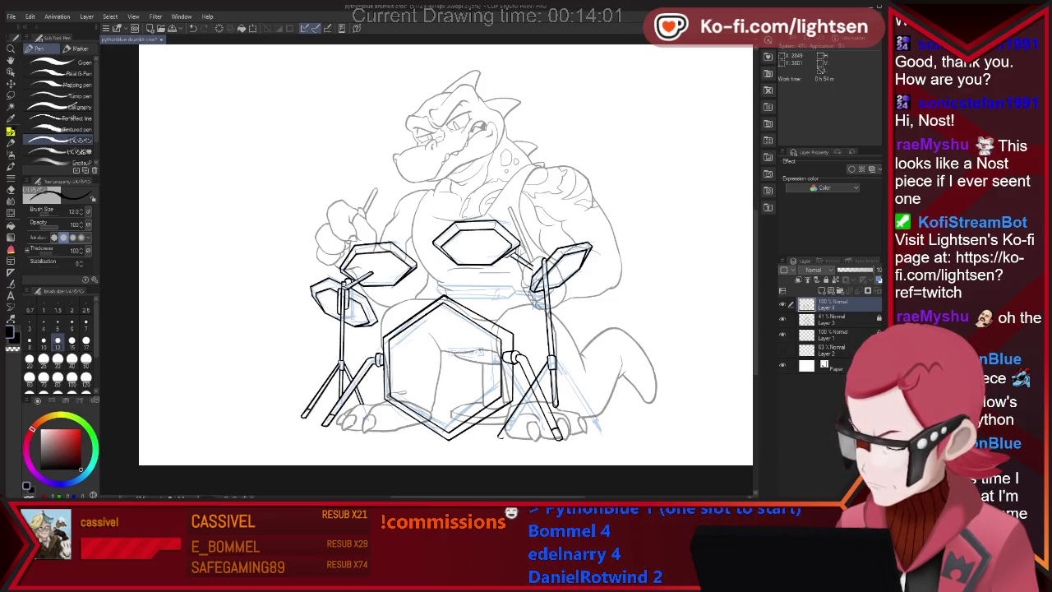
- Ink the right stand's splayed tripod legs, doubling the outer leg
drag(547, 368, 501, 437)
drag(559, 368, 599, 436)
drag(559, 368, 600, 437)
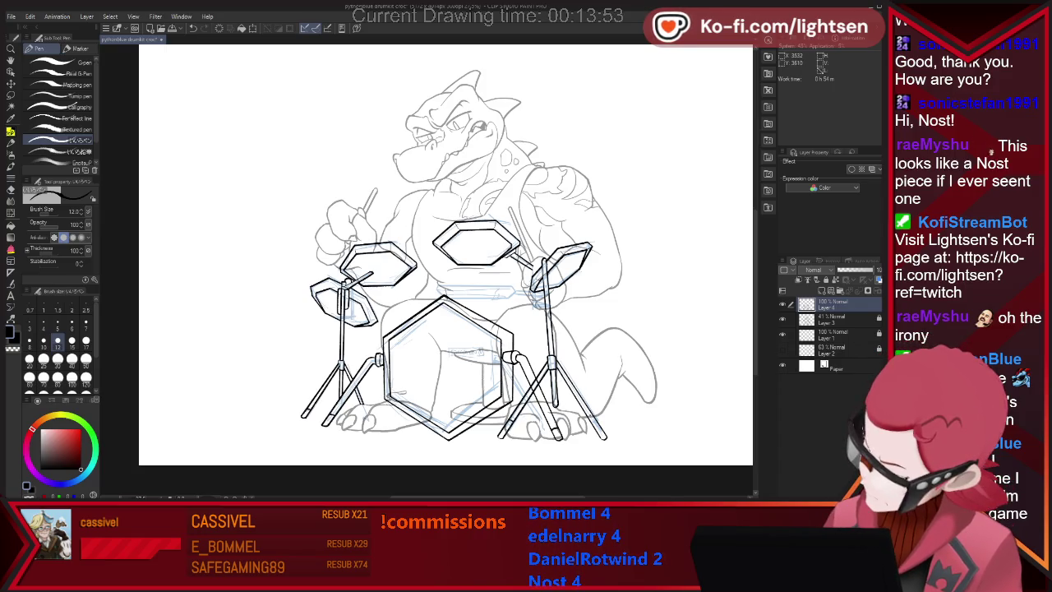
key(e)
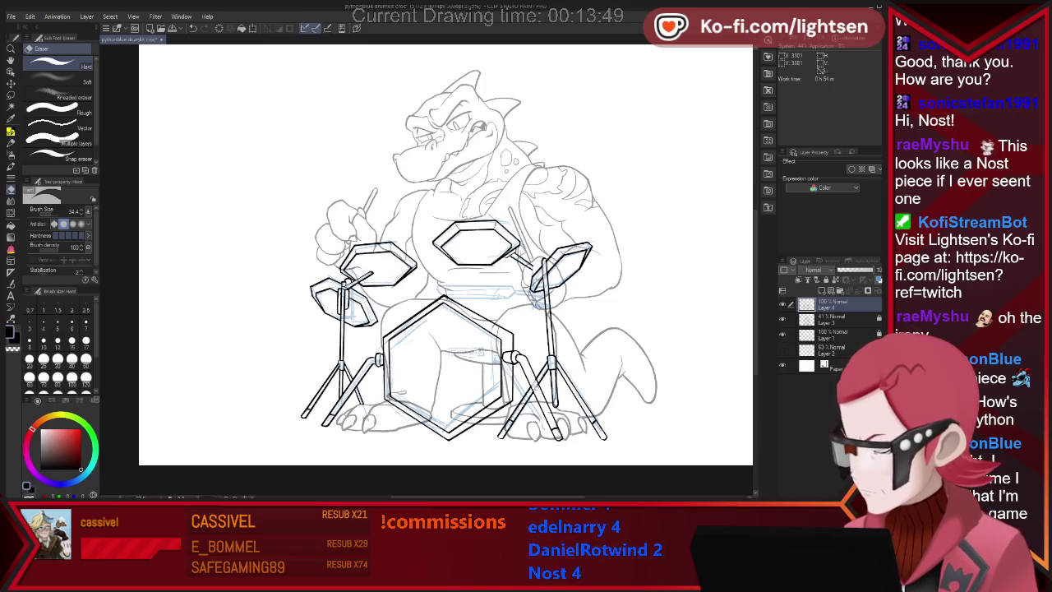
key(p)
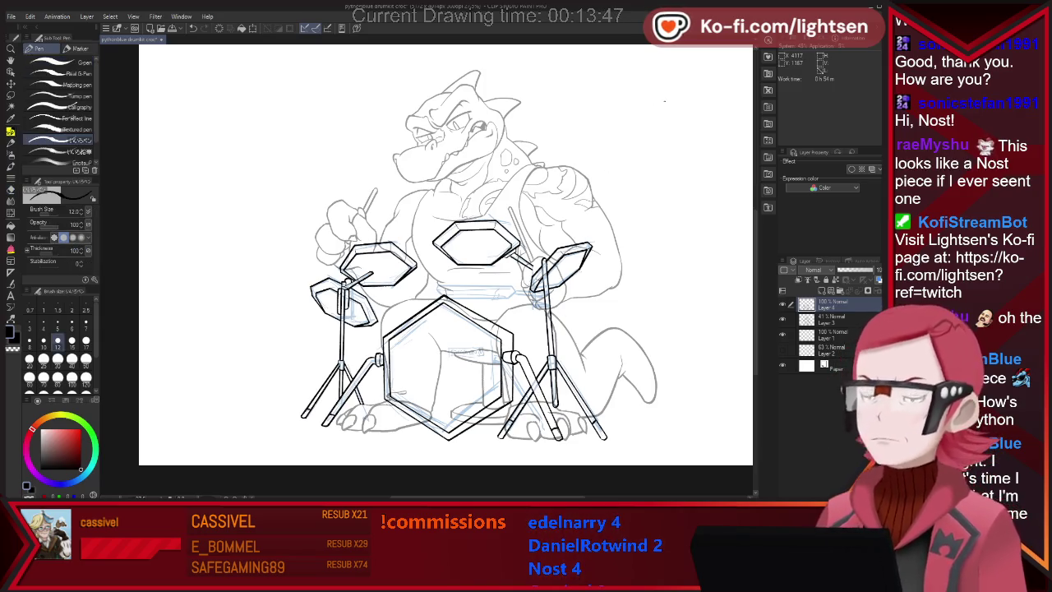
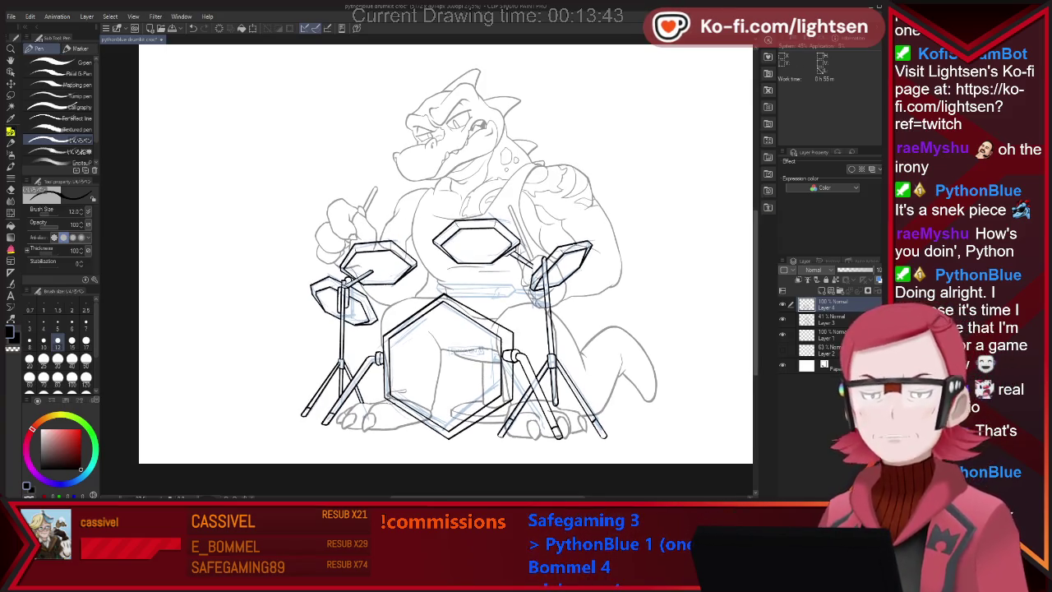
- Refine the drum kit line art and ink the shell beneath the centre hexagonal drum
key(e)
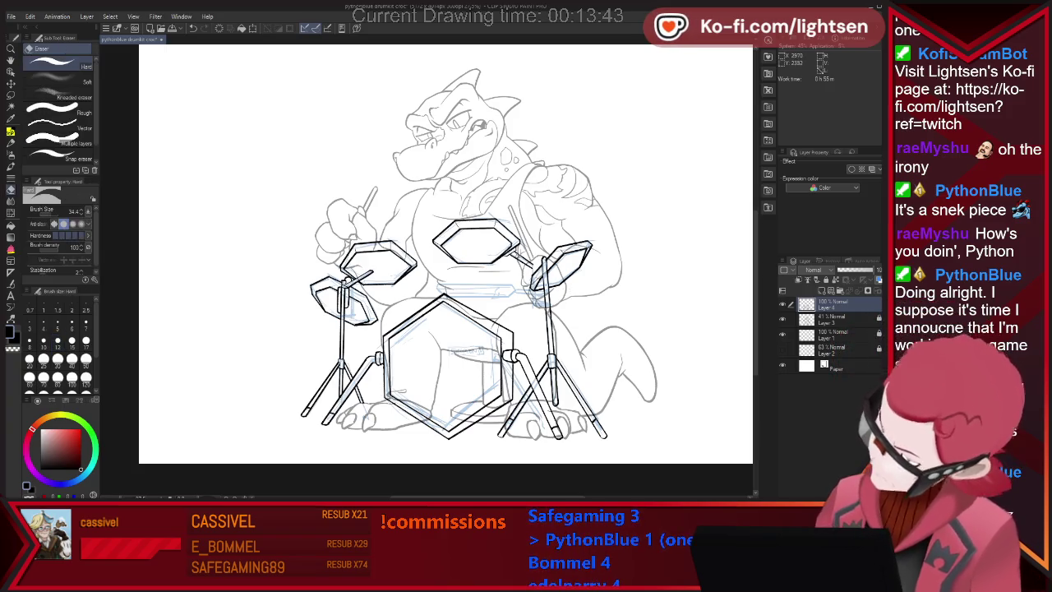
key(p)
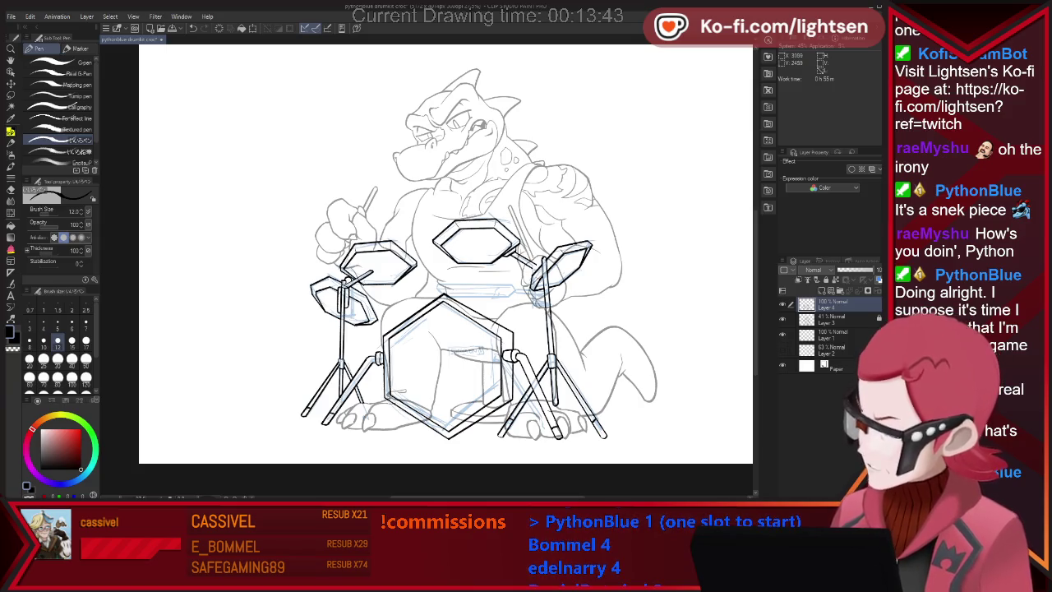
key(e)
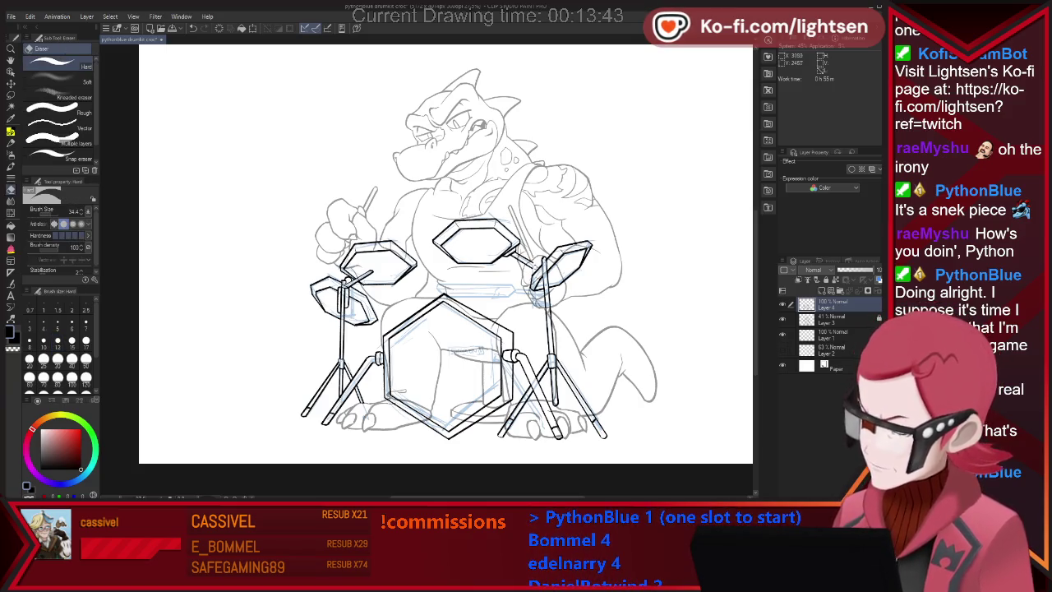
key(p)
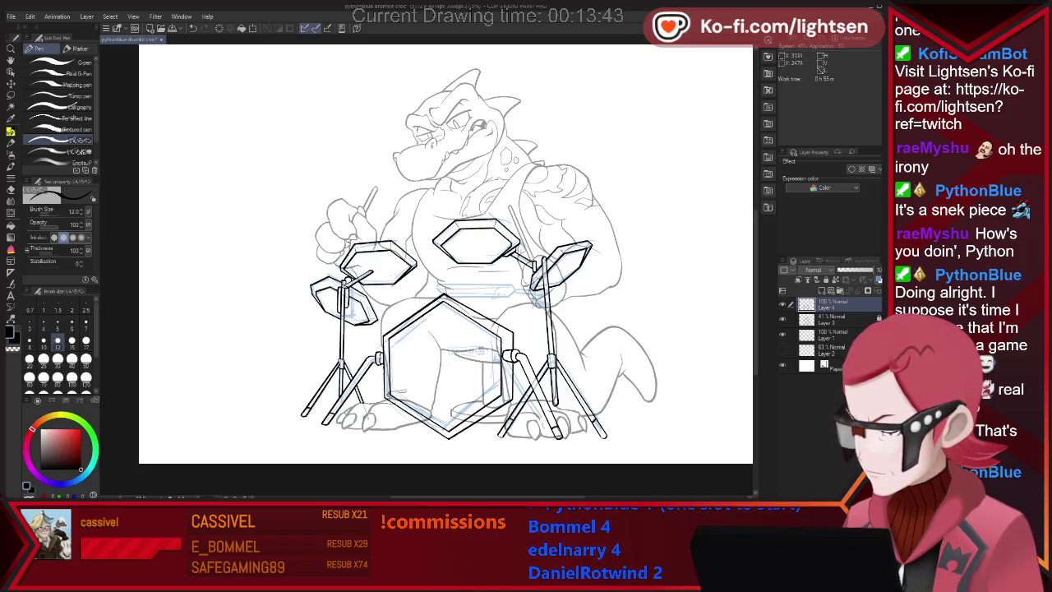
key(e)
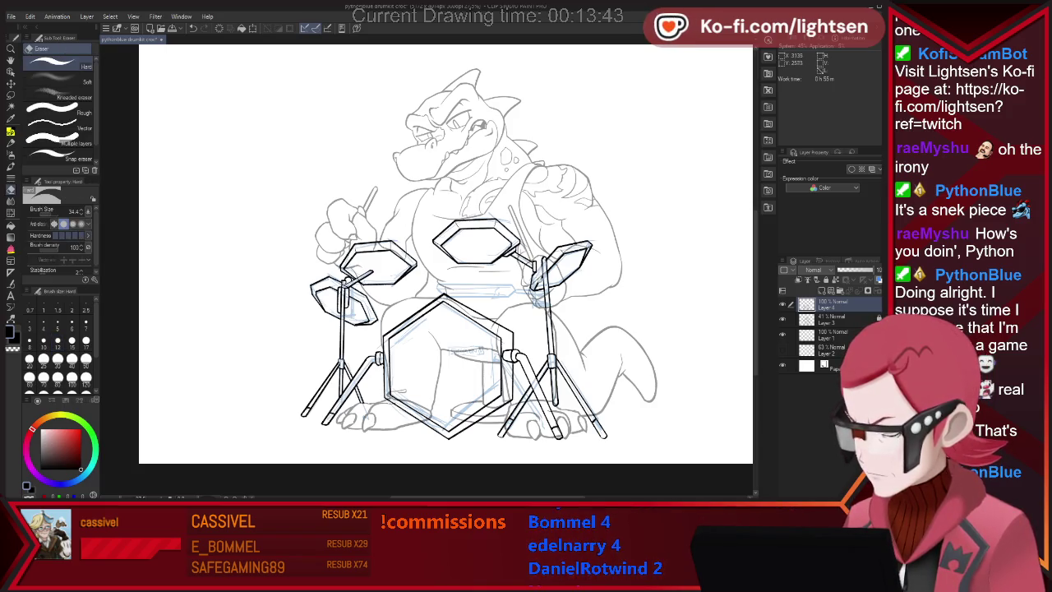
key(p)
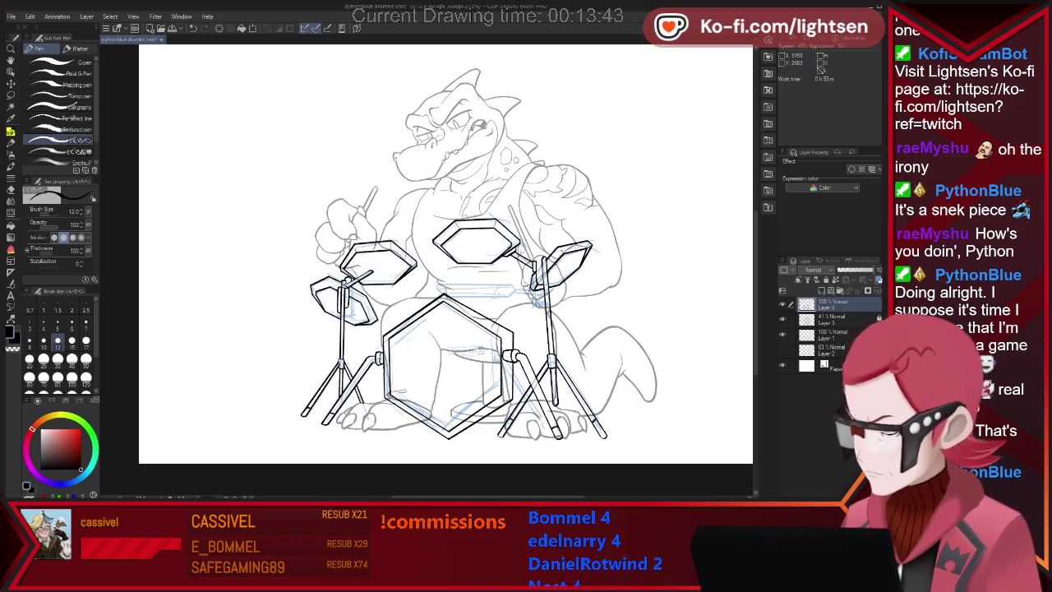
key(e)
key(p)
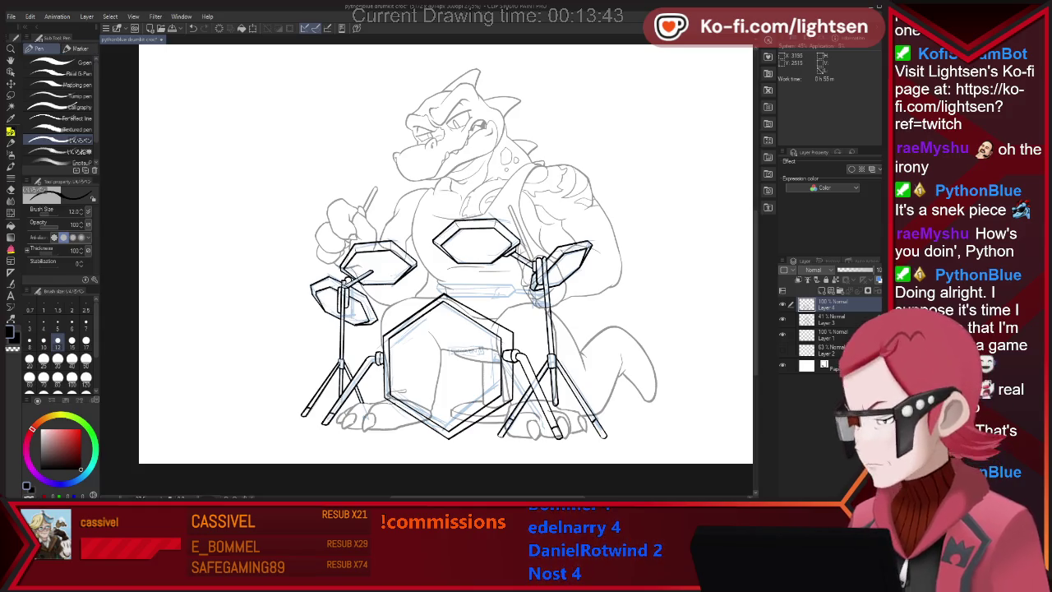
key(e)
key(p)
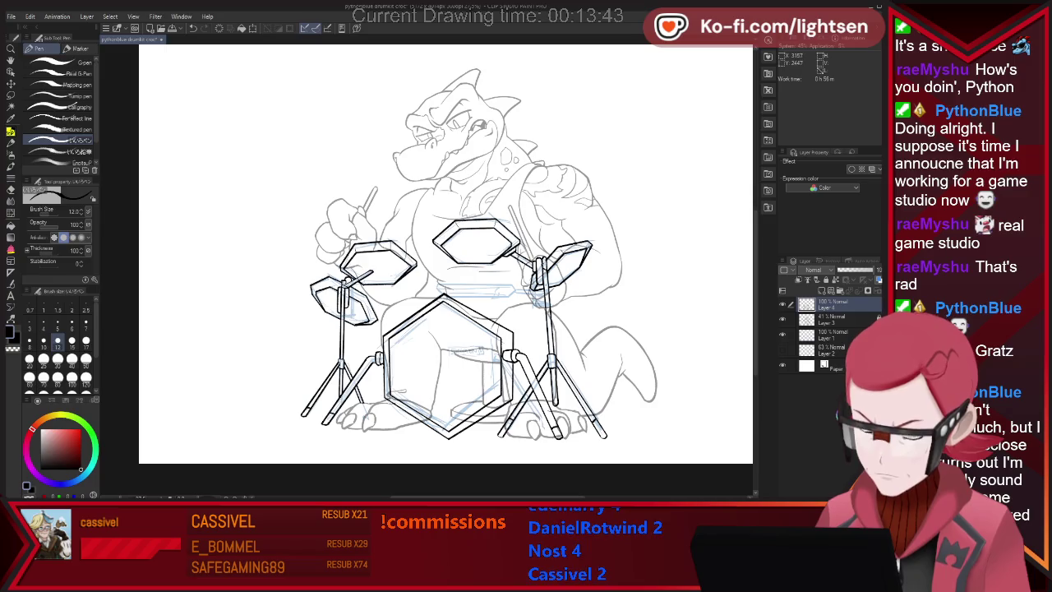
key(e)
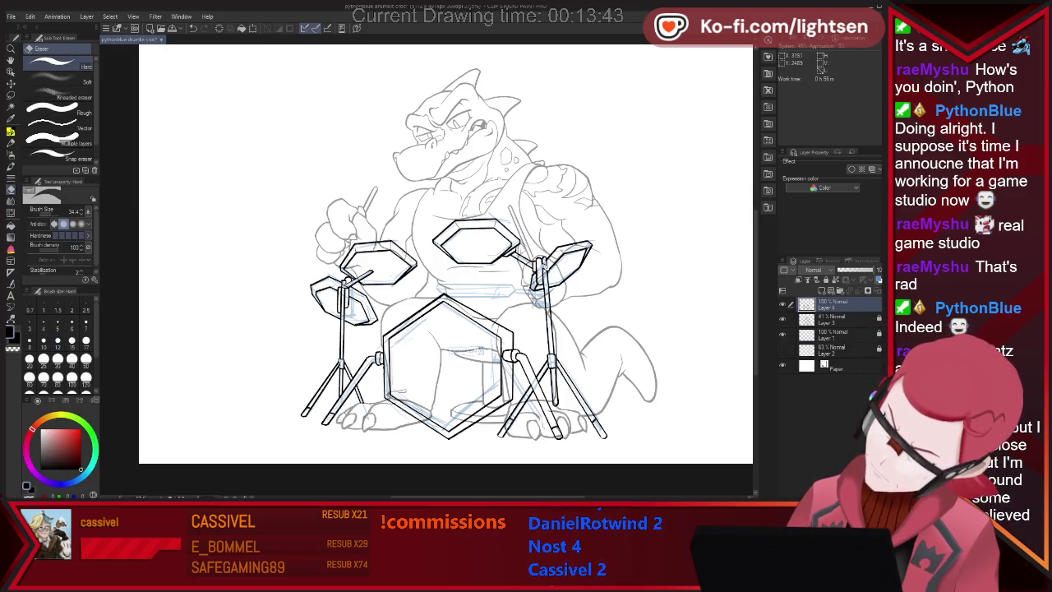
key(p)
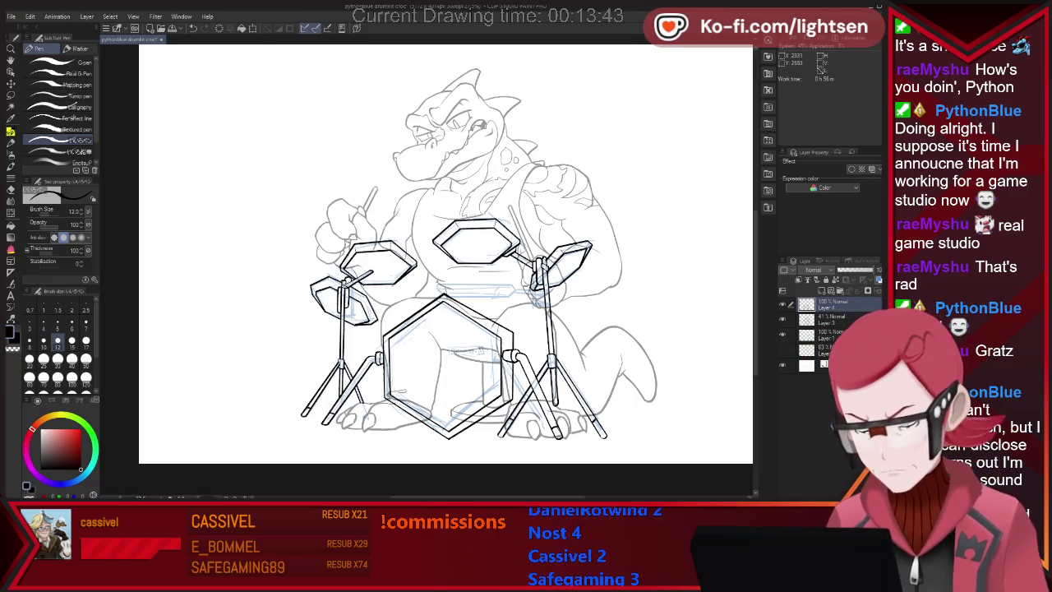
drag(436, 289, 509, 295)
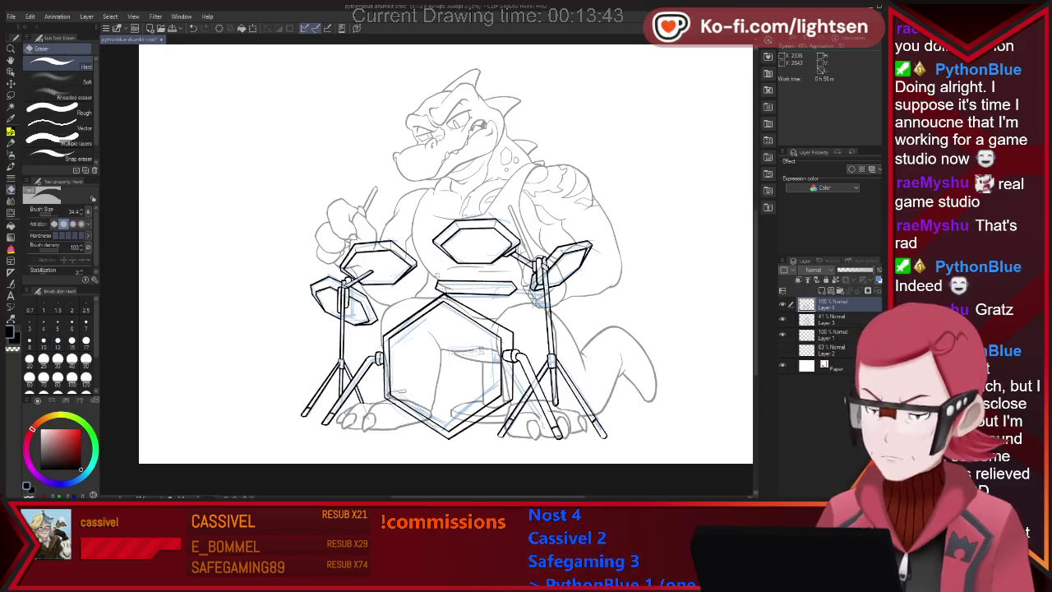
- Lock Layer 3 and Layer 1, then touch up where the right cymbal joins its stand
click(878, 318)
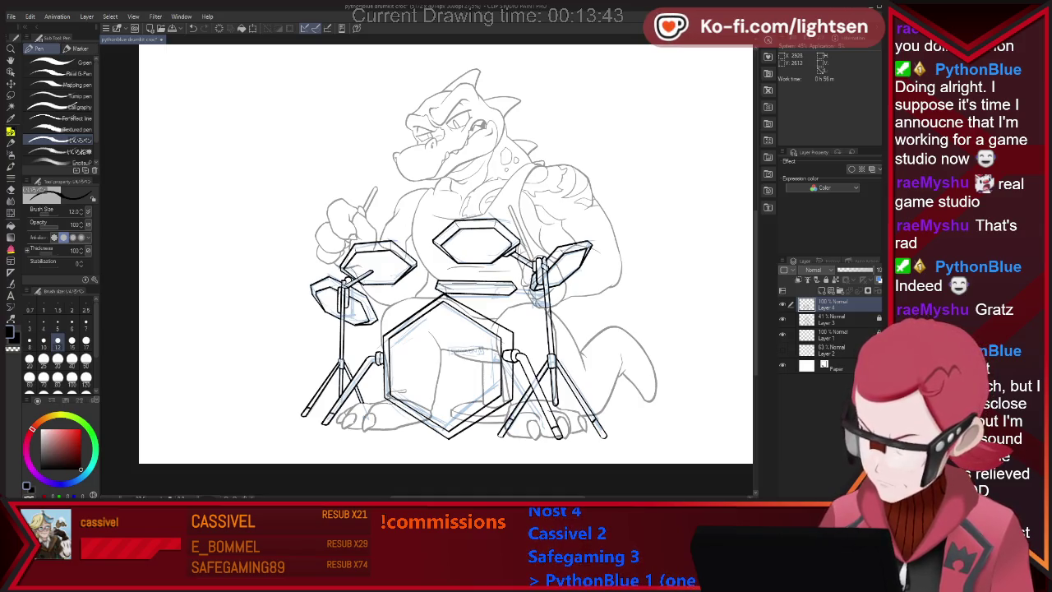
click(879, 332)
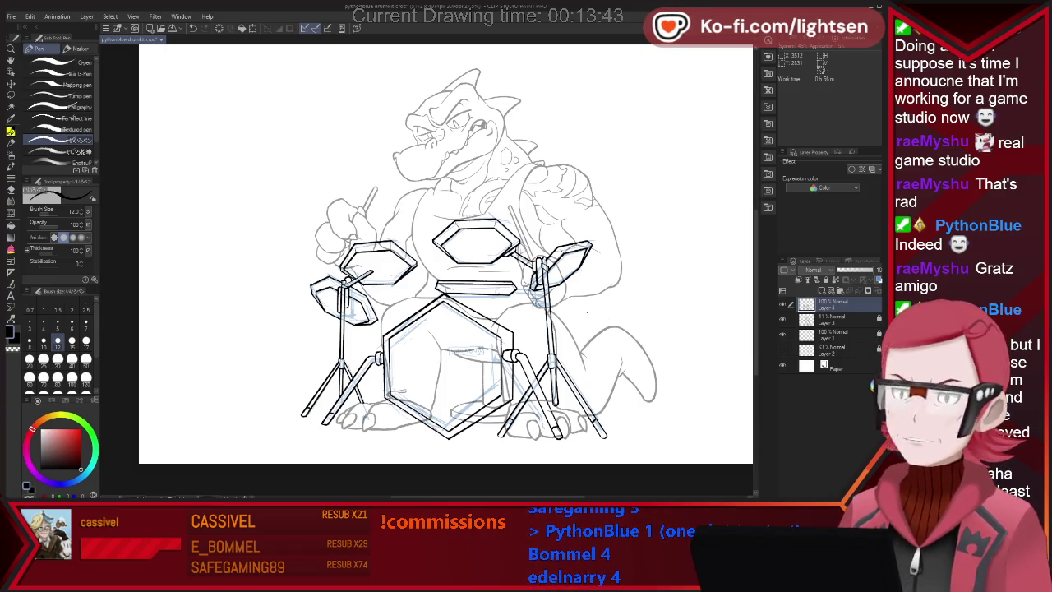
key(e)
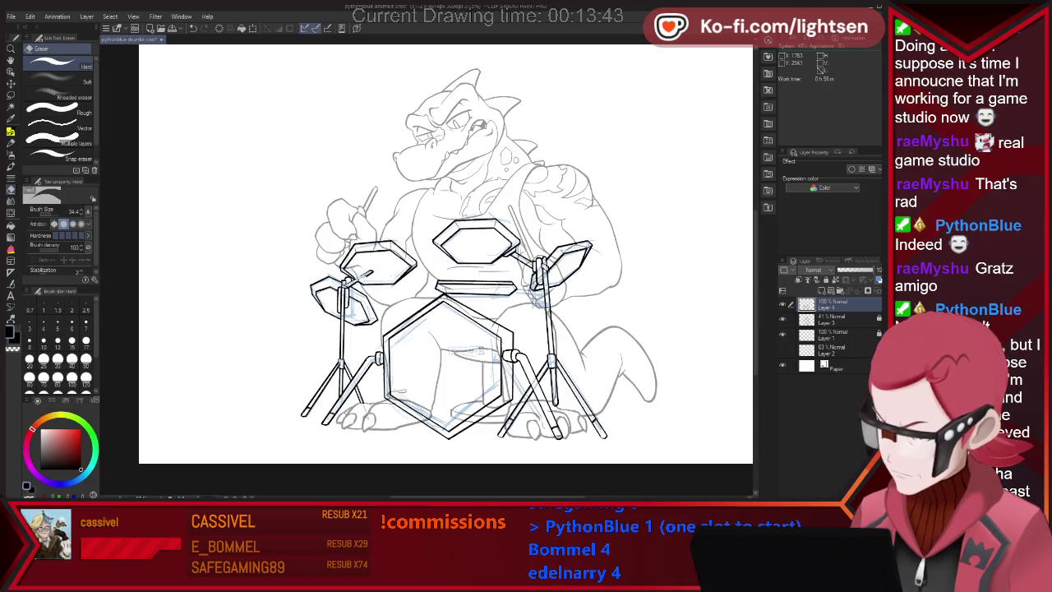
key(p)
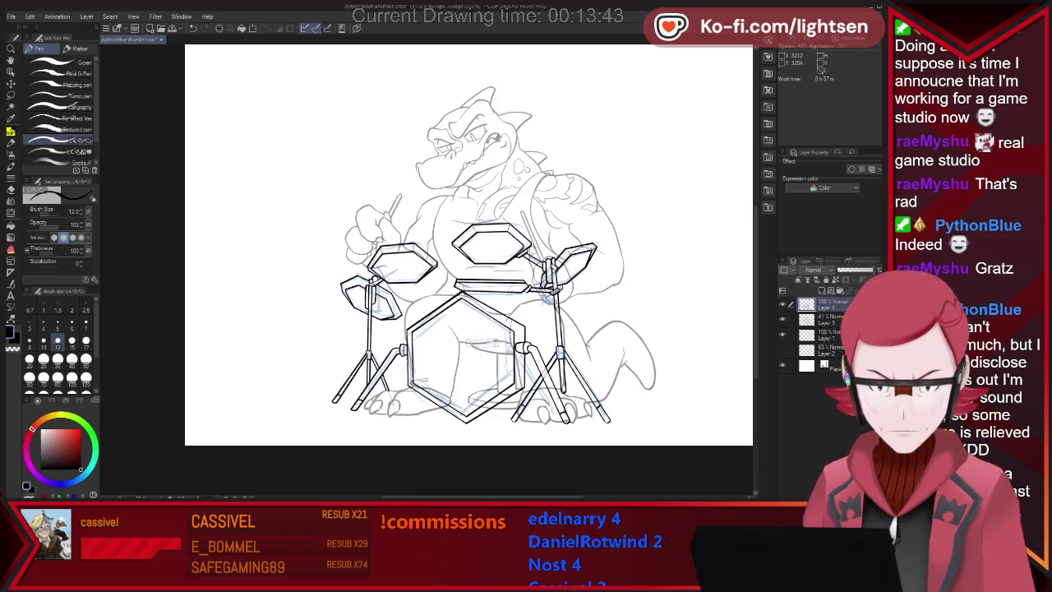
- Zoom into the bass drum, draw a label box and letter SIMMONS inside it
scroll(537, 378, up, 2)
scroll(489, 358, up, 1)
scroll(489, 357, up, 1)
scroll(489, 357, up, 1)
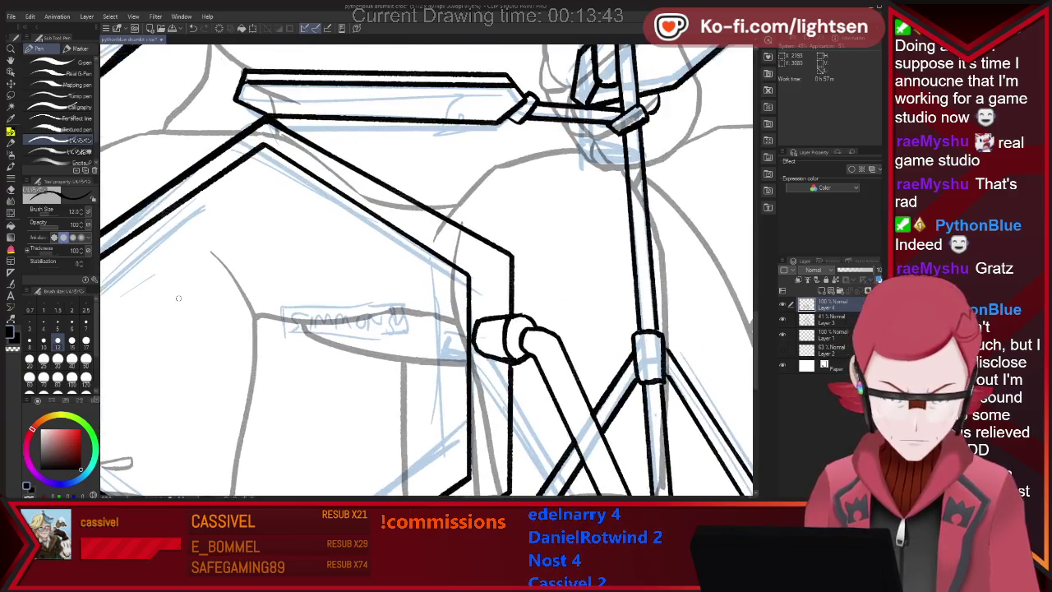
mouse_move(297, 342)
mouse_down()
mouse_move(293, 309)
mouse_move(426, 342)
mouse_move(421, 308)
mouse_up()
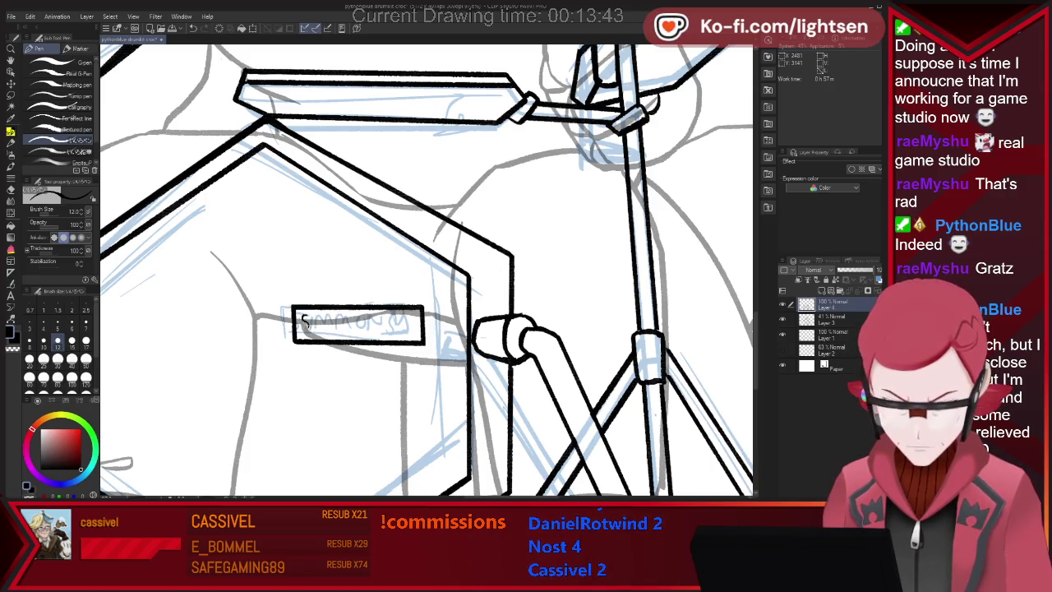
drag(303, 314, 305, 326)
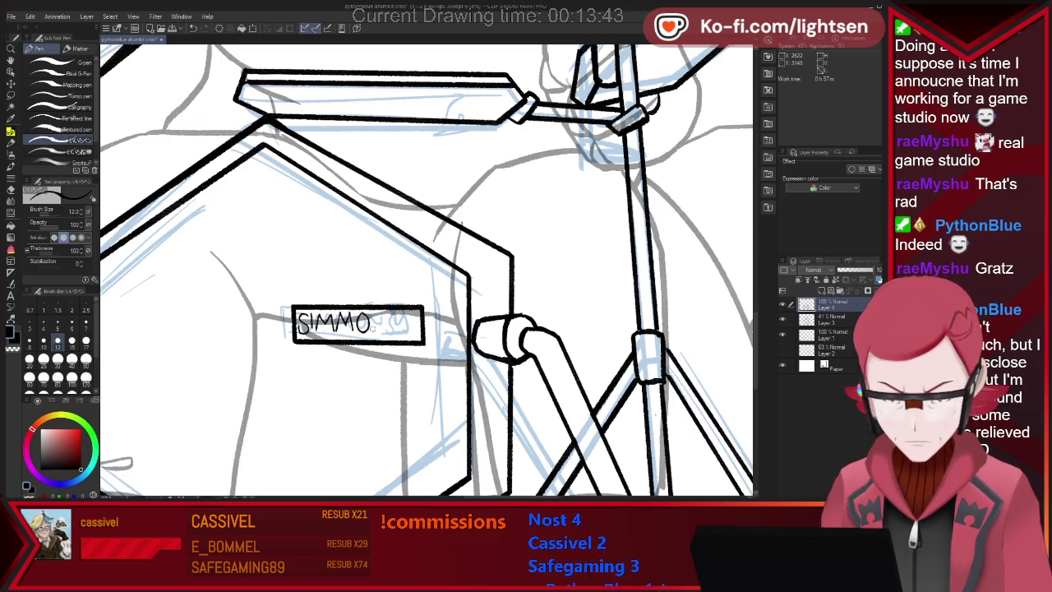
- Fix the misdrawn O, undo the last S stroke and redraw the box's right edge closer in
key(e)
drag(367, 314, 362, 324)
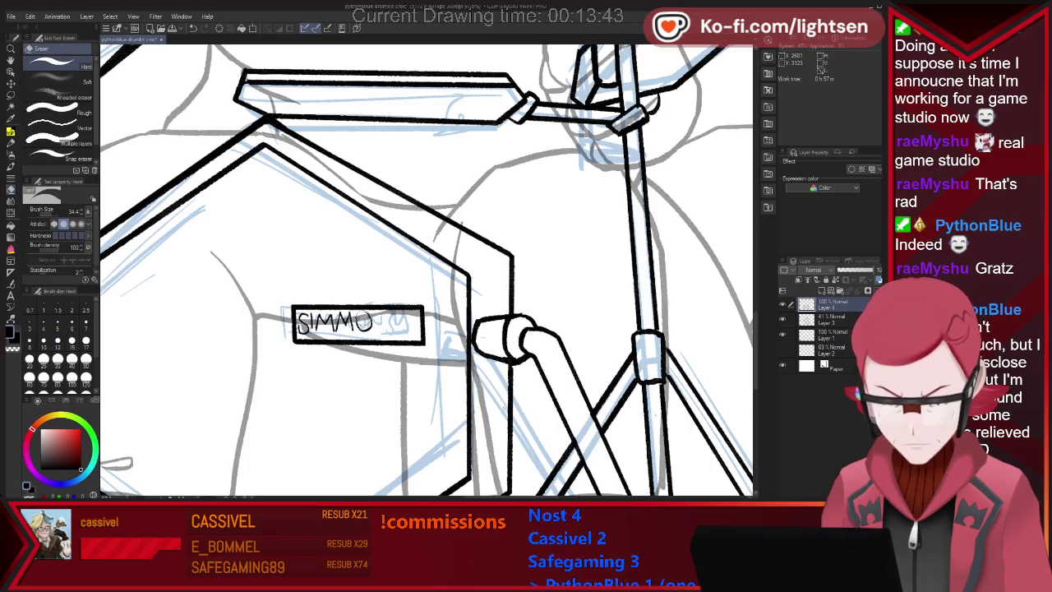
key(p)
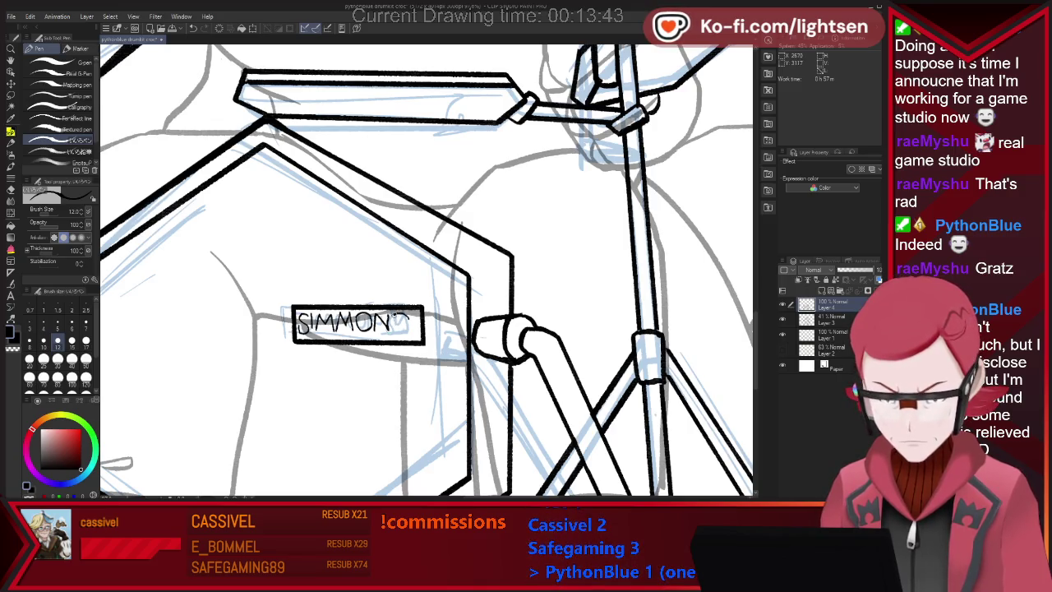
key(ctrl+z)
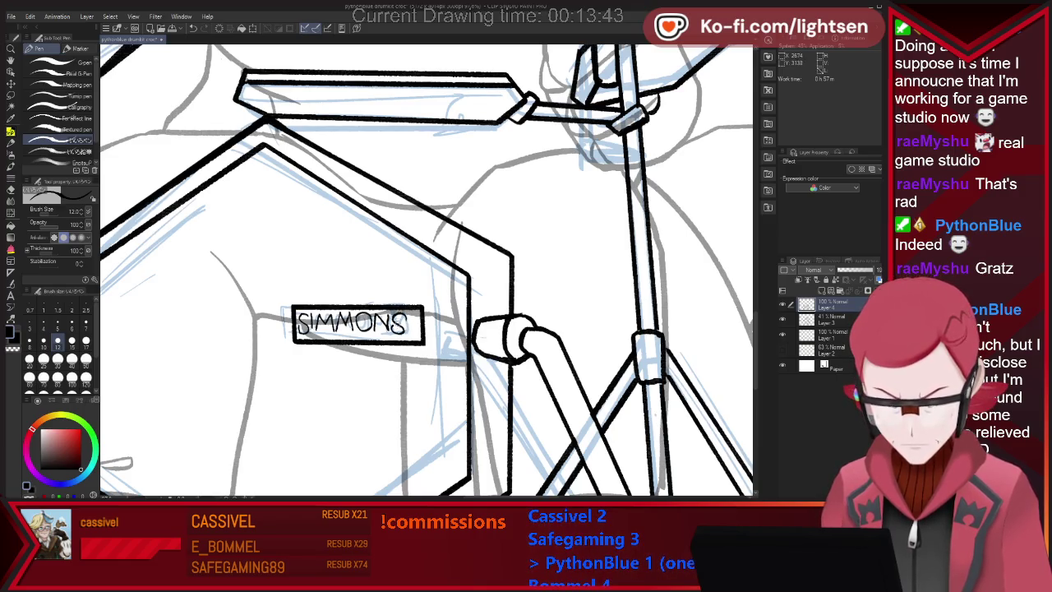
key(e)
drag(424, 307, 424, 344)
key(p)
drag(413, 307, 413, 344)
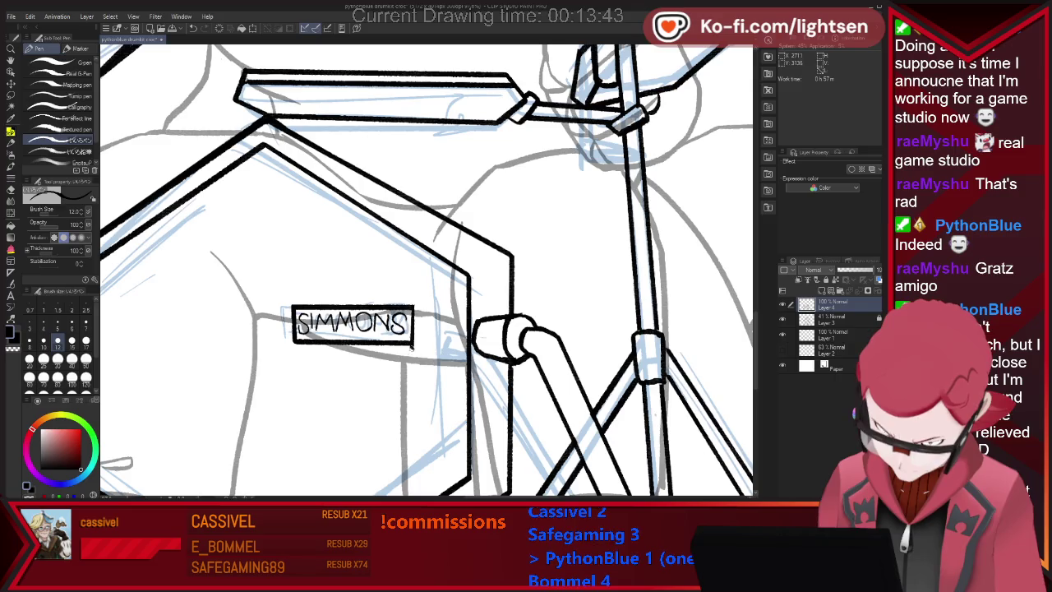
- Erase the doubled left edge and the extra lines above and below the SIMMONS box
key(e)
drag(292, 345, 291, 302)
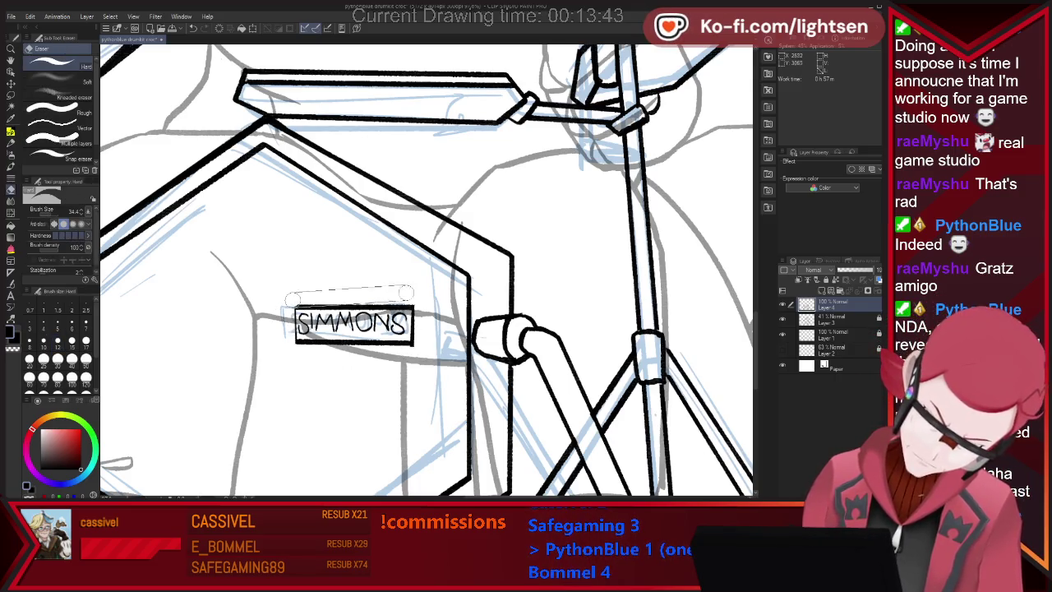
drag(400, 291, 410, 292)
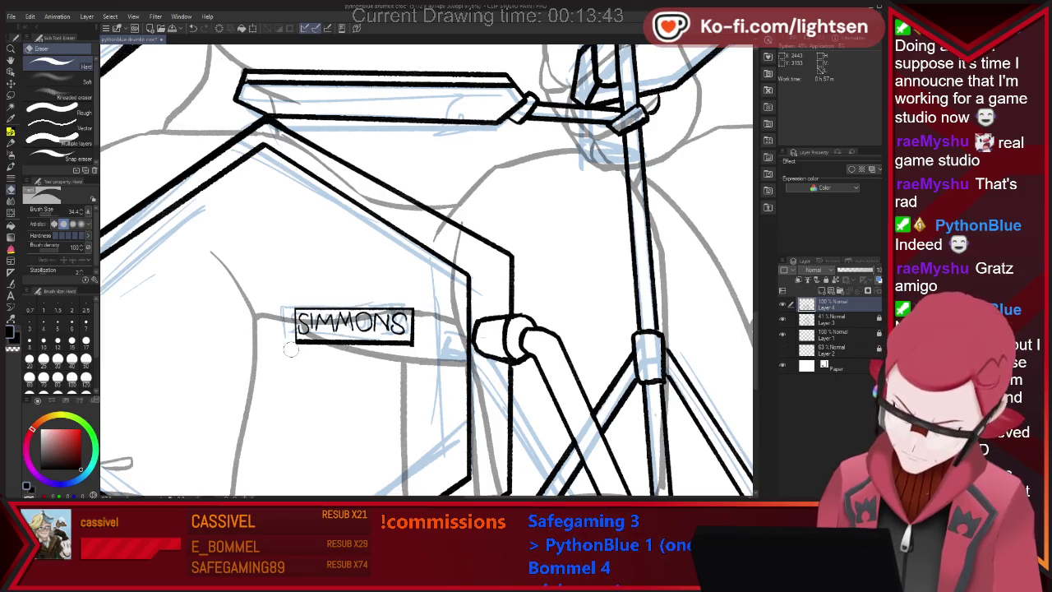
drag(291, 349, 423, 321)
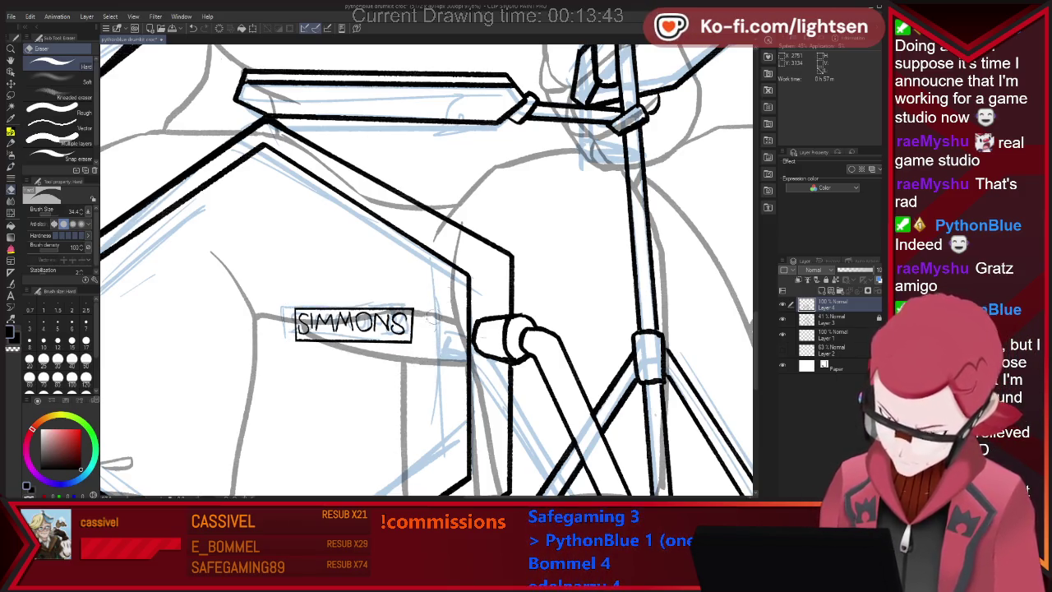
scroll(427, 327, down, 1)
scroll(427, 327, down, 4)
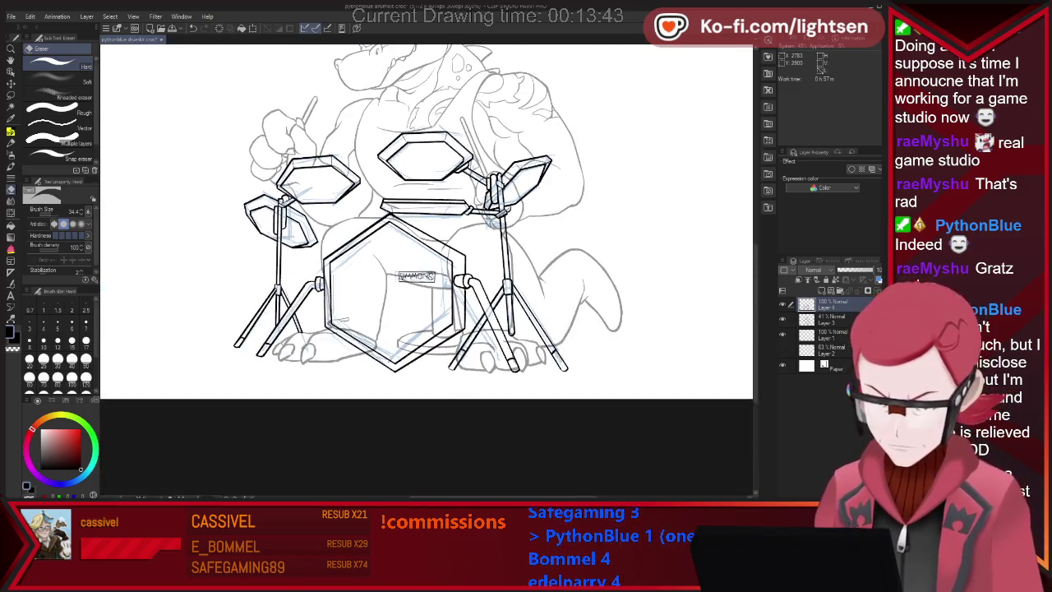
- Hide the crocodile sketch and blue construction layers, selecting the drum line art and top layers
scroll(428, 271, down, 2)
scroll(427, 272, down, 1)
scroll(427, 272, up, 2)
scroll(427, 271, up, 2)
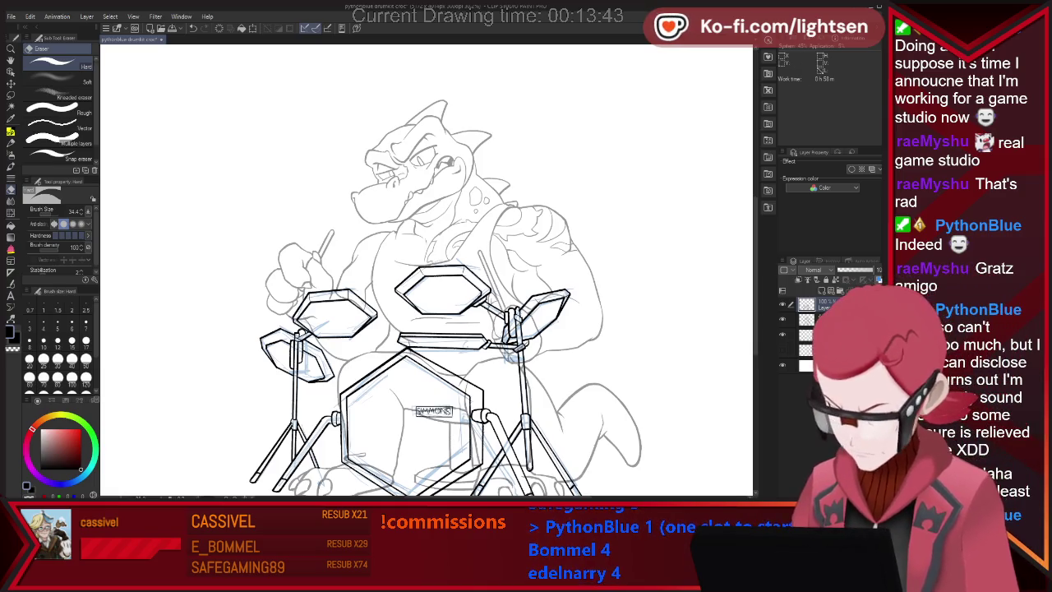
click(783, 318)
click(783, 319)
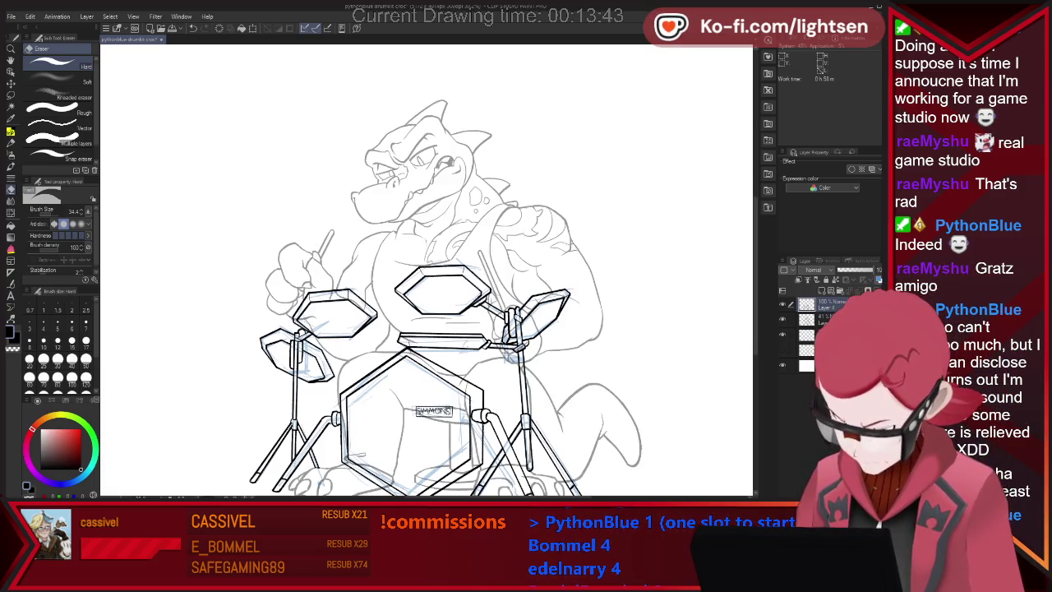
click(782, 333)
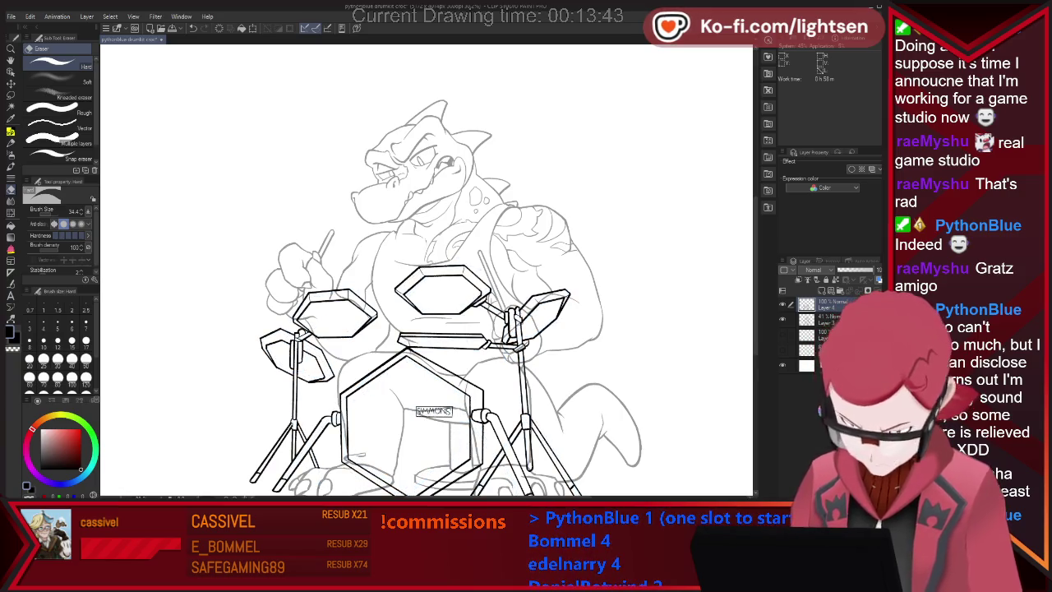
scroll(608, 295, down, 1)
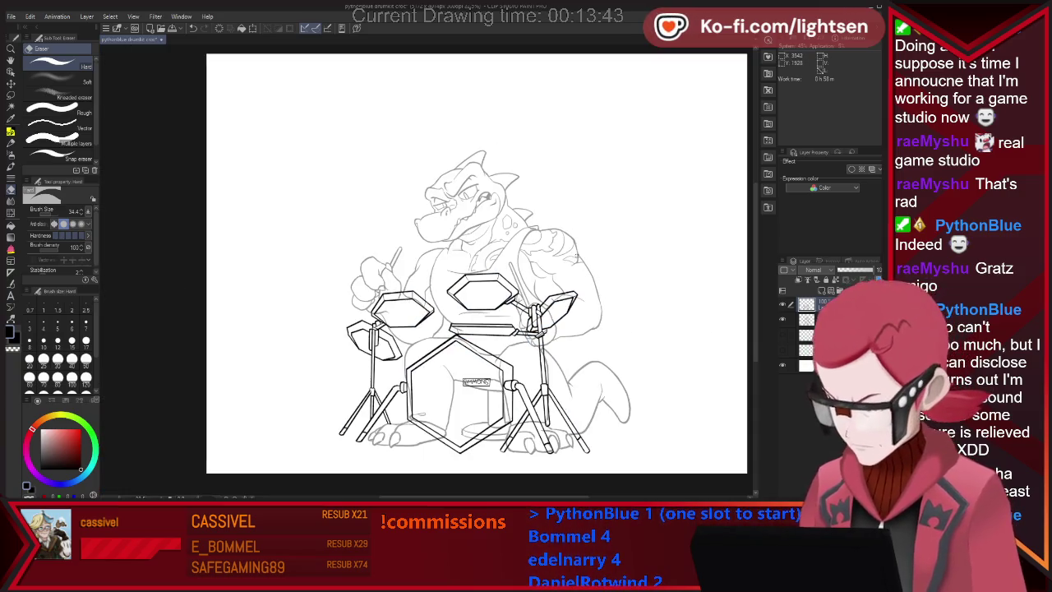
click(818, 319)
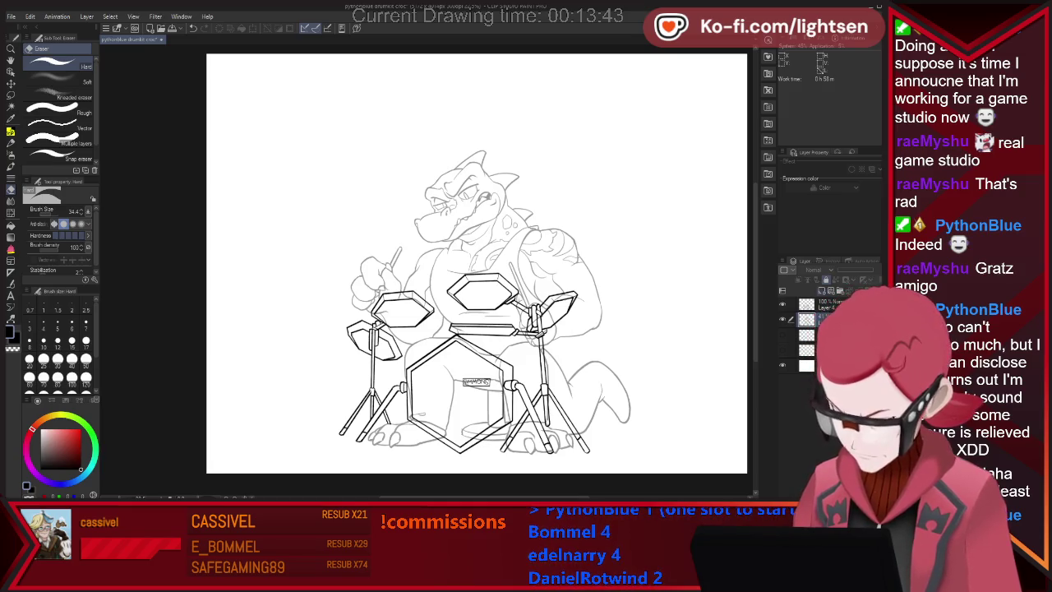
click(783, 365)
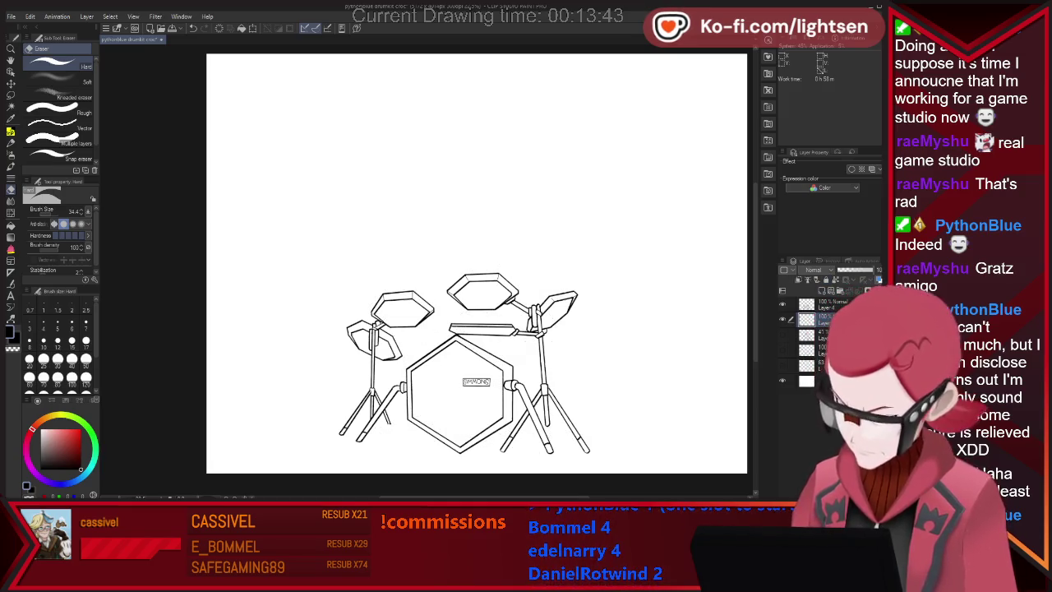
ctrl+click(830, 304)
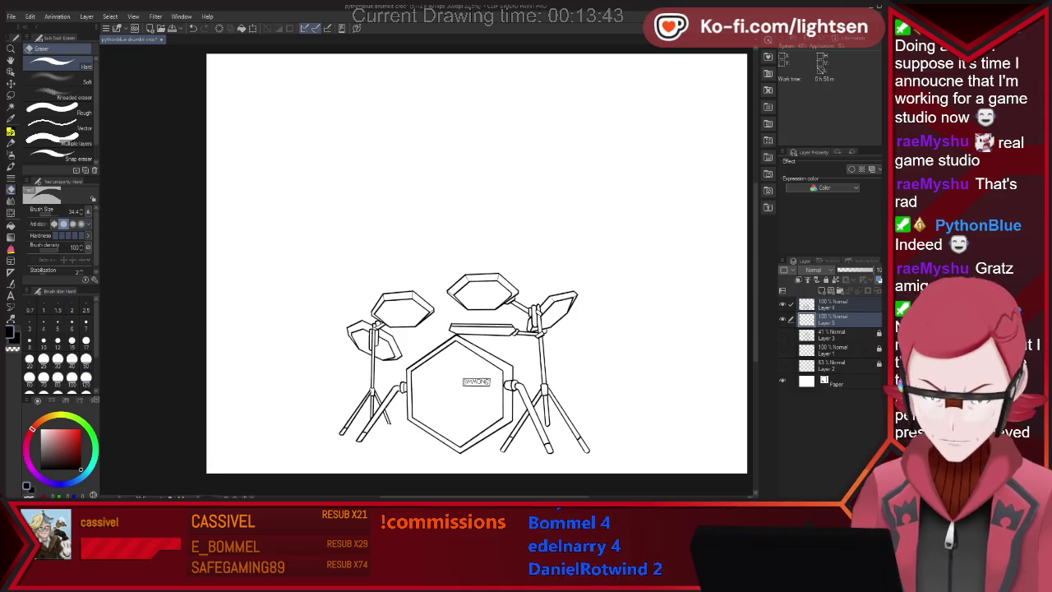
key(u)
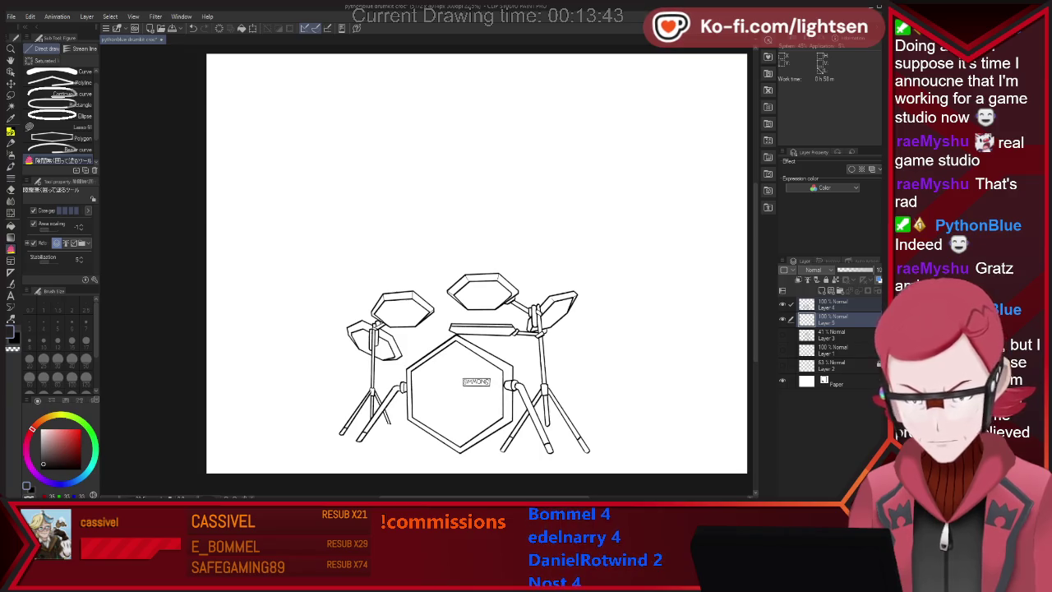
- Lasso-fill the whole drum kit solid black and check the fill with Auto select
mouse_move(591, 274)
mouse_down()
mouse_move(574, 477)
mouse_move(584, 475)
mouse_up()
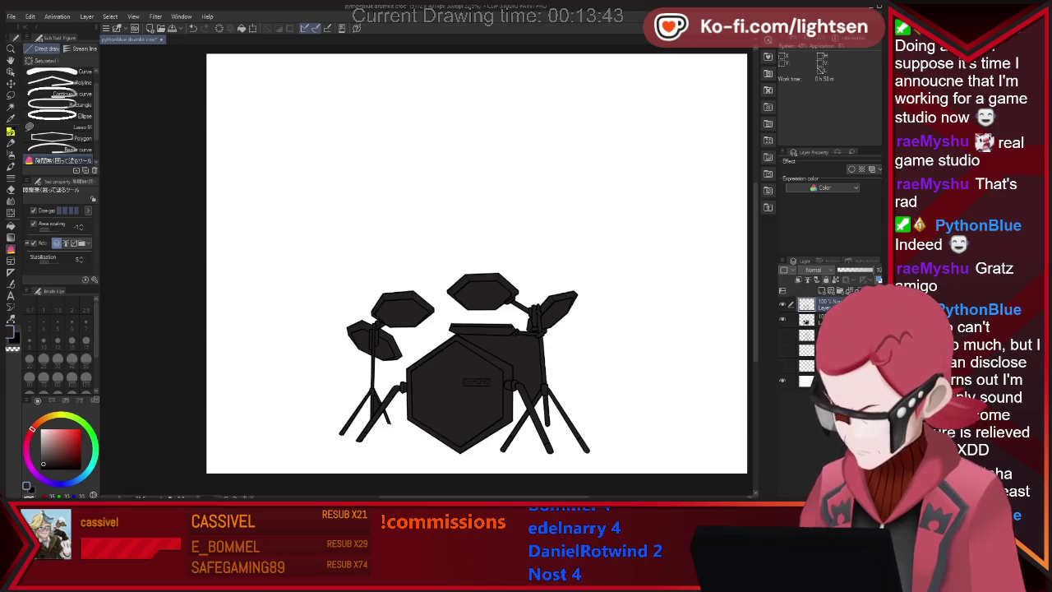
click(806, 320)
key(w)
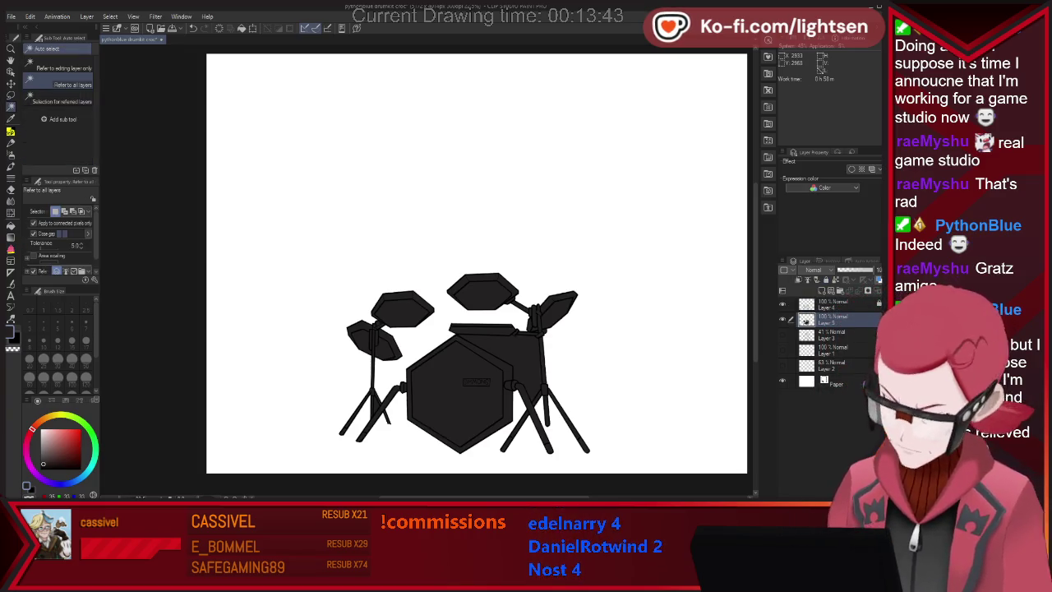
click(460, 395)
key(ctrl+d)
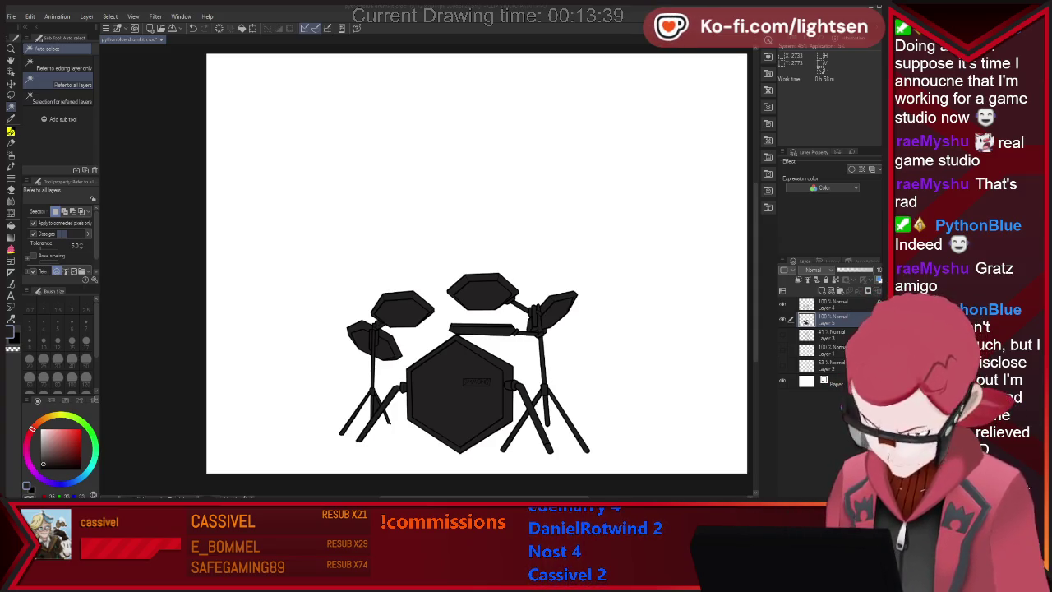
- Check the stand joint and left leg areas, then add a new empty layer for highlights
scroll(500, 339, up, 2)
scroll(500, 338, up, 2)
scroll(500, 339, up, 2)
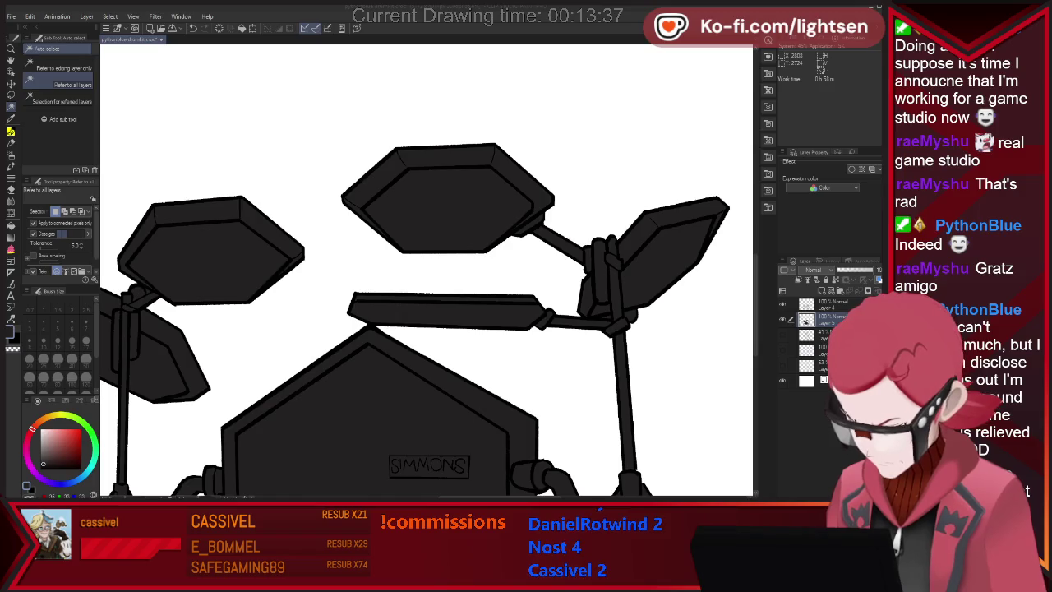
click(605, 317)
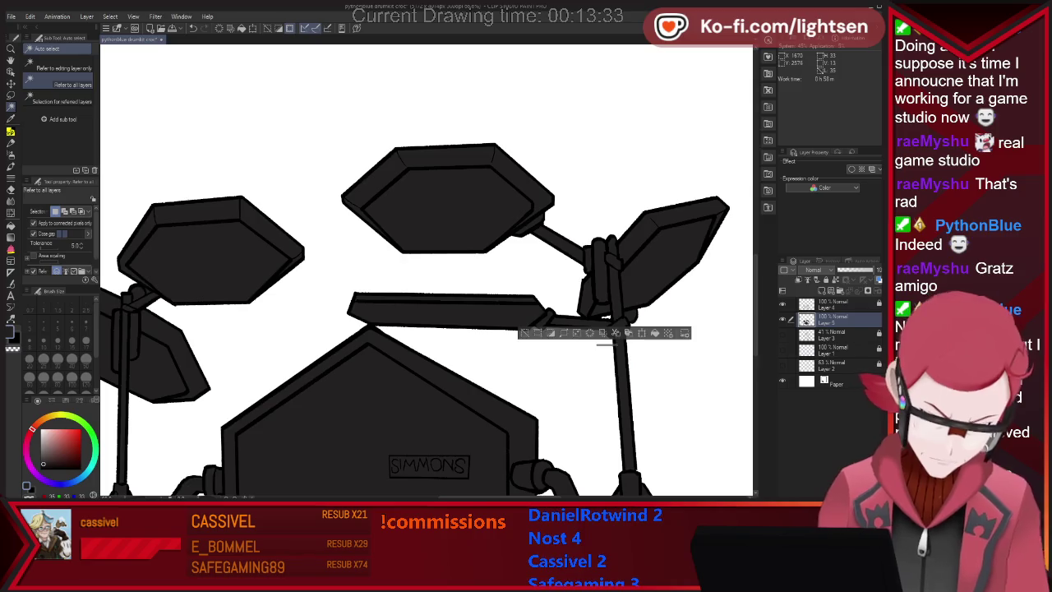
key(ctrl+d)
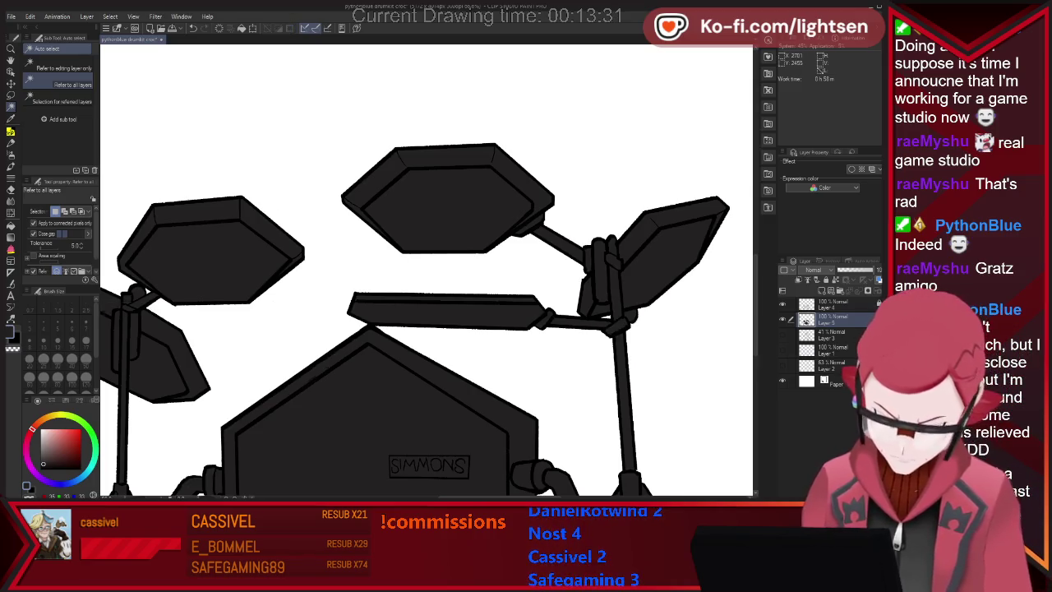
scroll(460, 254, down, 4)
scroll(415, 402, up, 1)
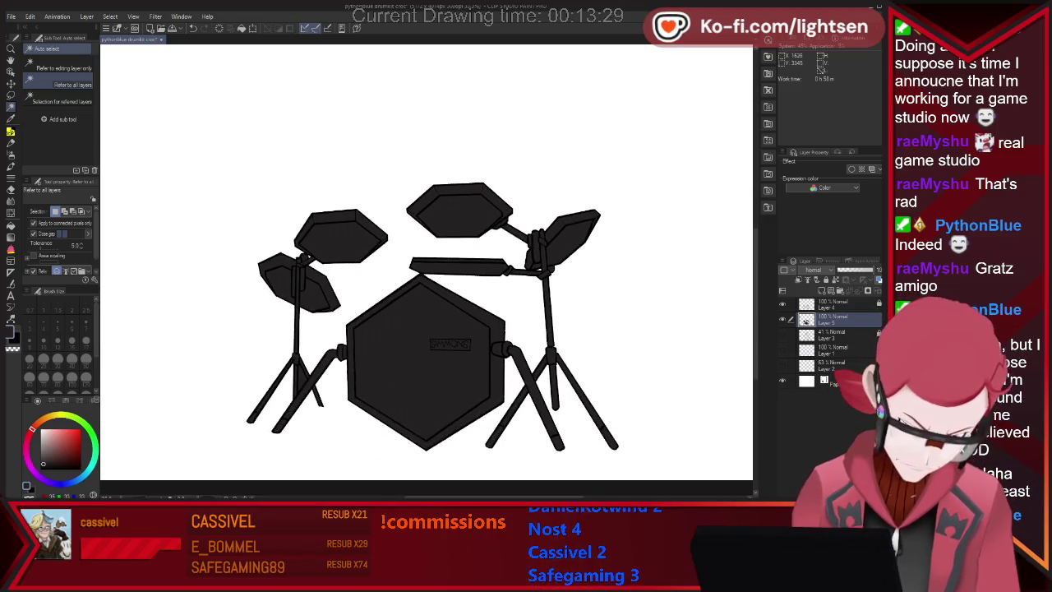
click(301, 377)
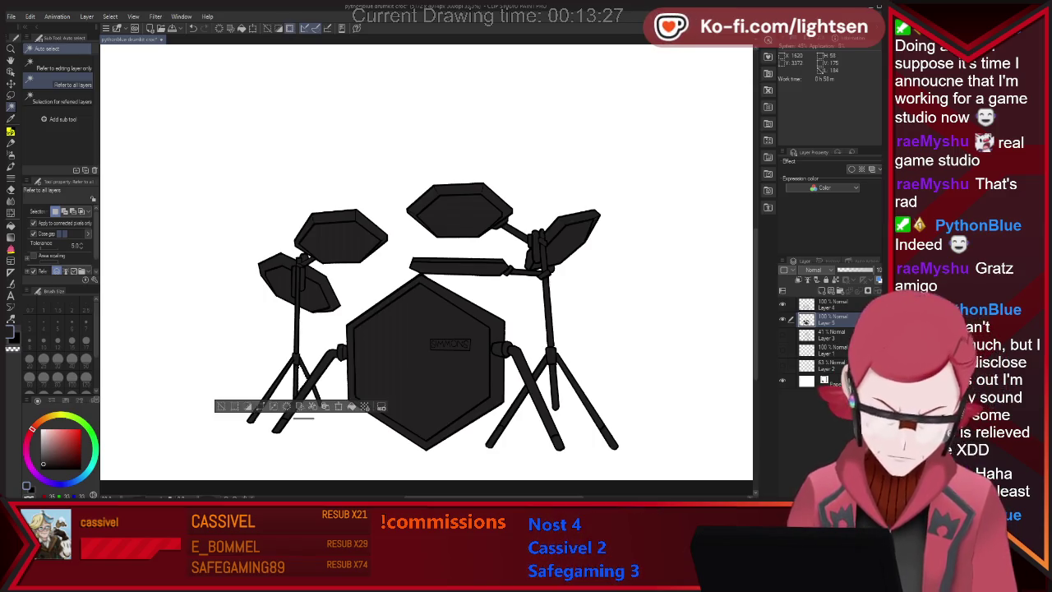
key(ctrl+d)
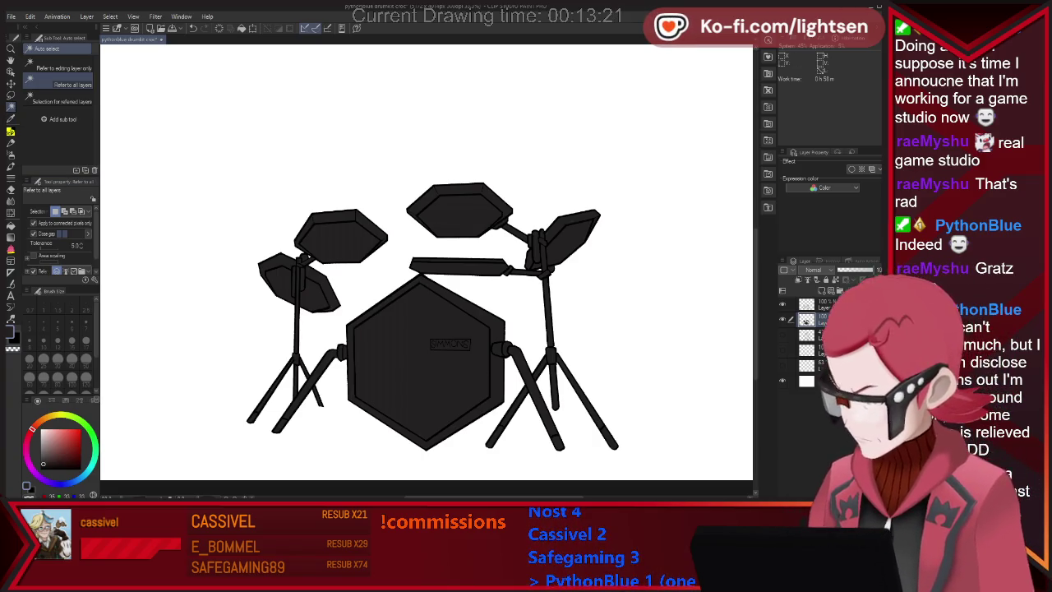
key(ctrl+shift+n)
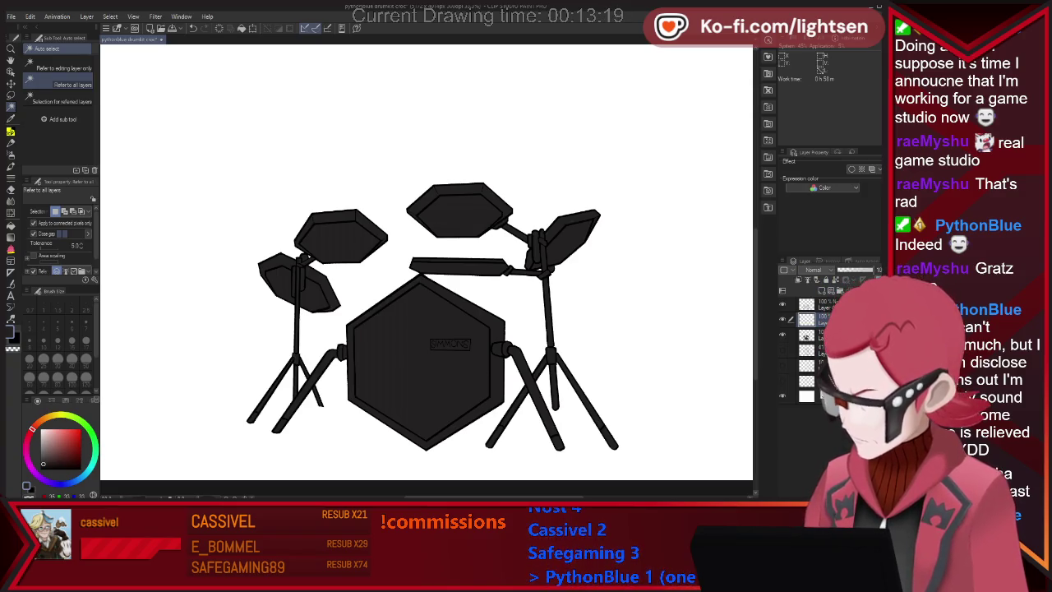
click(424, 370)
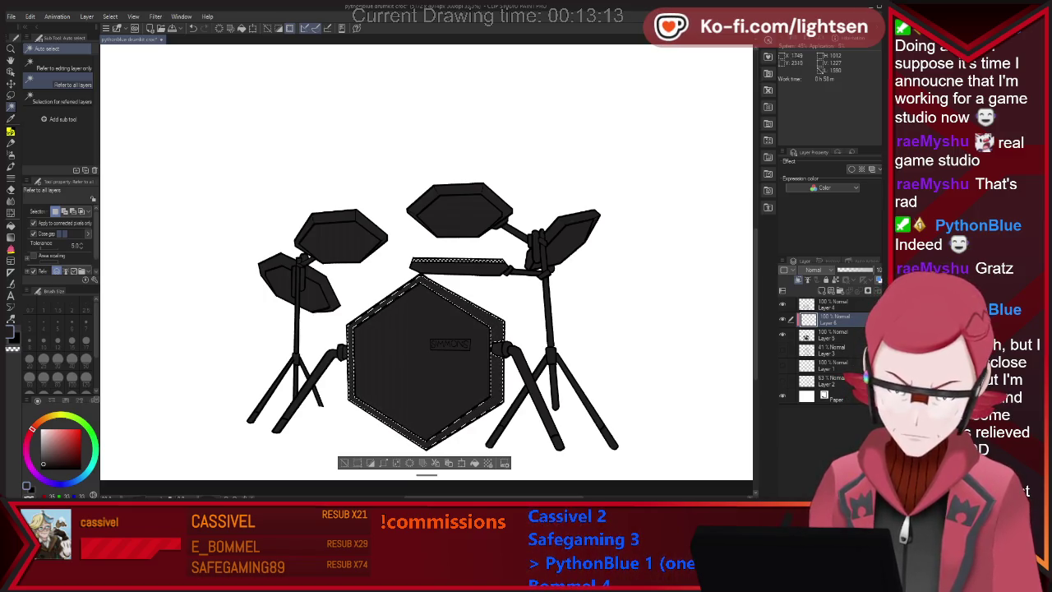
- Select the bass drum, three top drums and left cymbal, and paint them light grey
shift+click(342, 232)
shift+click(458, 210)
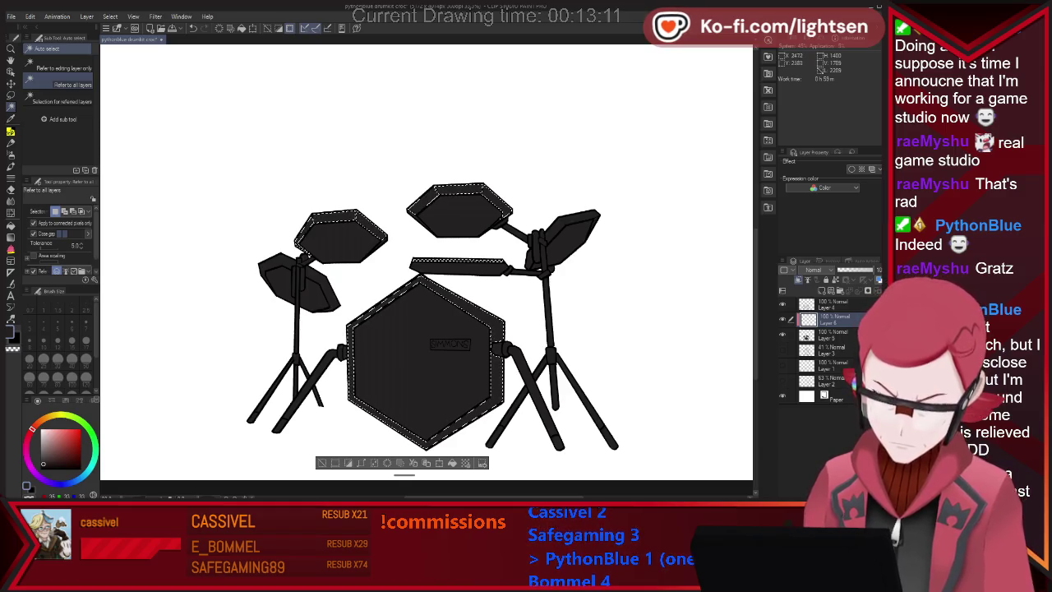
shift+click(575, 230)
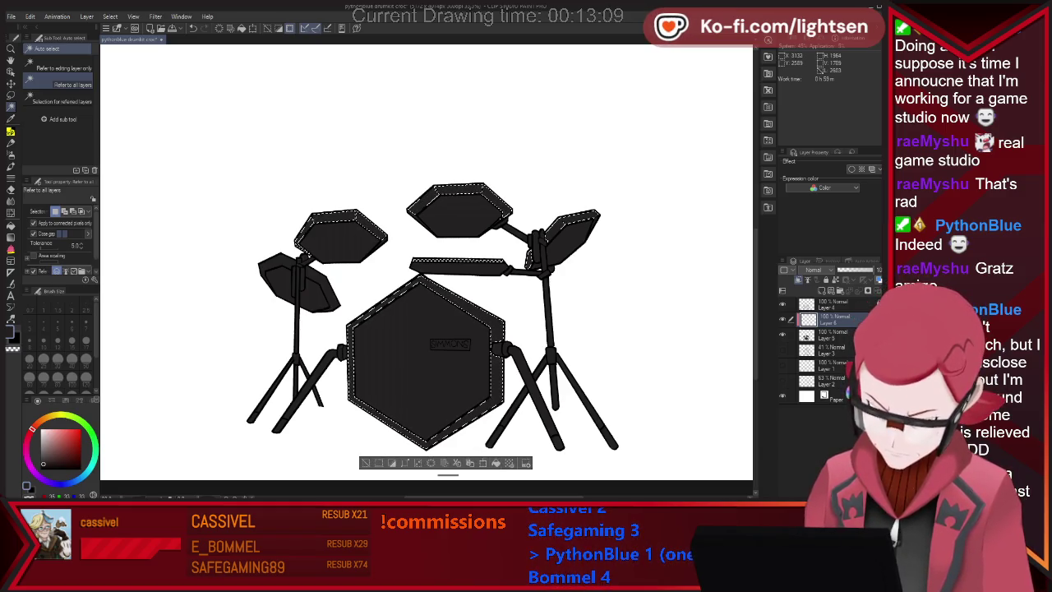
shift+click(298, 282)
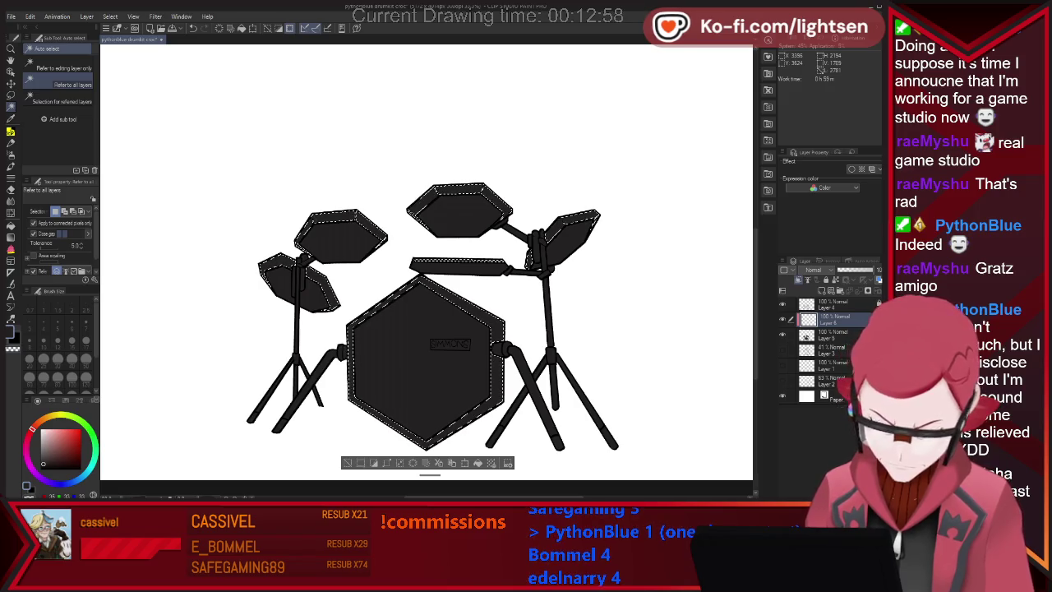
key(p)
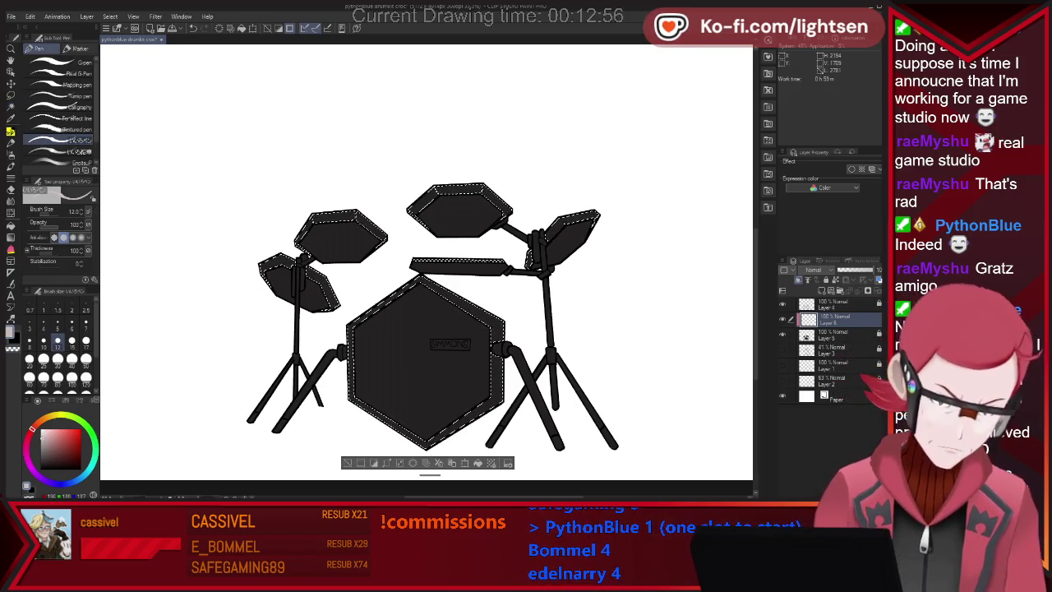
click(47, 417)
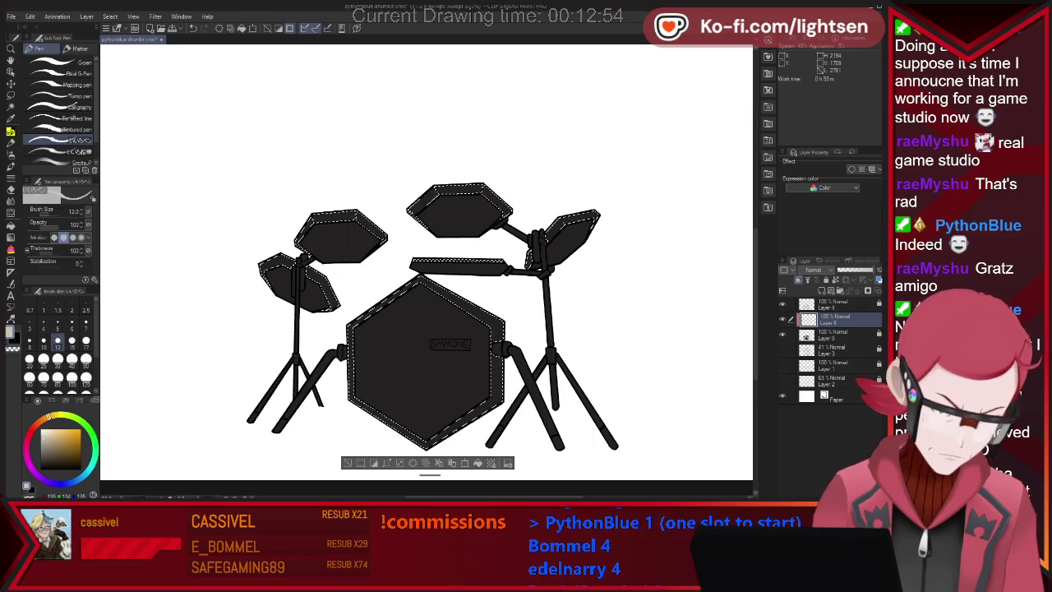
click(58, 62)
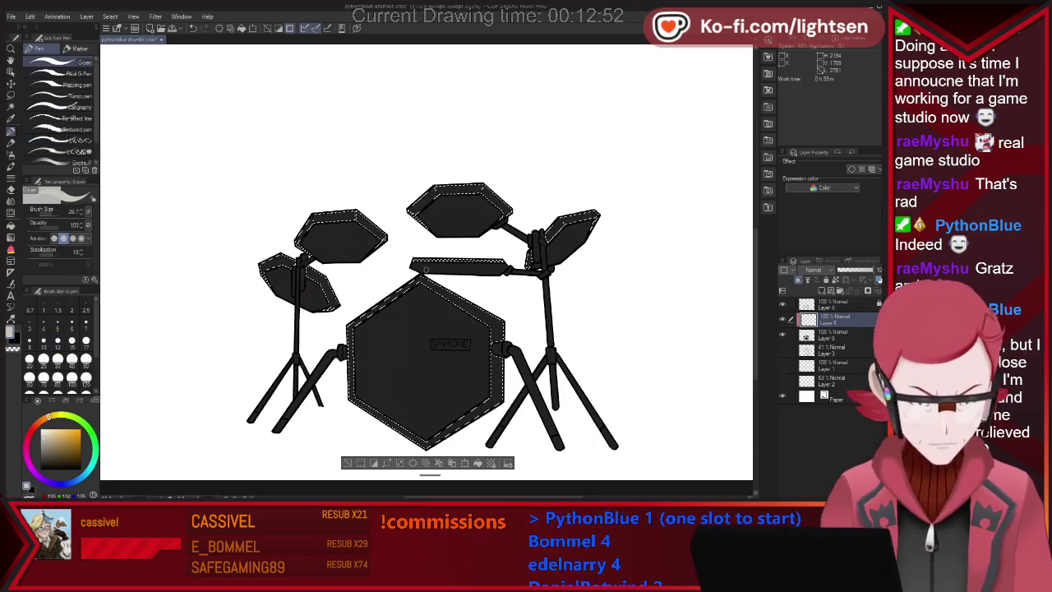
drag(176, 222, 340, 376)
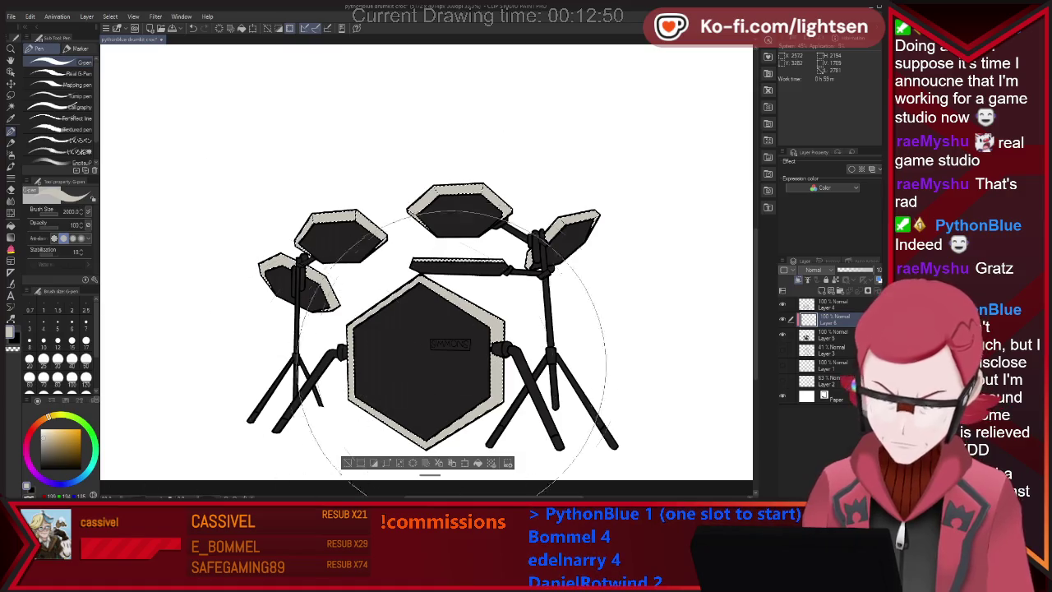
- Undo the flat grey fill and paint grey highlights along drum top edges and the stand legs
key(ctrl+z)
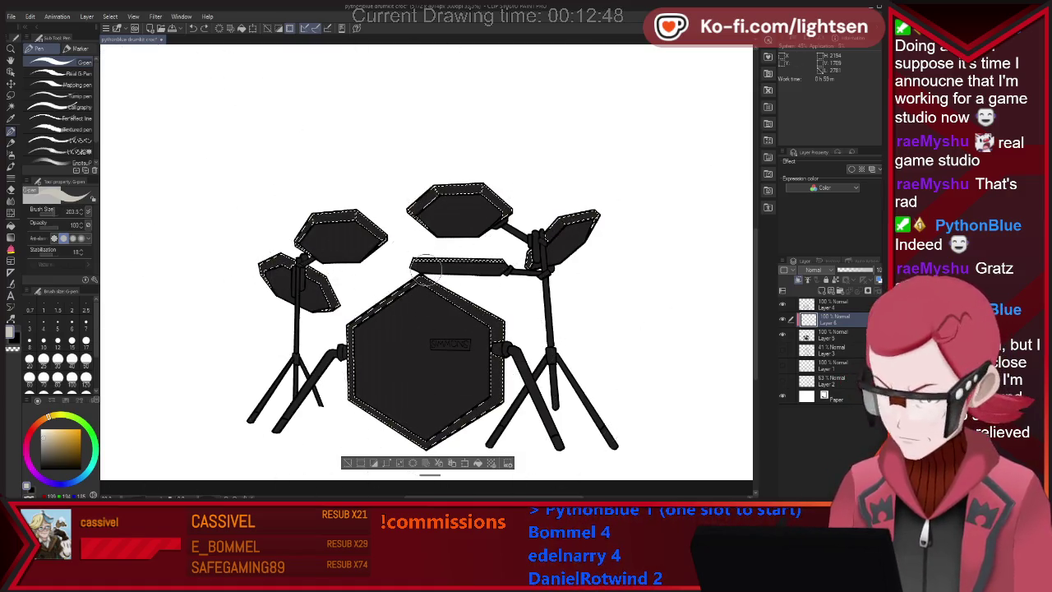
mouse_move(314, 231)
mouse_down()
mouse_move(370, 191)
mouse_move(376, 212)
mouse_up()
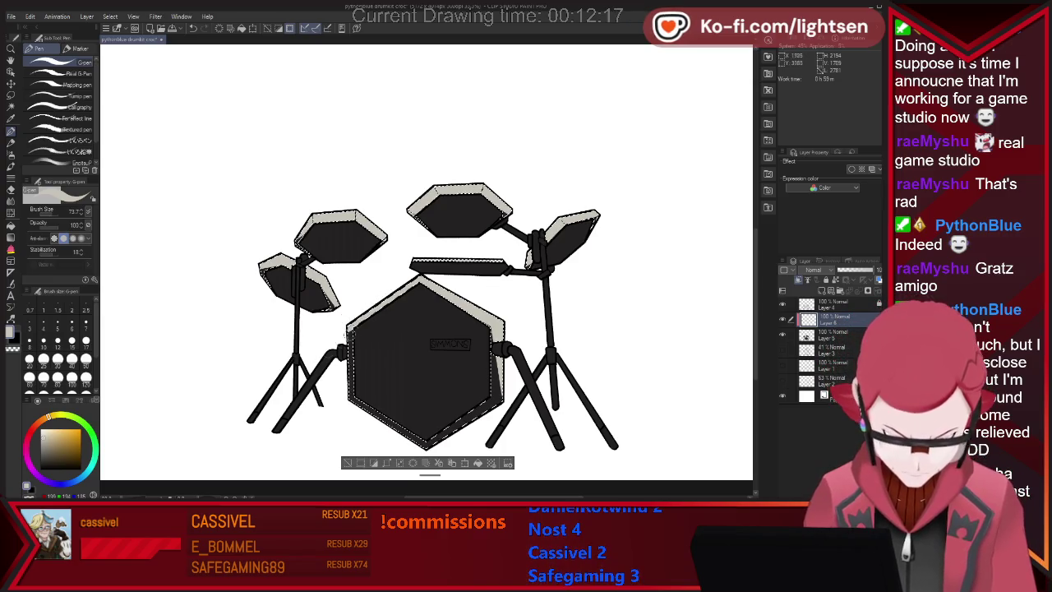
key(ctrl+d)
drag(527, 378, 556, 440)
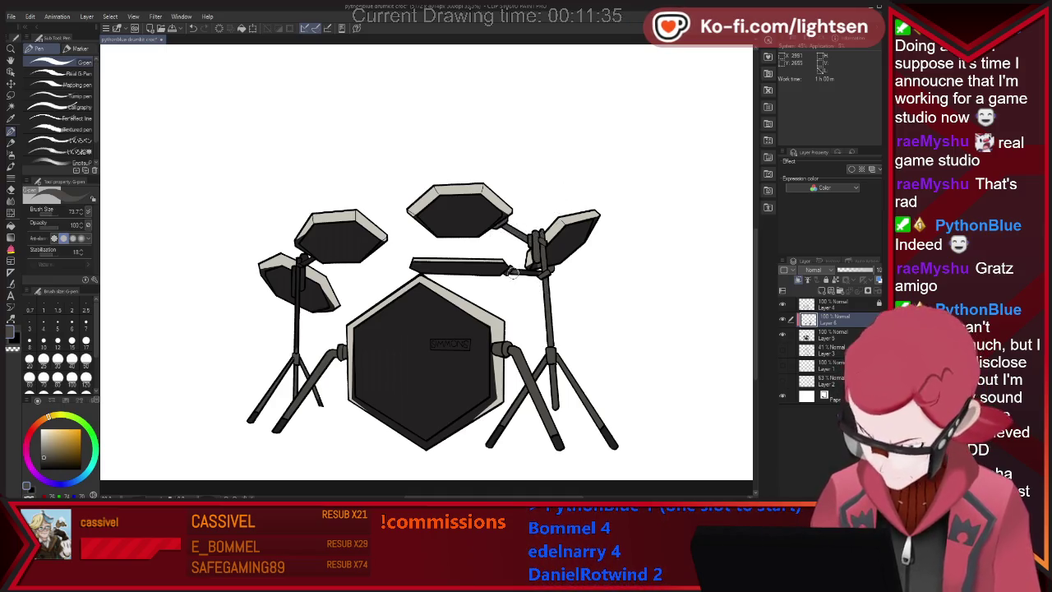
- Spray a soft light glow over the drum stands with the Soft Airbrush at size 122.4
key(e)
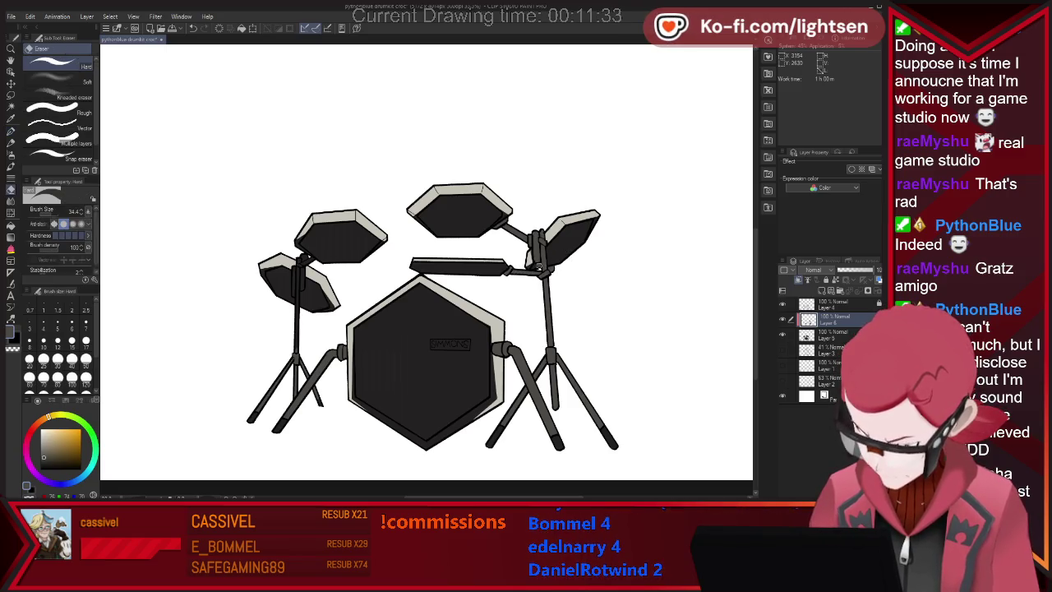
key(p)
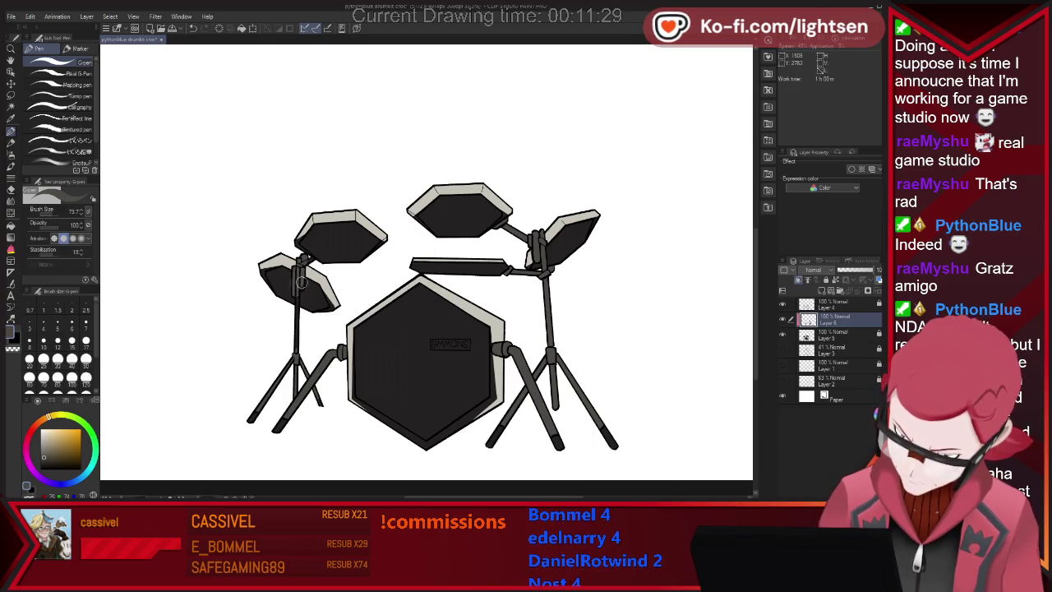
key(e)
key(p)
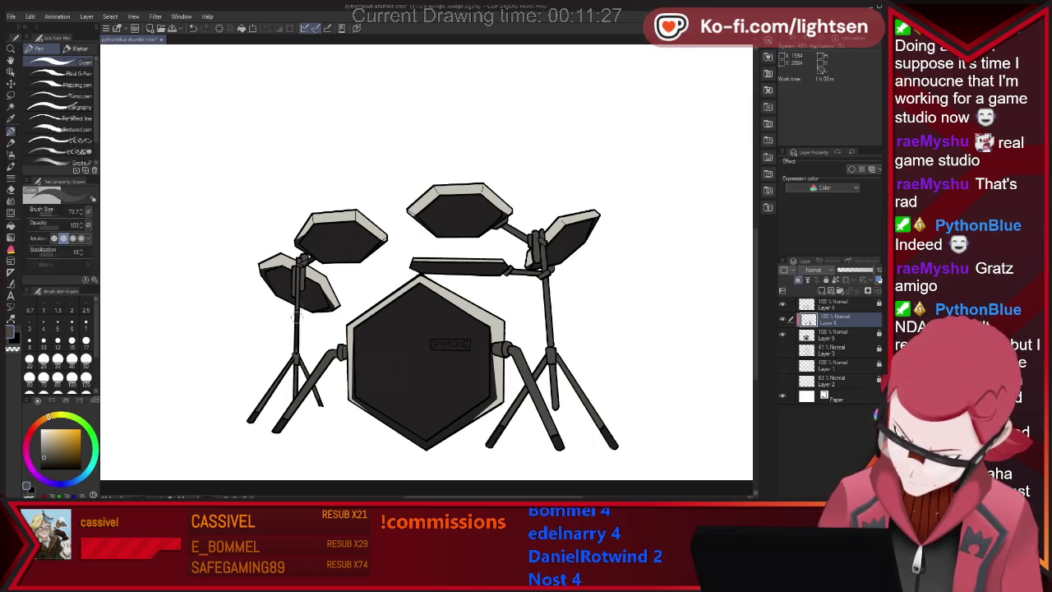
key(e)
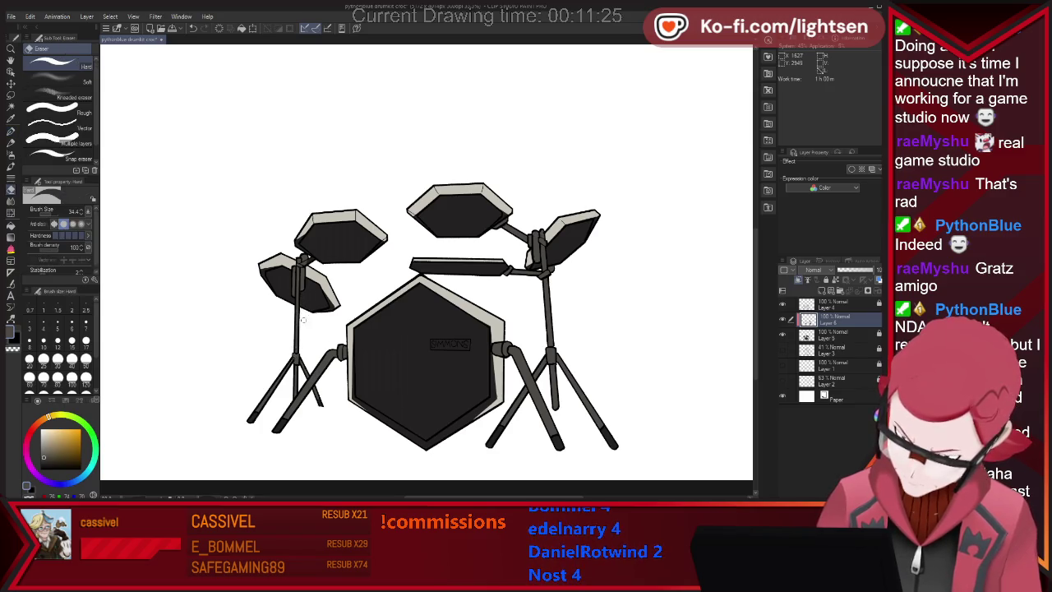
key(p)
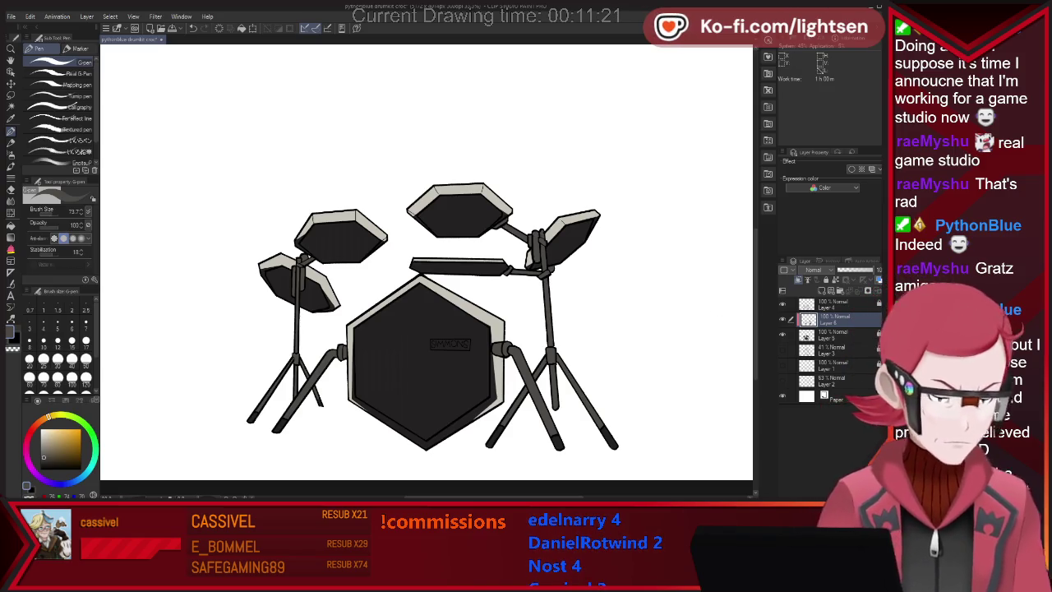
key(b)
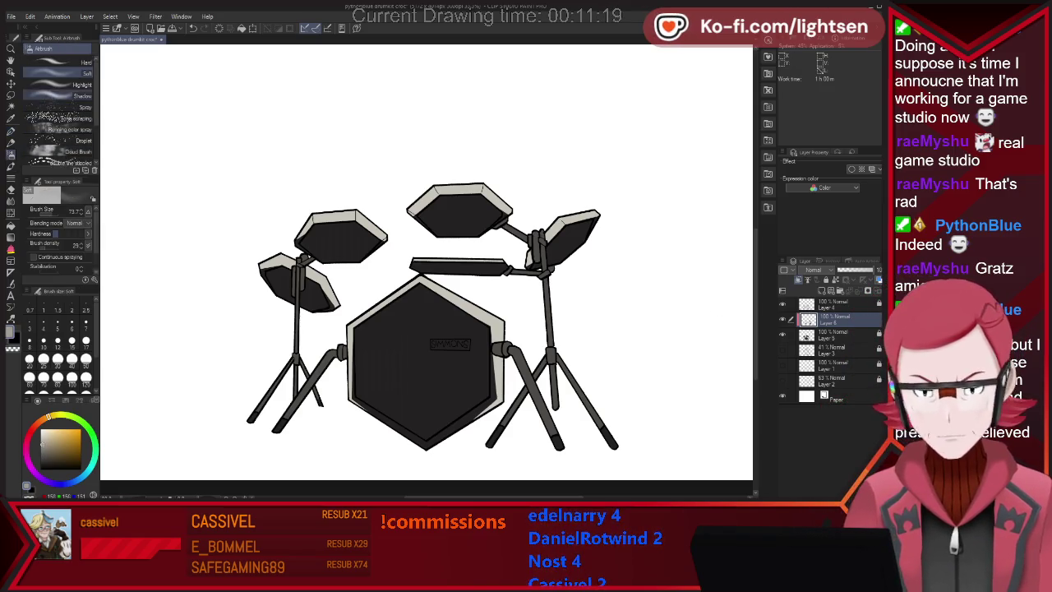
key(bracketright)
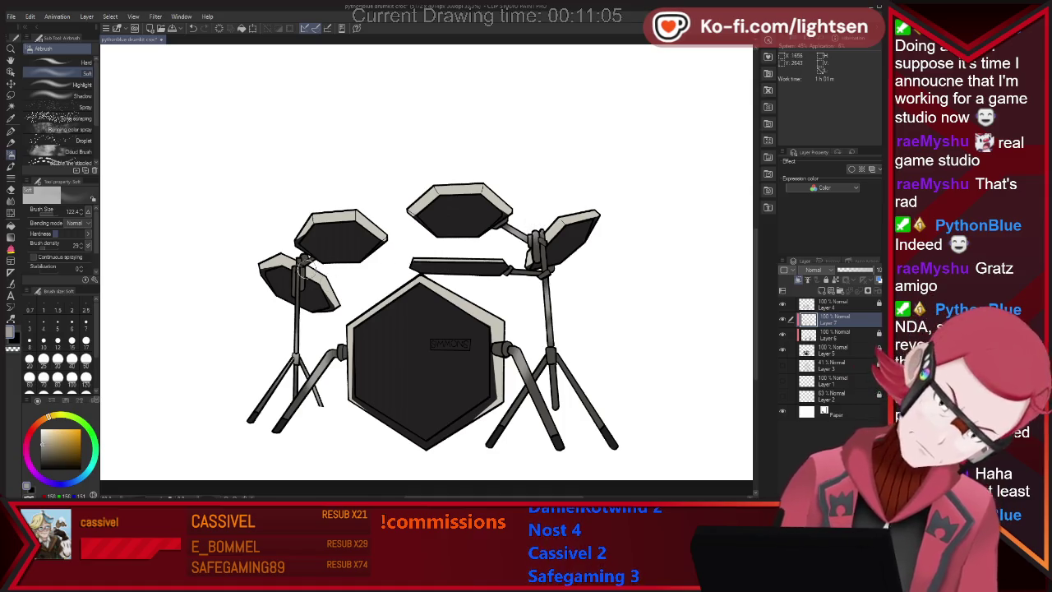
key(p)
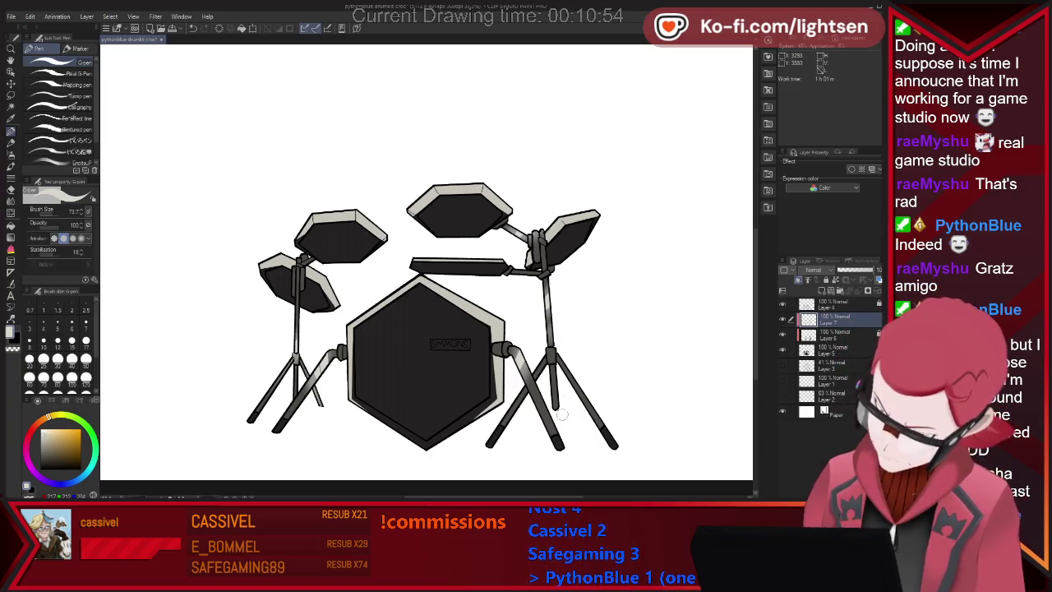
- At pen size about 44, draw white highlight lines on the stand legs and brighten the SIMMONS badge
mouse_move(597, 320)
mouse_down()
mouse_move(426, 269)
mouse_move(507, 220)
mouse_up()
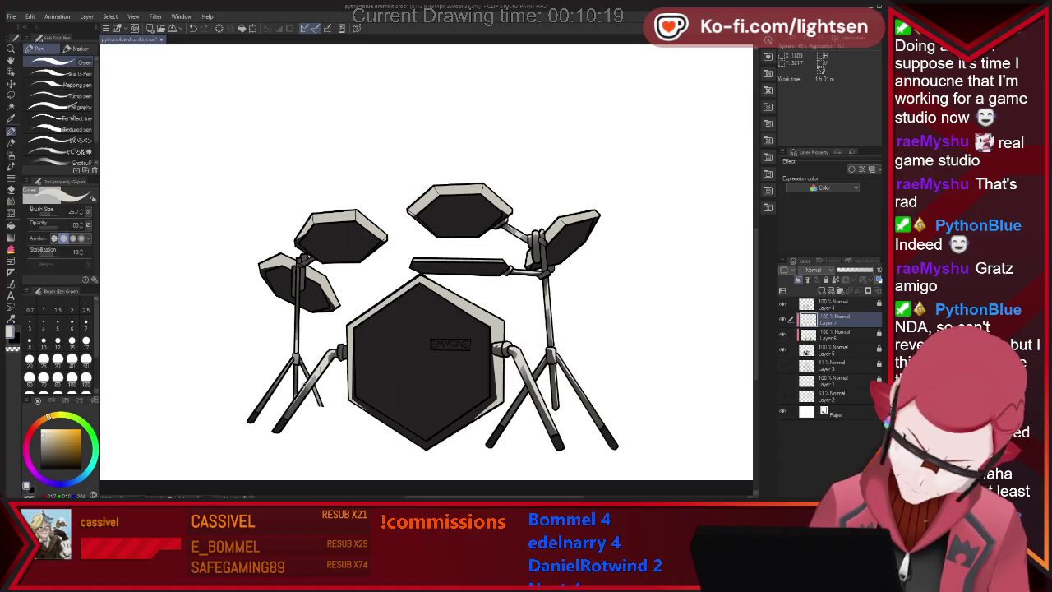
key(e)
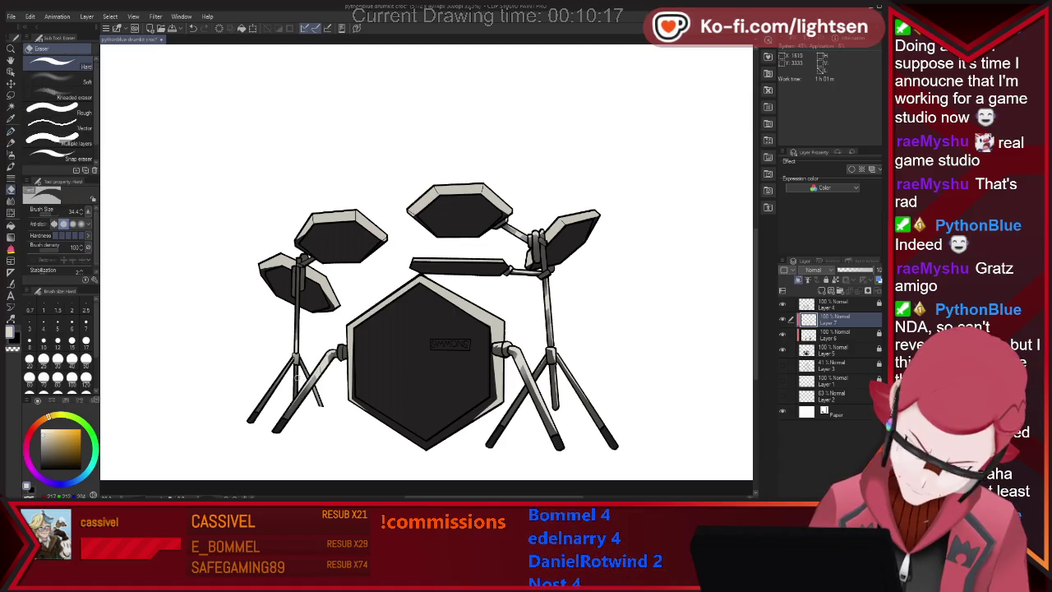
key(p)
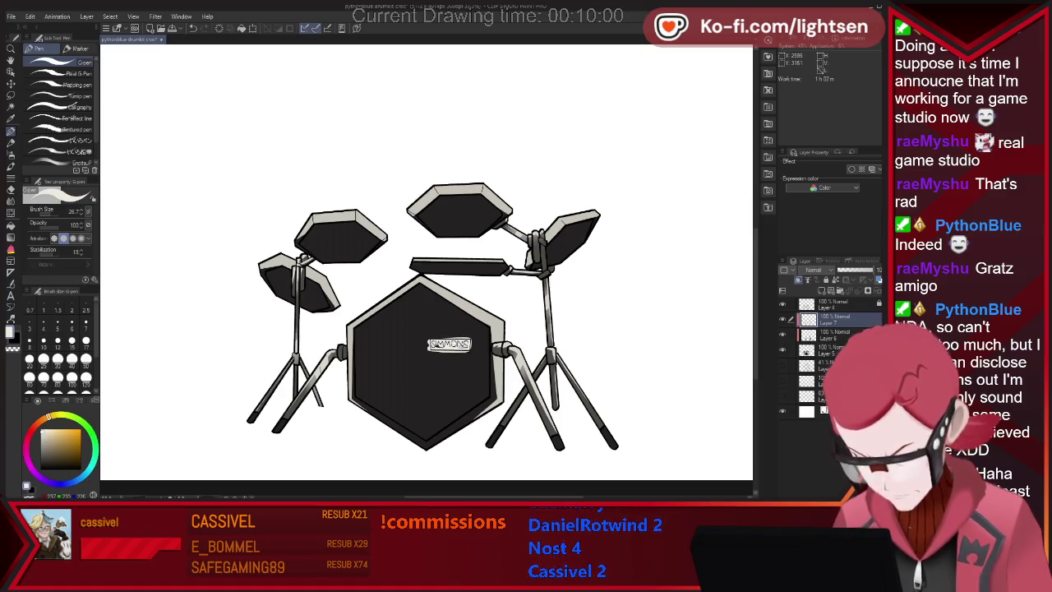
- Erase the SIMMONS label's stray left and right edges and show the crocodile drummer layer
scroll(482, 316, up, 4)
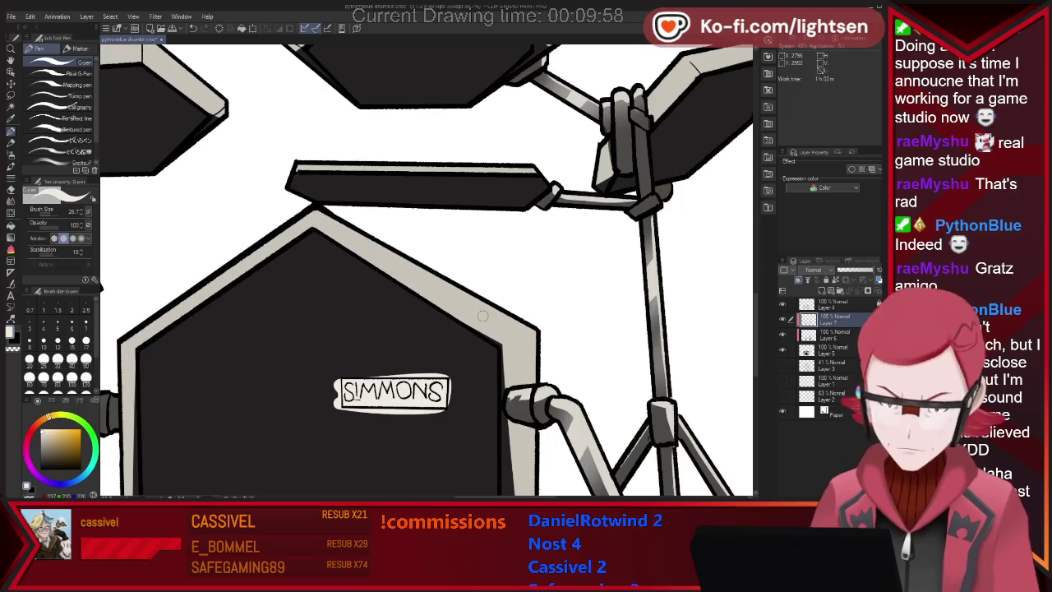
key(e)
drag(339, 380, 331, 405)
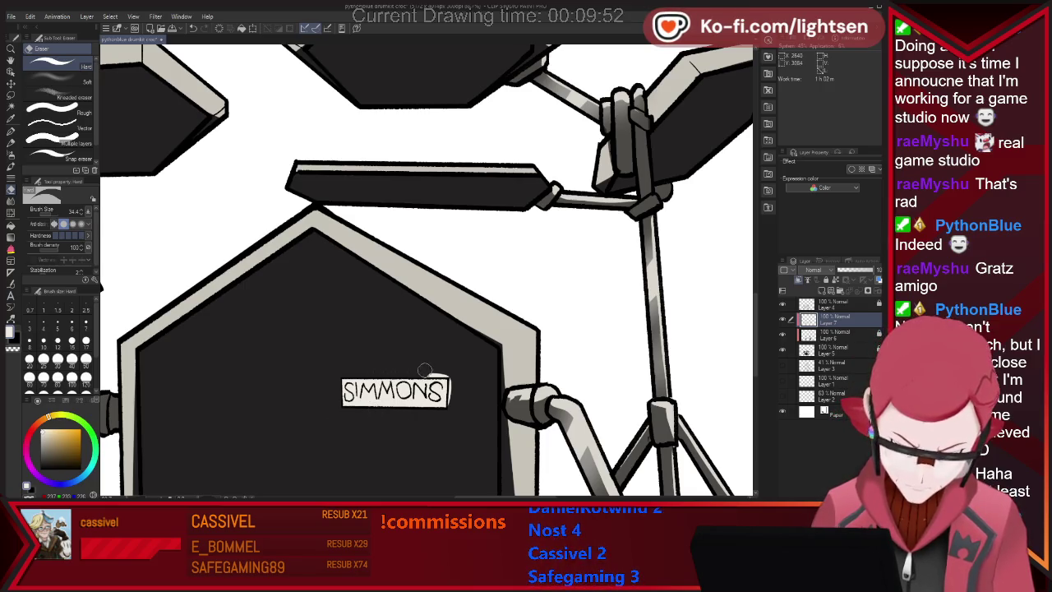
drag(453, 374, 450, 401)
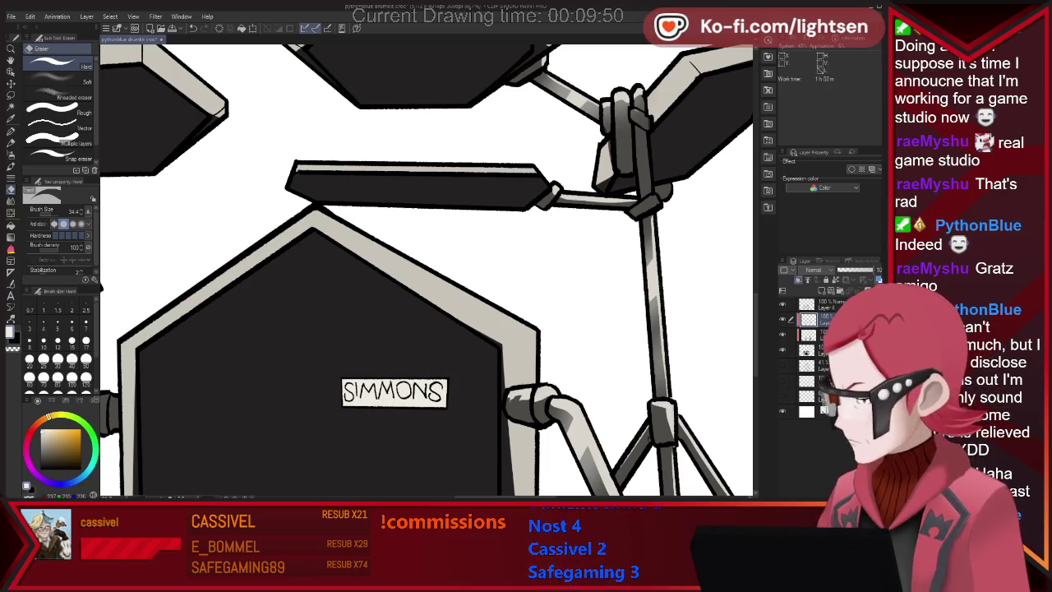
scroll(428, 271, down, 5)
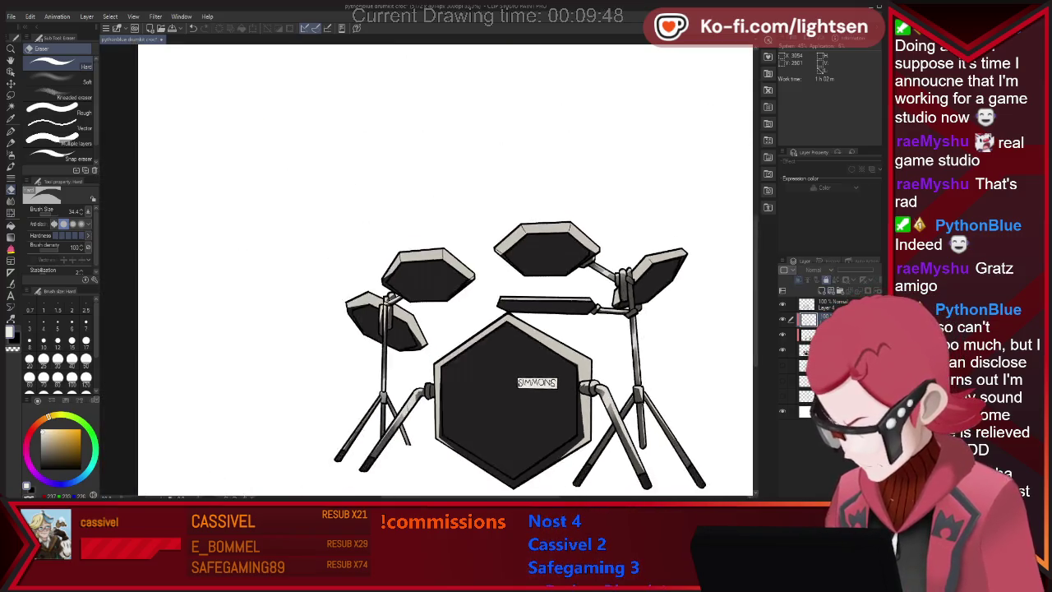
click(782, 365)
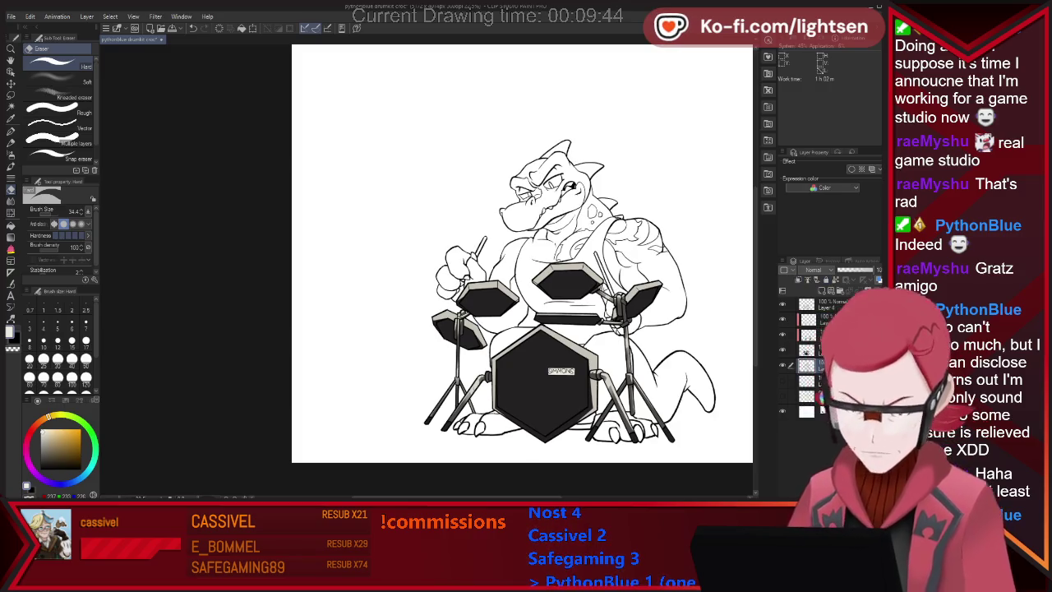
- Ink a short line and a new spike on the crocodile's tail, then hide the green and blue sketch layers
scroll(664, 409, down, 2)
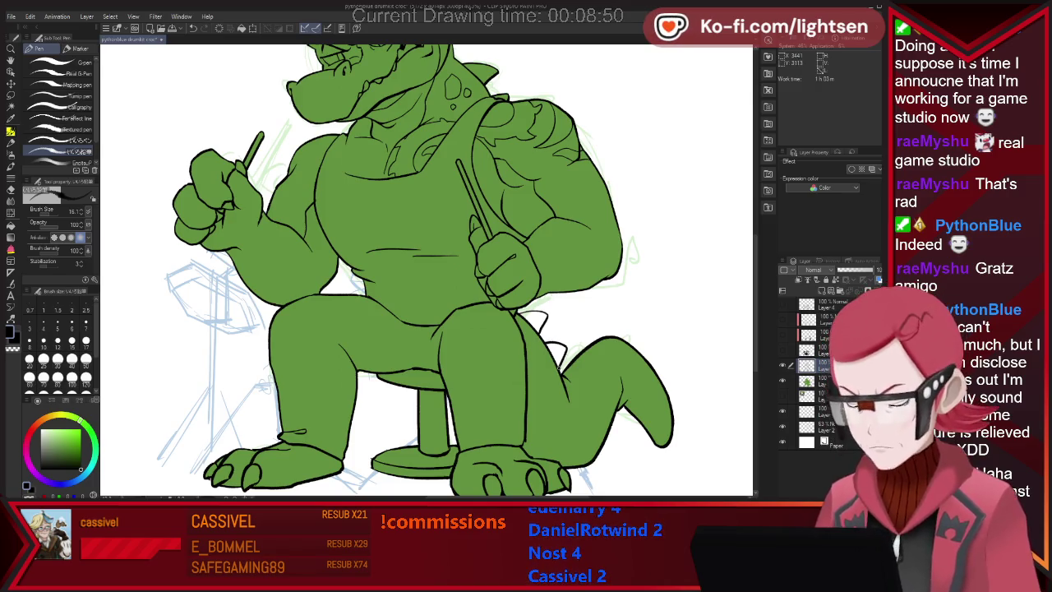
drag(586, 338, 598, 354)
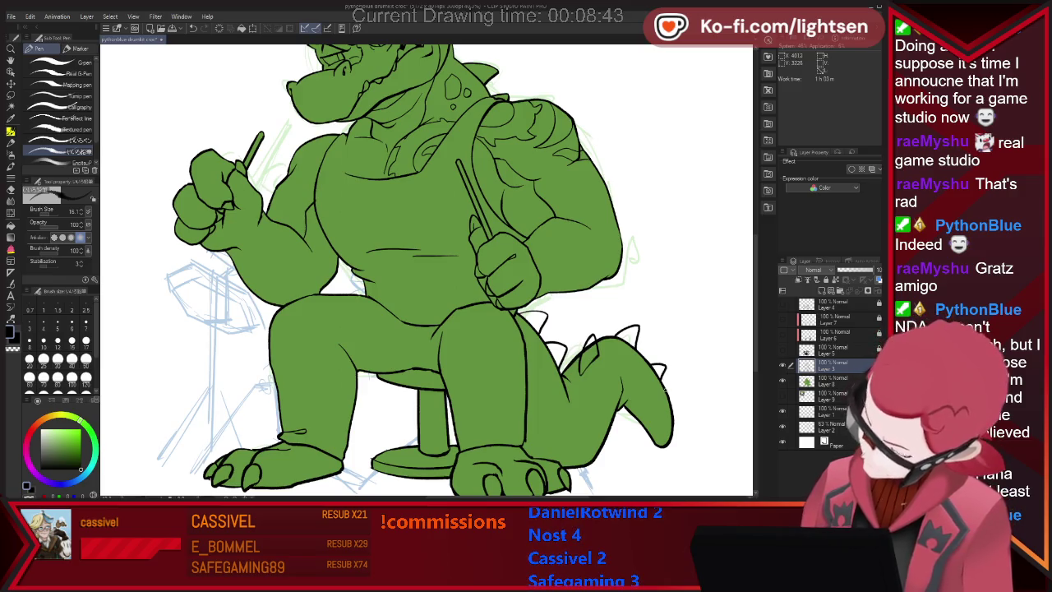
drag(646, 360, 672, 401)
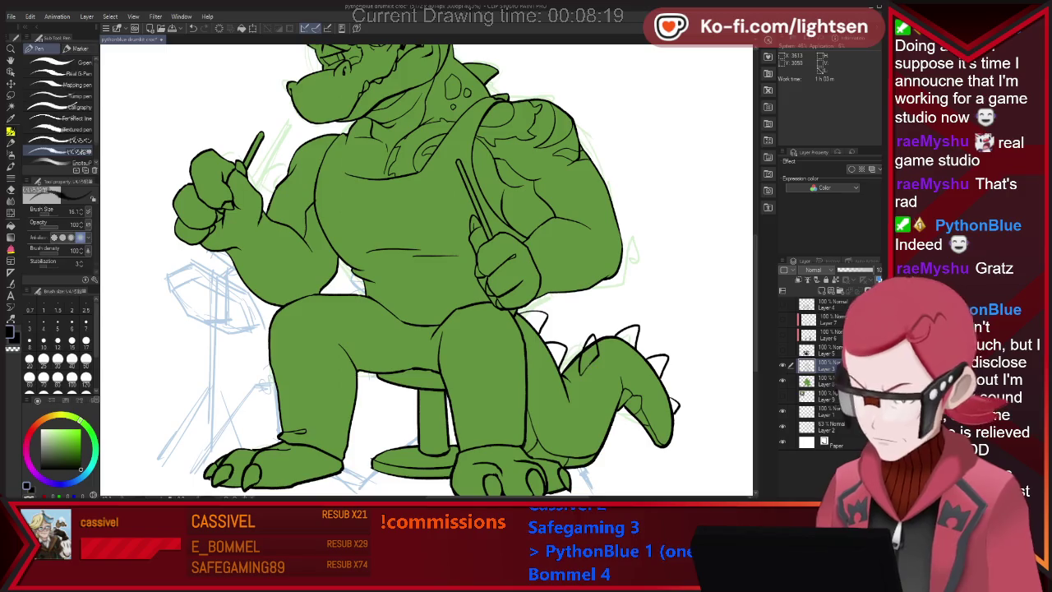
key(e)
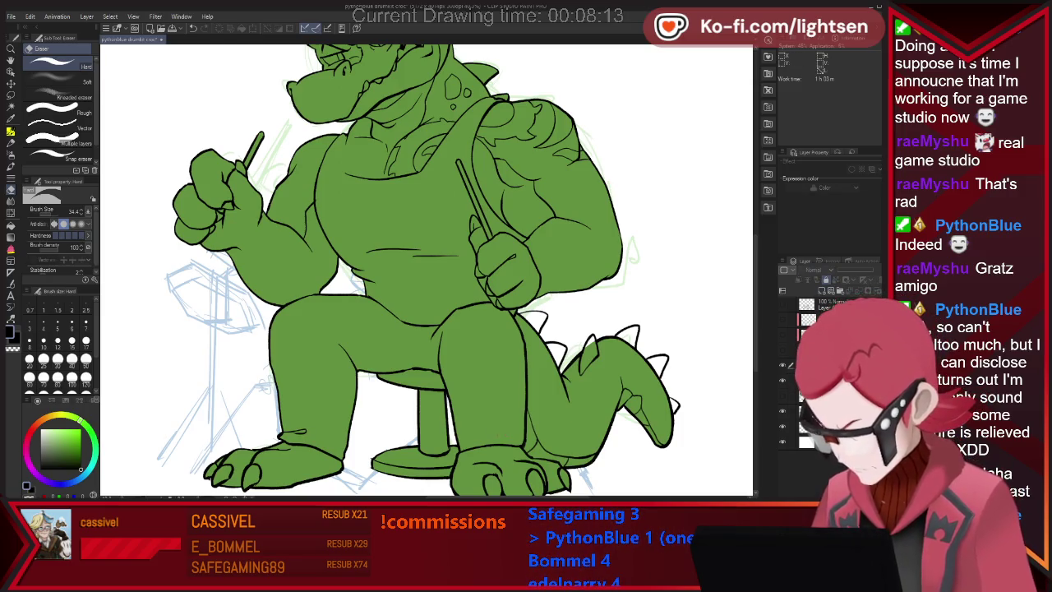
drag(782, 381, 783, 426)
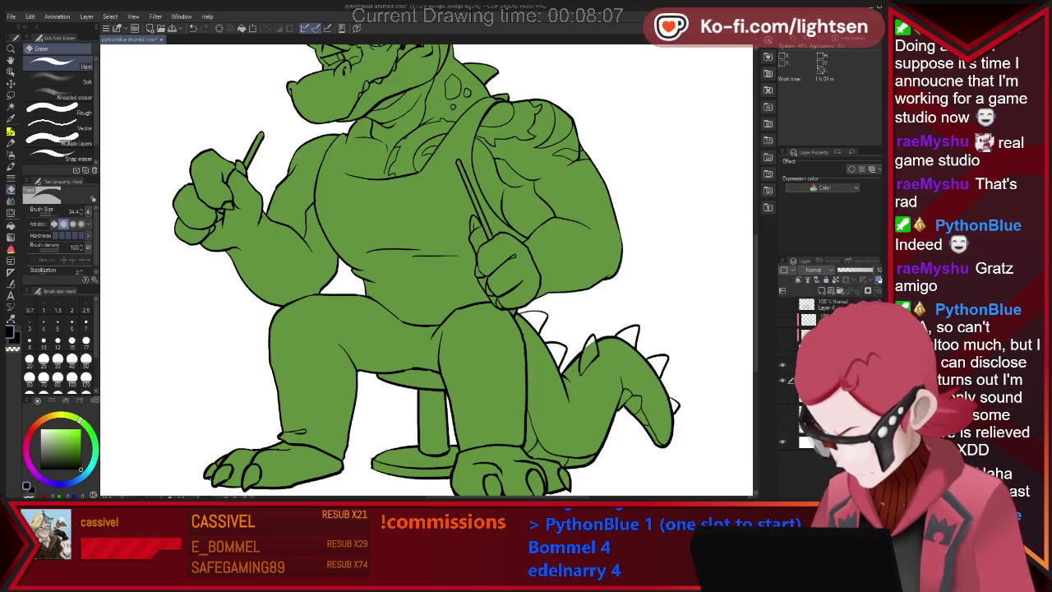
key(u)
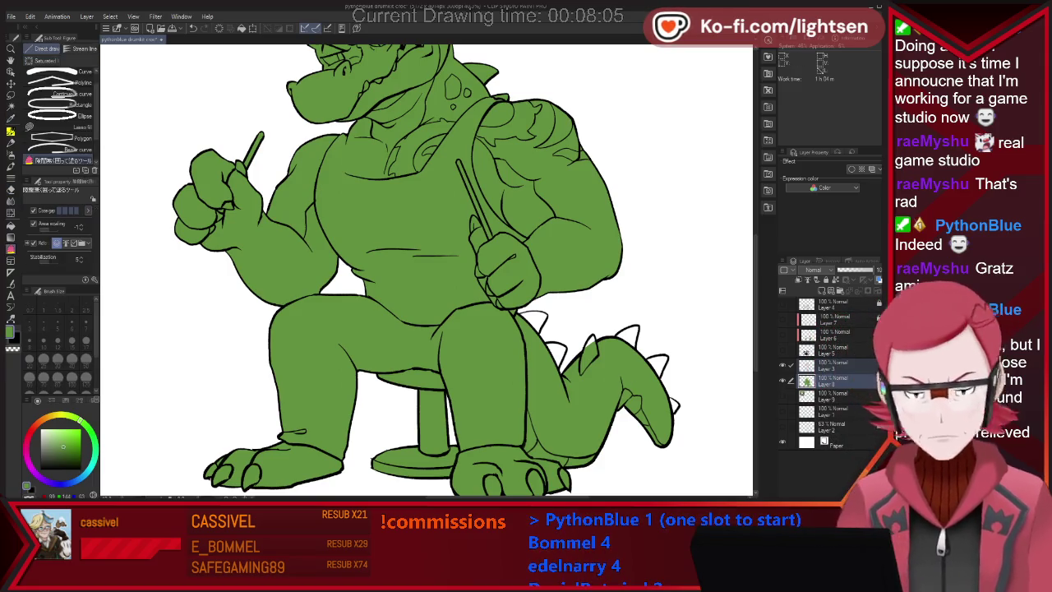
- Fill the tail spikes with green, then try and clear a torso selection
drag(649, 312, 526, 317)
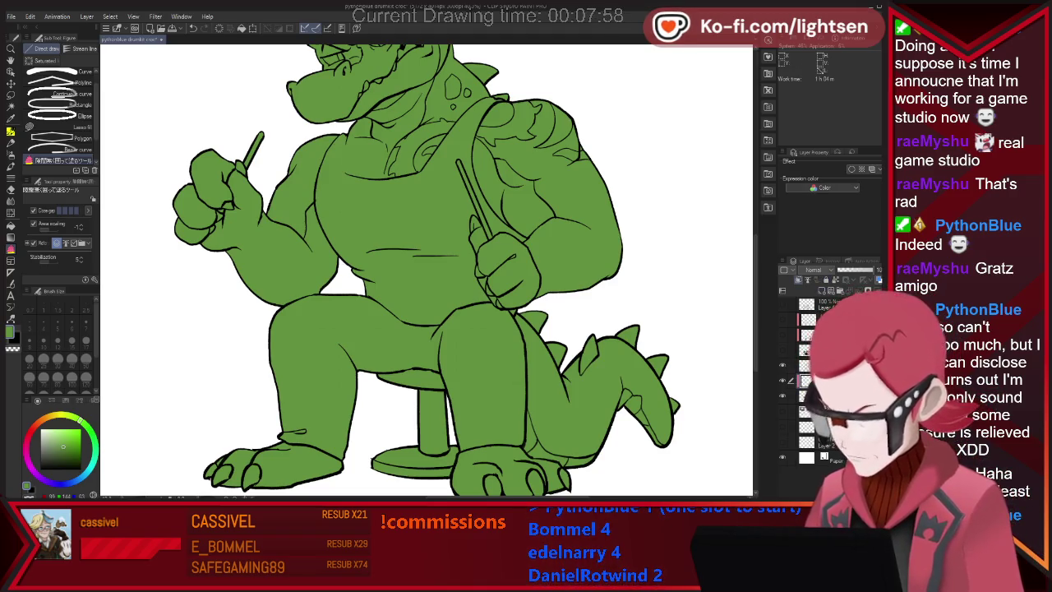
key(w)
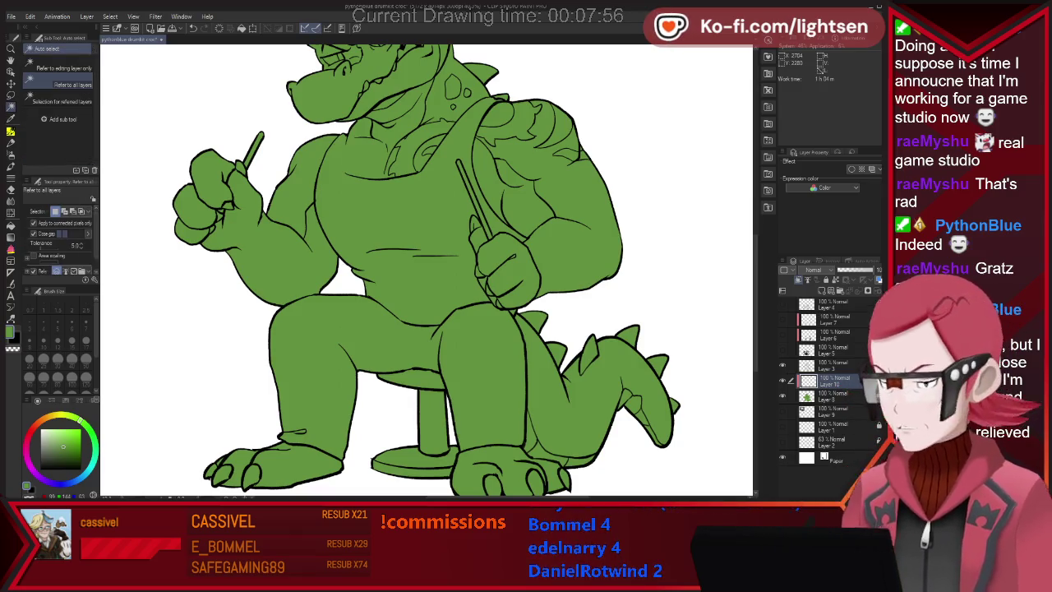
click(395, 197)
key(ctrl+d)
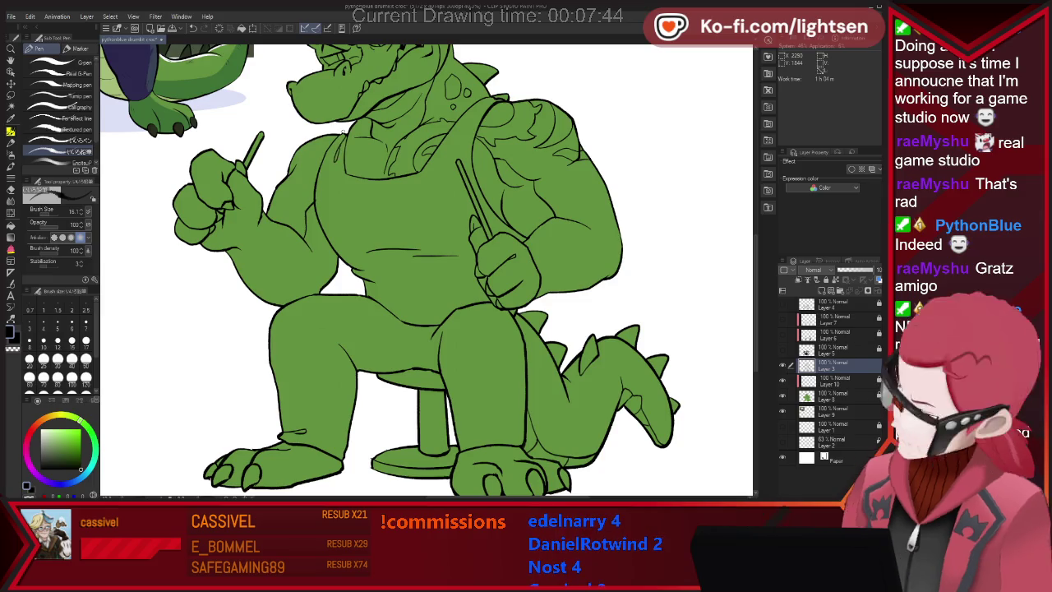
key(ctrl+minus)
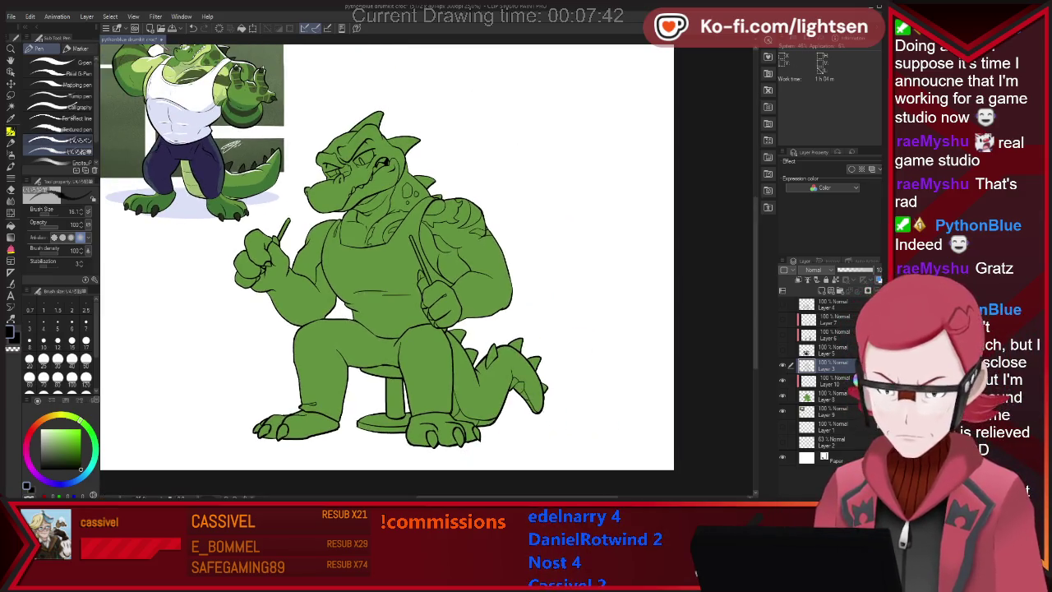
key(ctrl+plus)
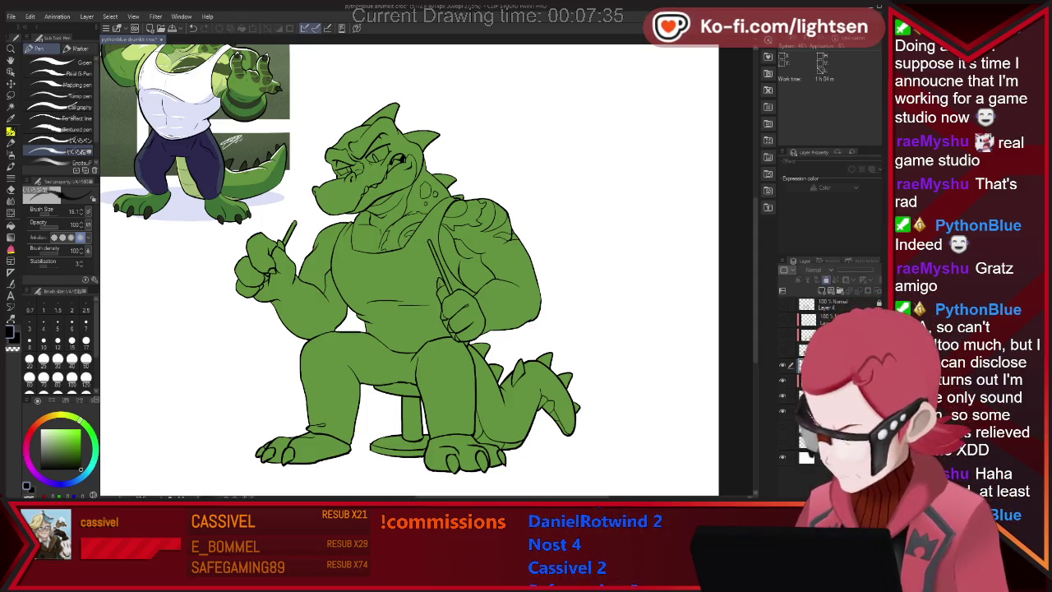
- Paint the crocodile's tank top white with the G-pen on the layer below
key(alt+bracketleft)
key(w)
click(386, 271)
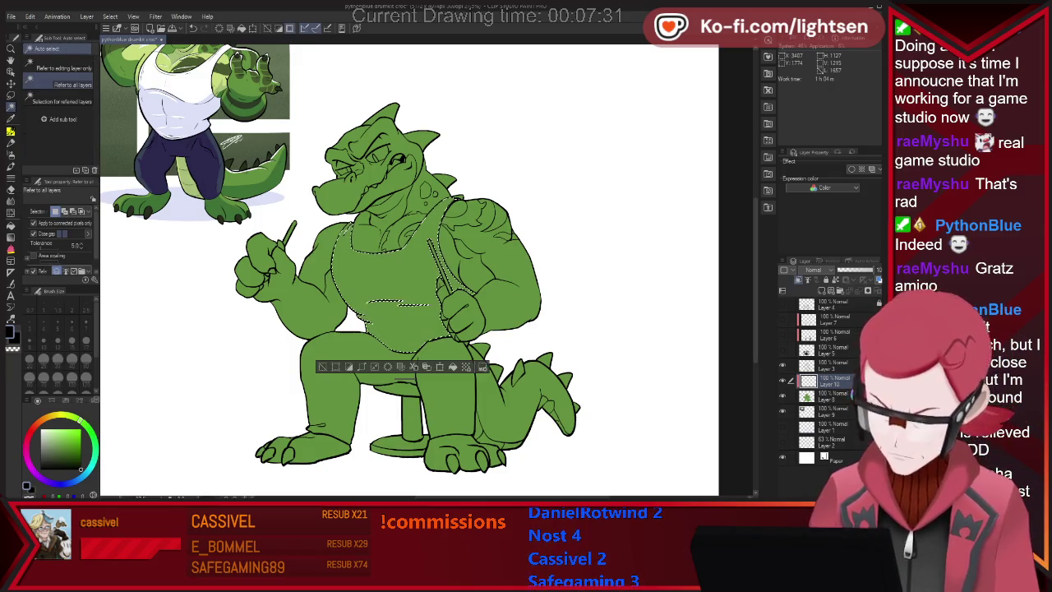
key(p)
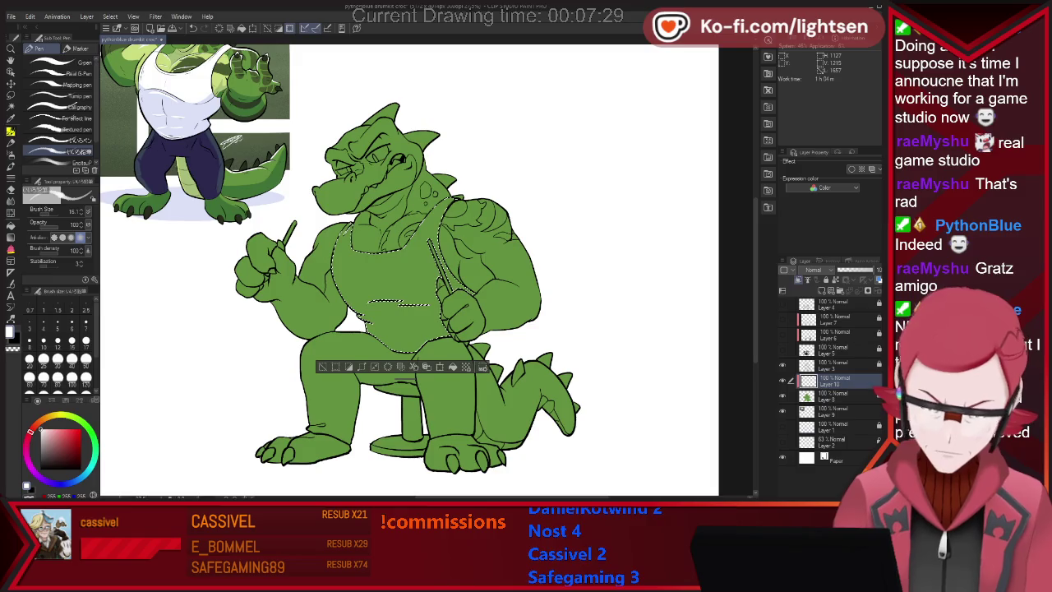
click(66, 62)
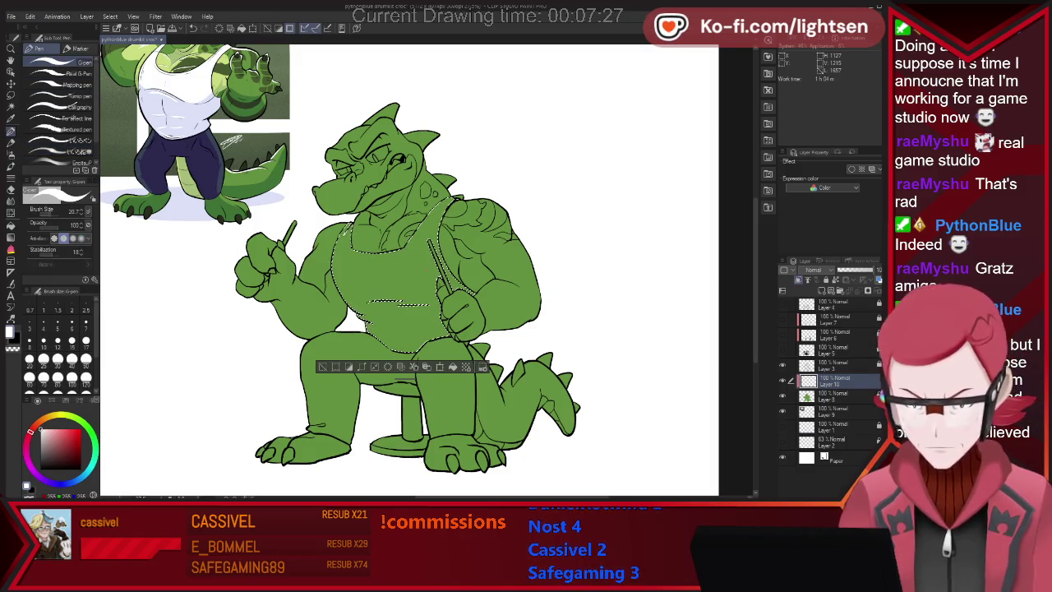
mouse_move(436, 214)
mouse_down()
mouse_move(361, 280)
mouse_move(395, 296)
mouse_up()
- Try a selection near the head, then deselect and pick a smaller pen brush
key(w)
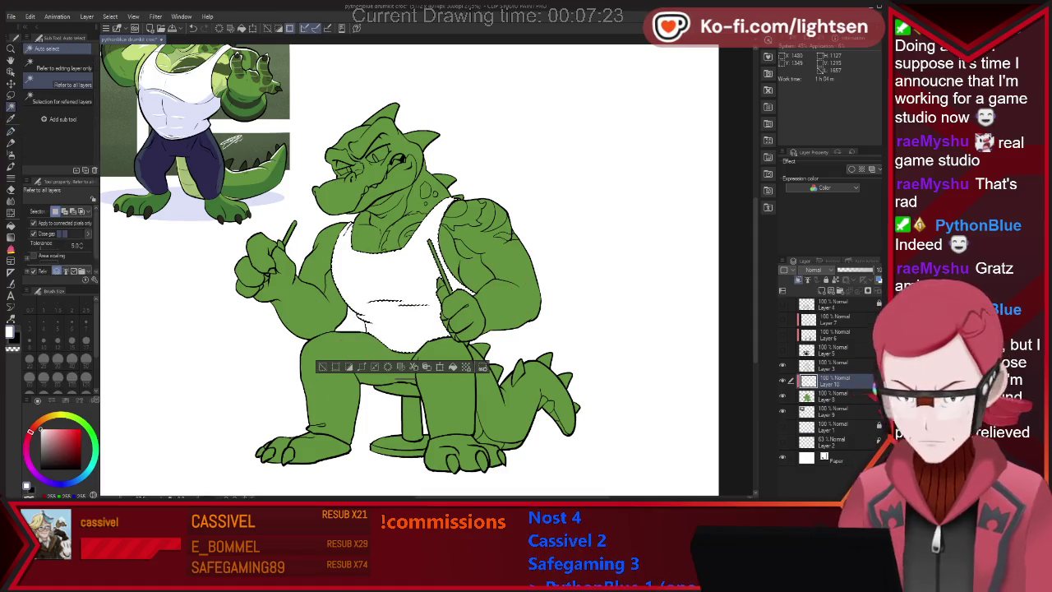
click(370, 148)
scroll(382, 189, up, 1)
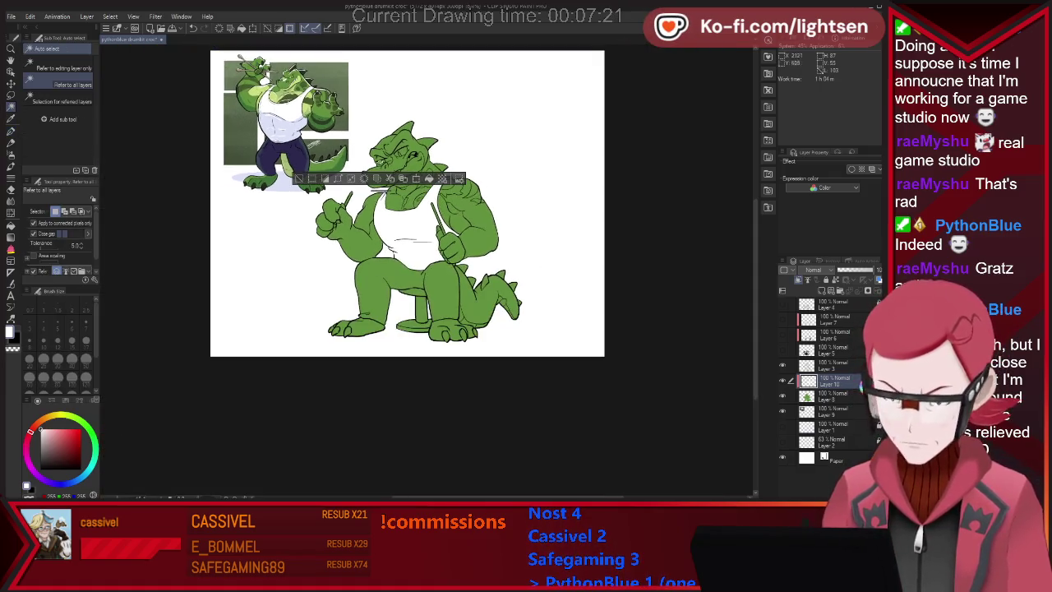
scroll(382, 189, up, 1)
scroll(383, 189, up, 1)
scroll(382, 189, up, 1)
scroll(520, 223, up, 1)
scroll(520, 224, up, 1)
key(ctrl+d)
key(p)
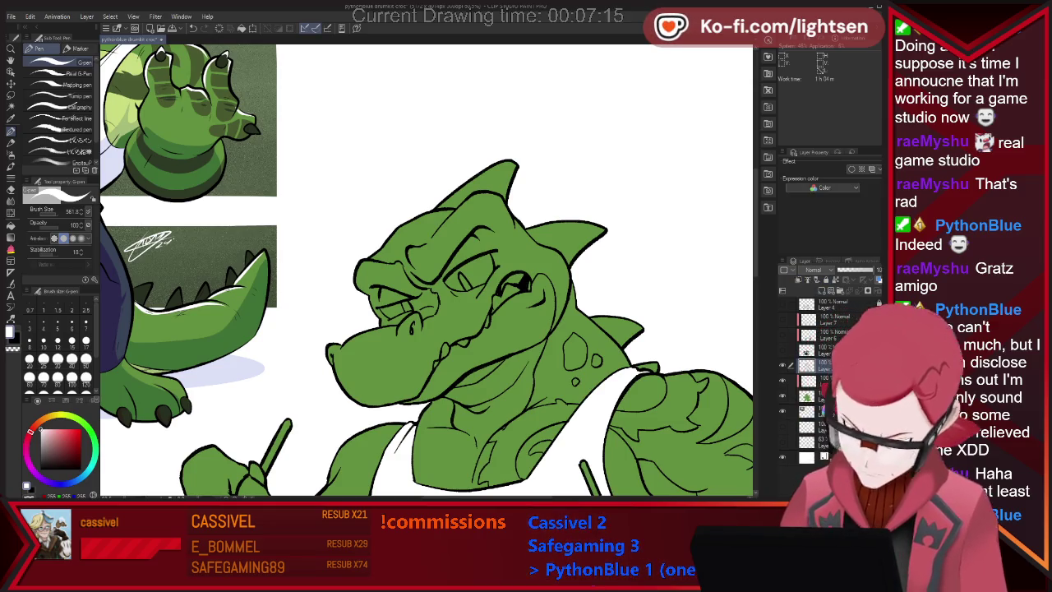
click(61, 140)
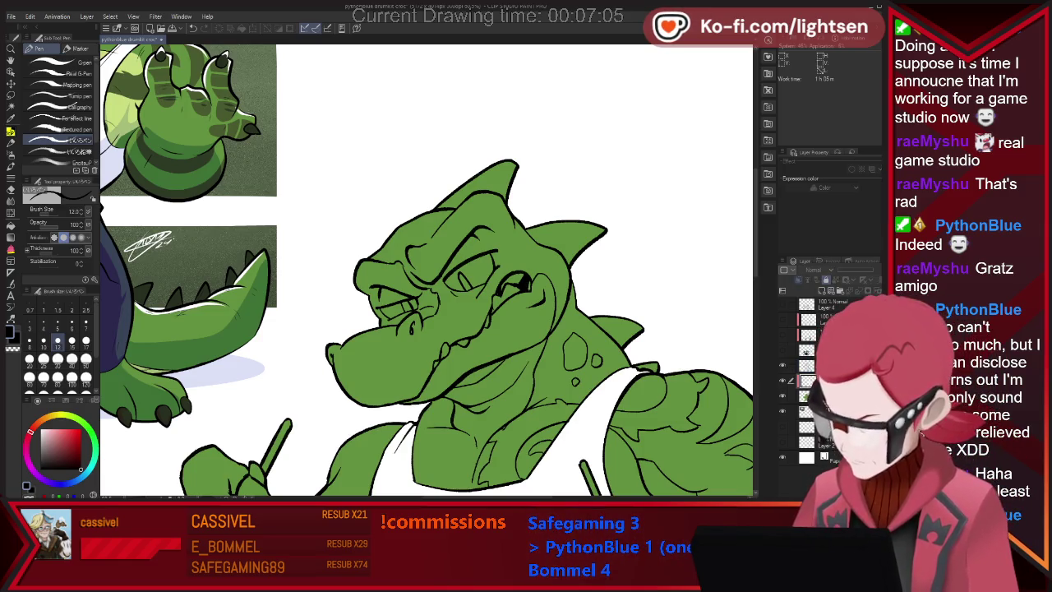
- Auto-select both of the crocodile's eyes
key(w)
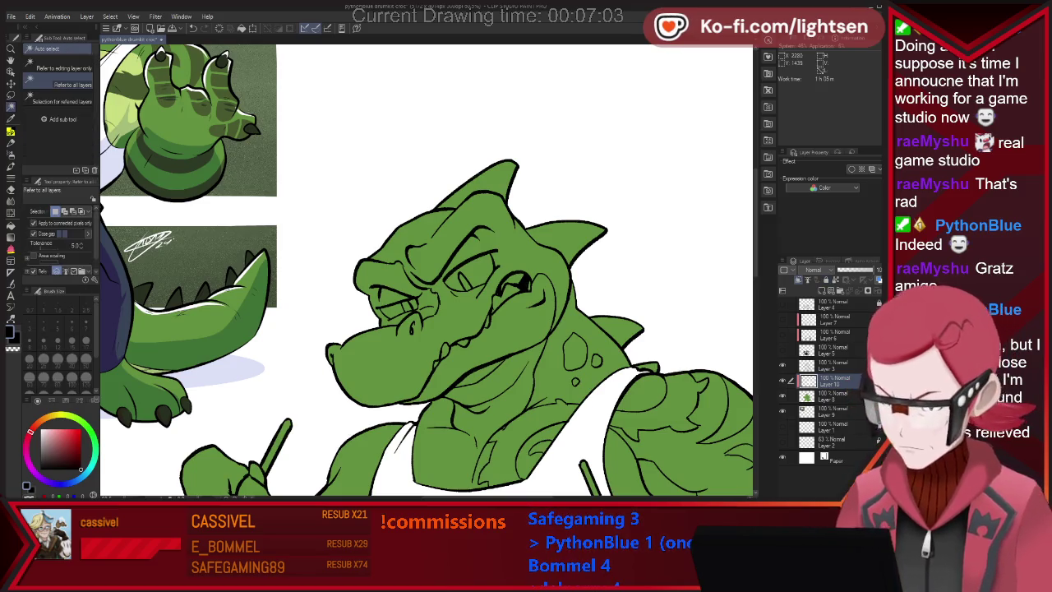
click(399, 310)
shift+click(468, 271)
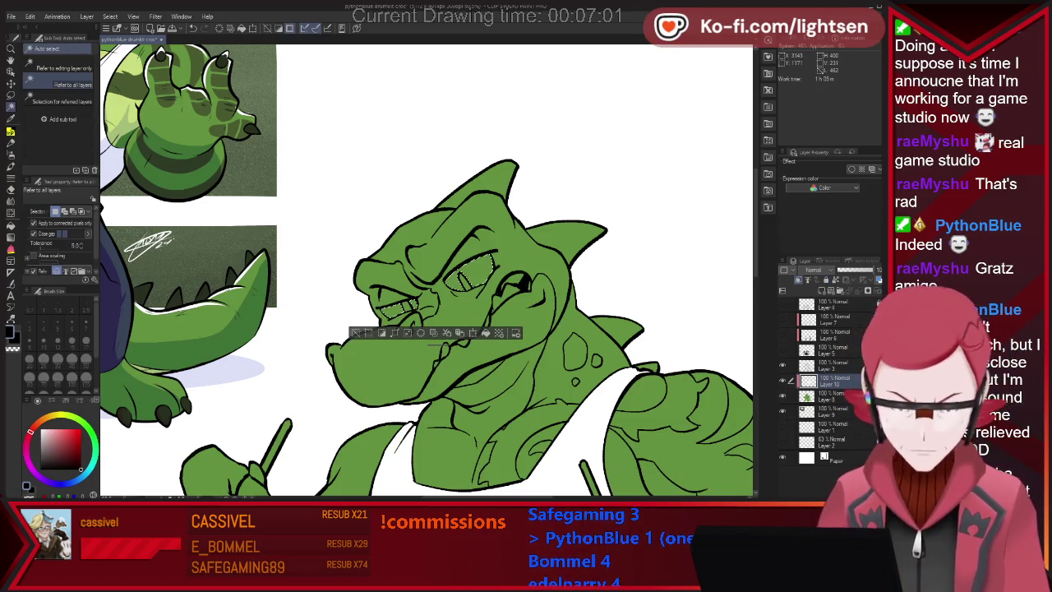
scroll(616, 242, down, 2)
key(i)
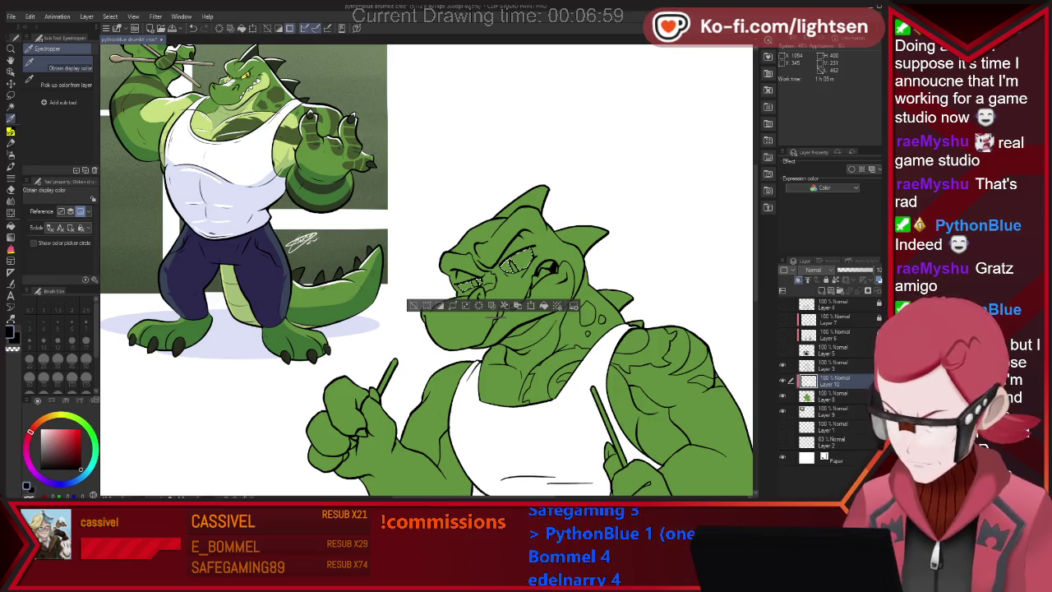
- Fill the selected eyes with the sampled yellow using the large G-pen
key(p)
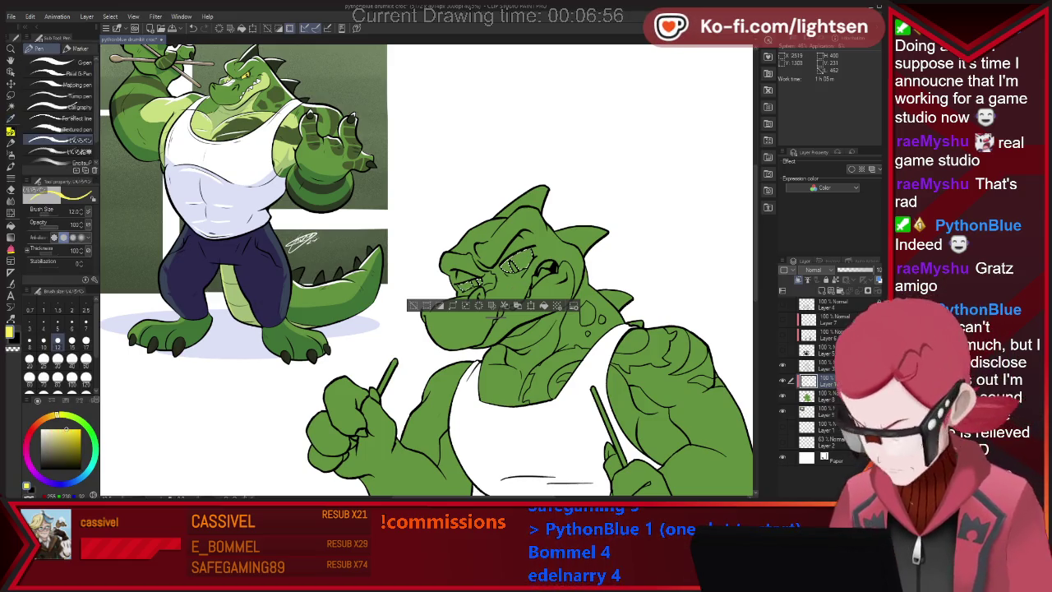
click(58, 62)
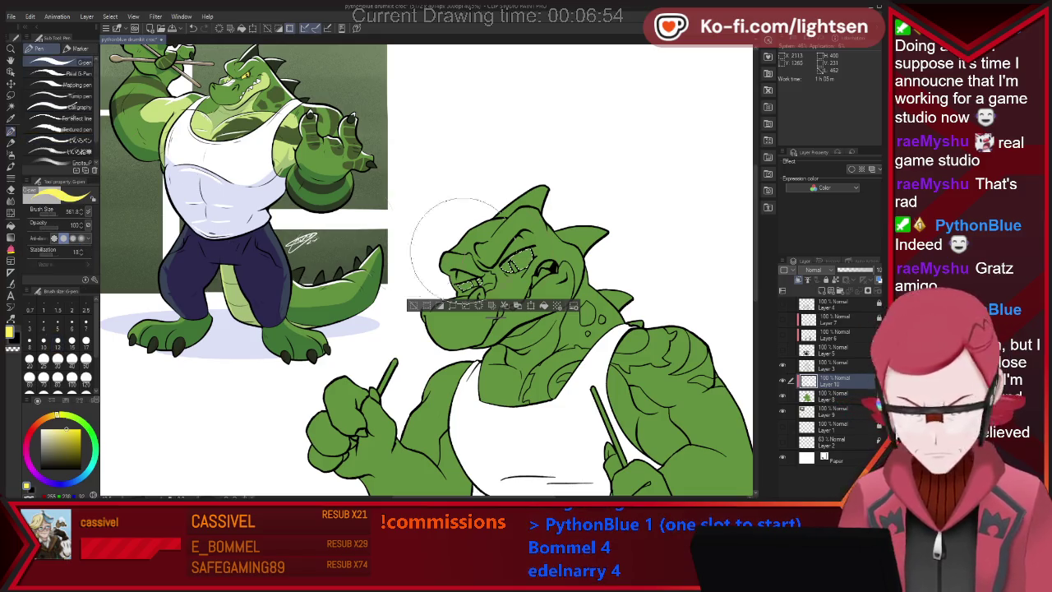
click(514, 259)
- Try selecting spots beside the right eye and on the shoulder, then deselect
key(w)
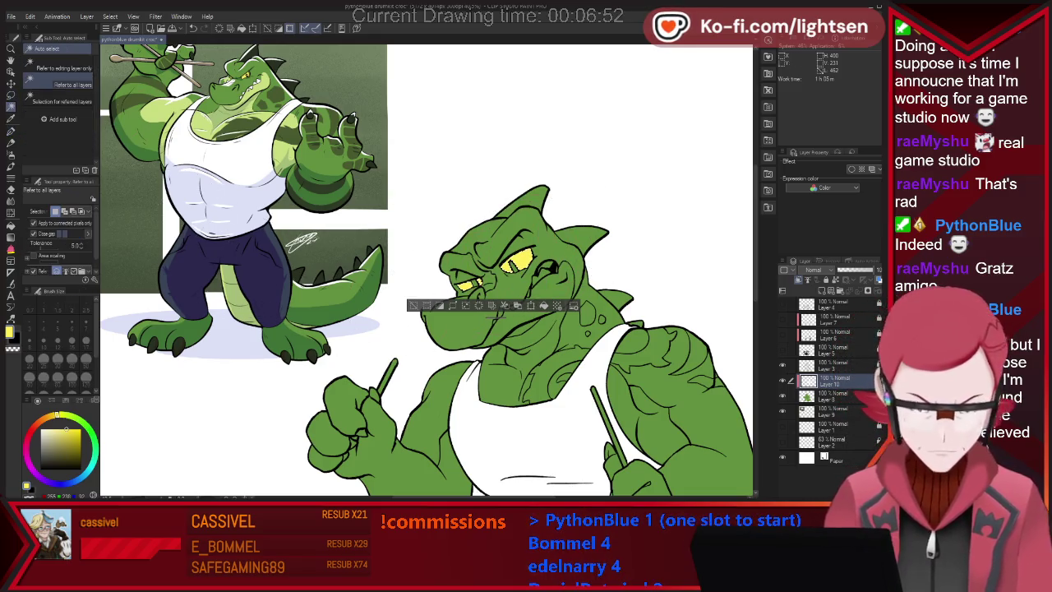
click(547, 270)
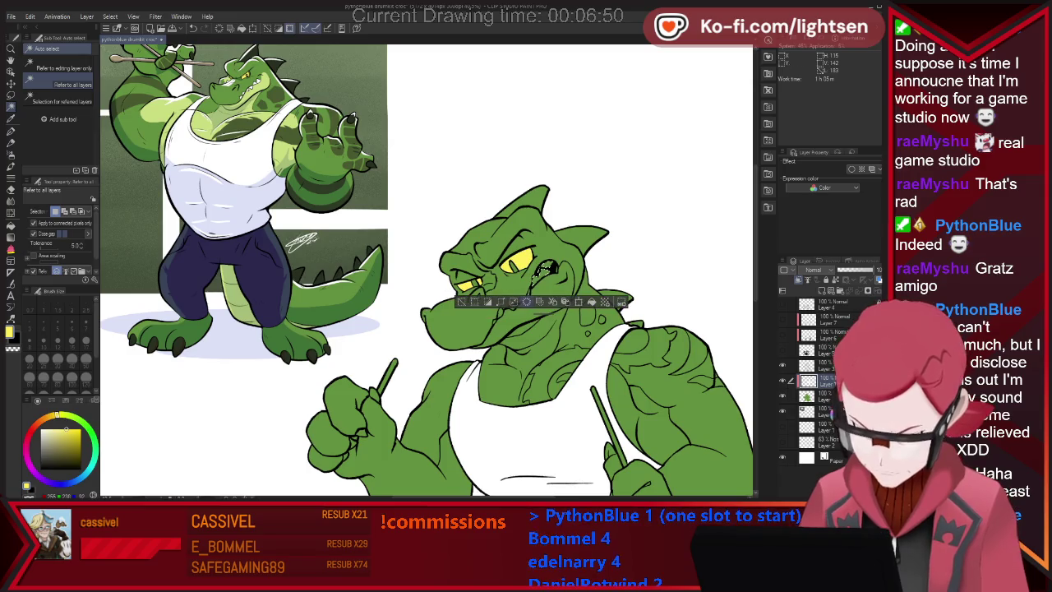
click(591, 311)
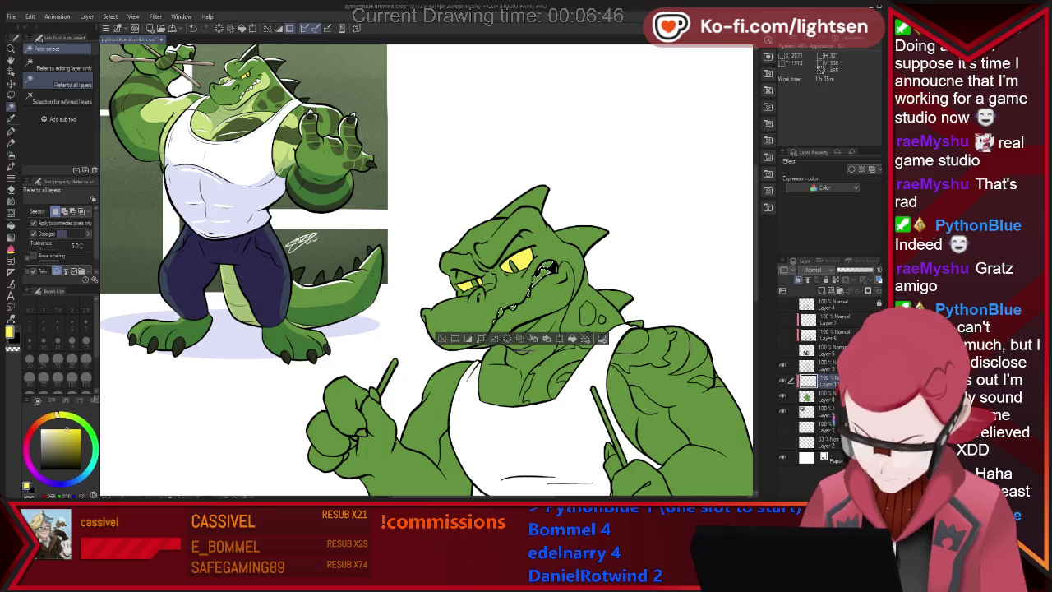
key(p)
key(ctrl+d)
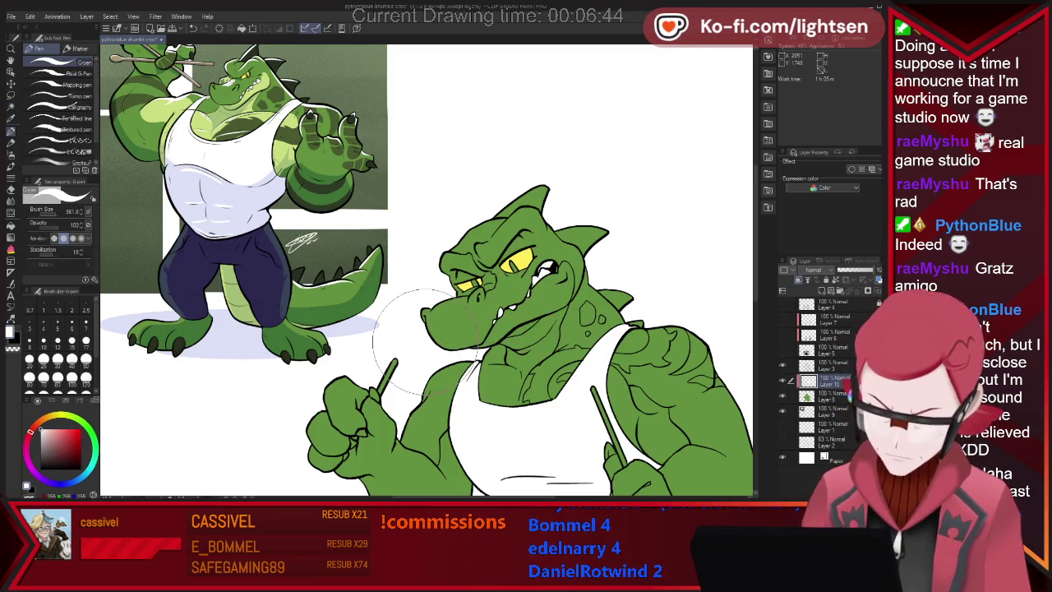
- Auto-select the head, back-of-head and tail spikes
key(w)
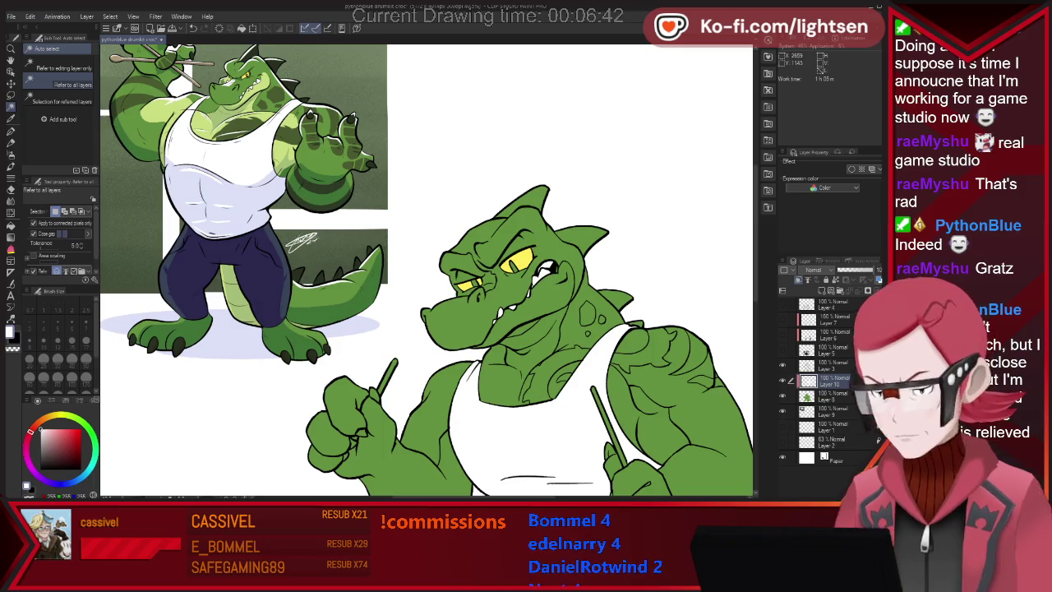
click(530, 206)
shift+click(588, 237)
shift+click(618, 300)
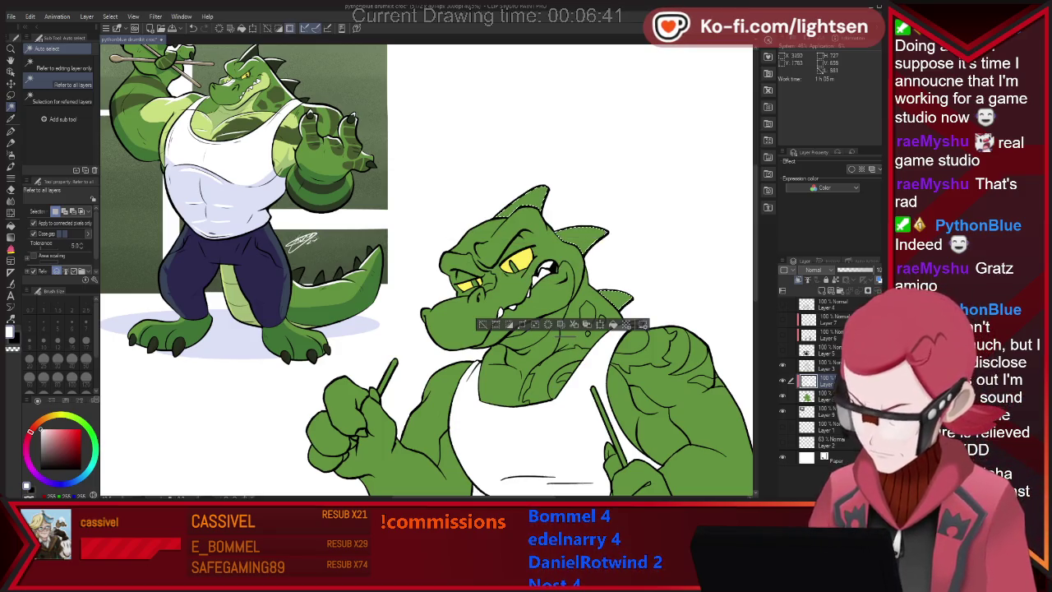
shift+click(658, 370)
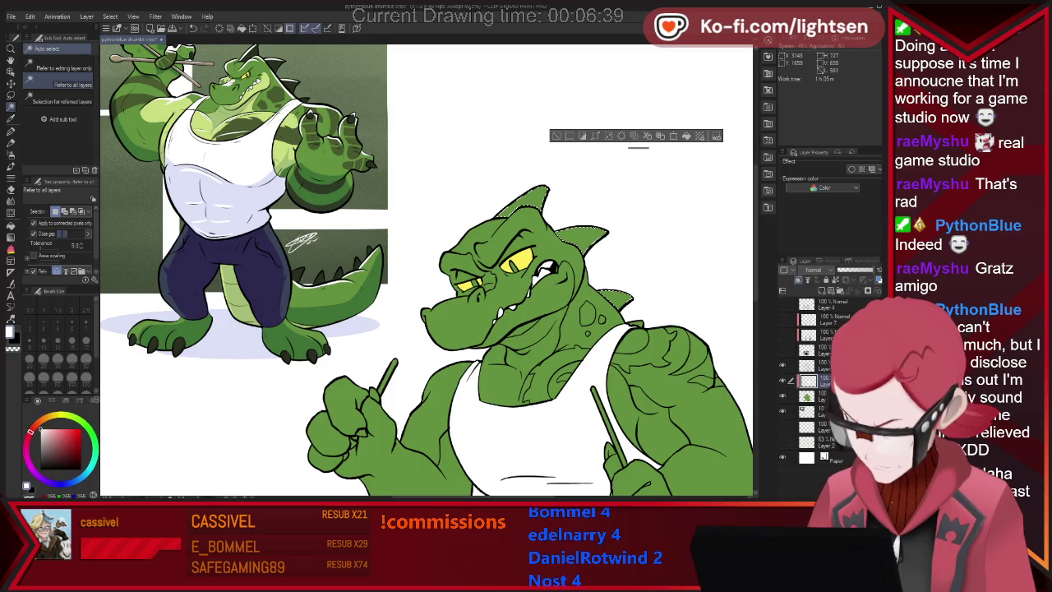
scroll(481, 271, down, 1)
scroll(481, 272, down, 2)
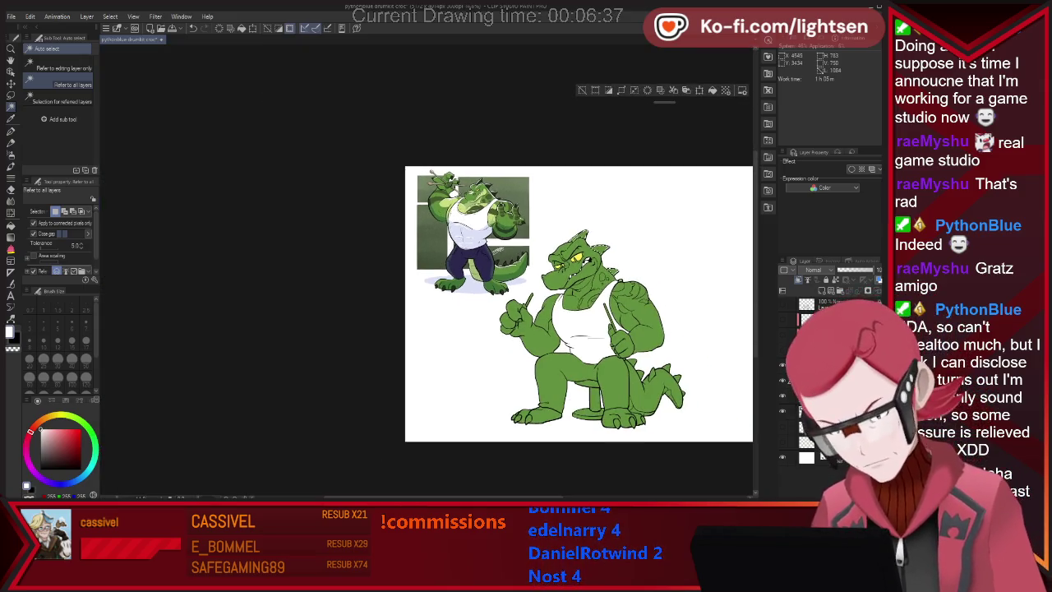
- Sample a dark colour from the reference for the spikes and claws
scroll(481, 271, up, 2)
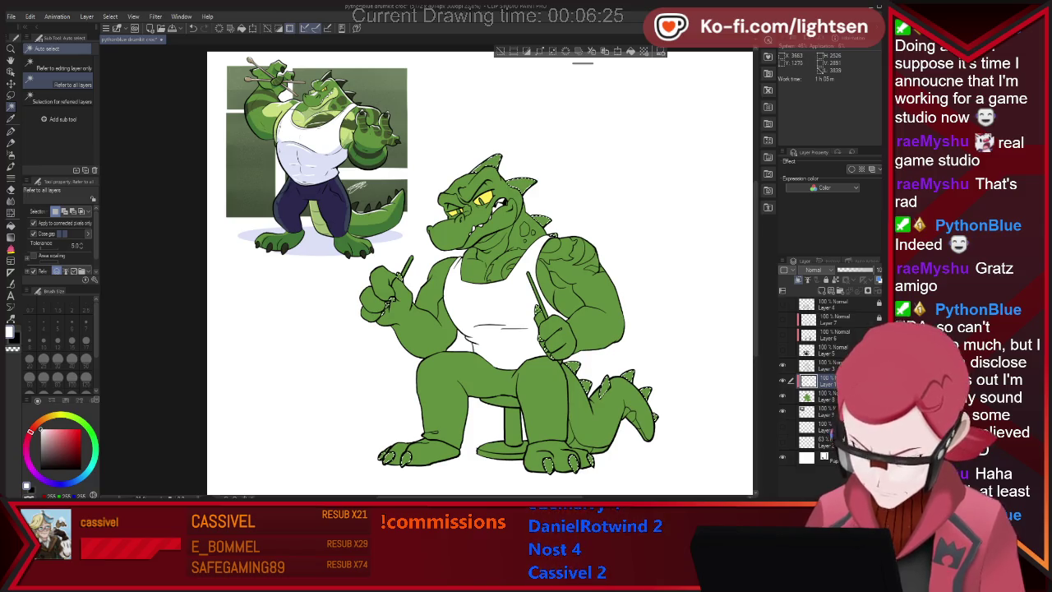
key(b)
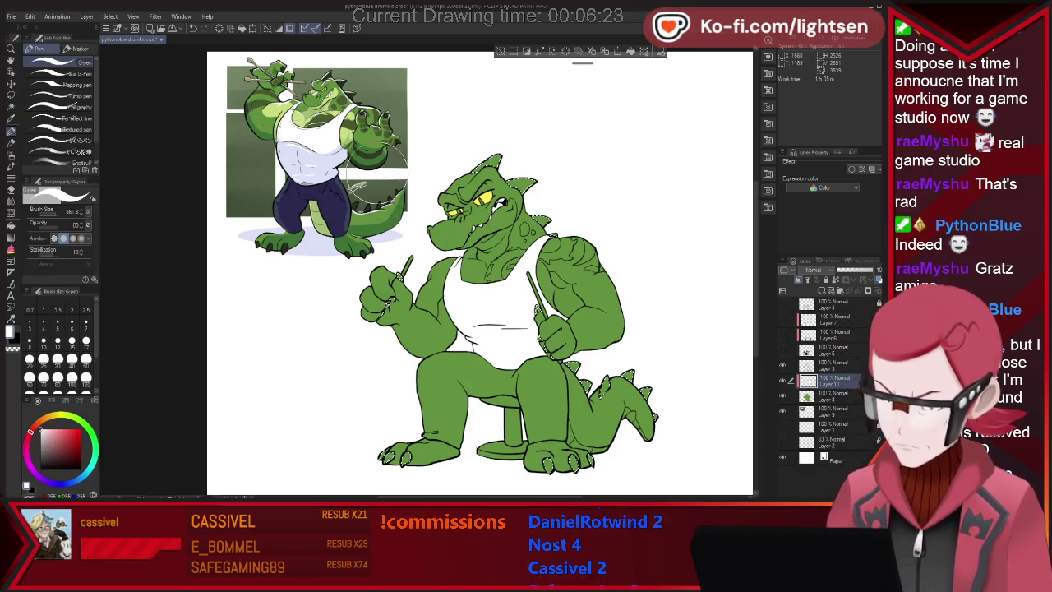
alt+click(394, 290)
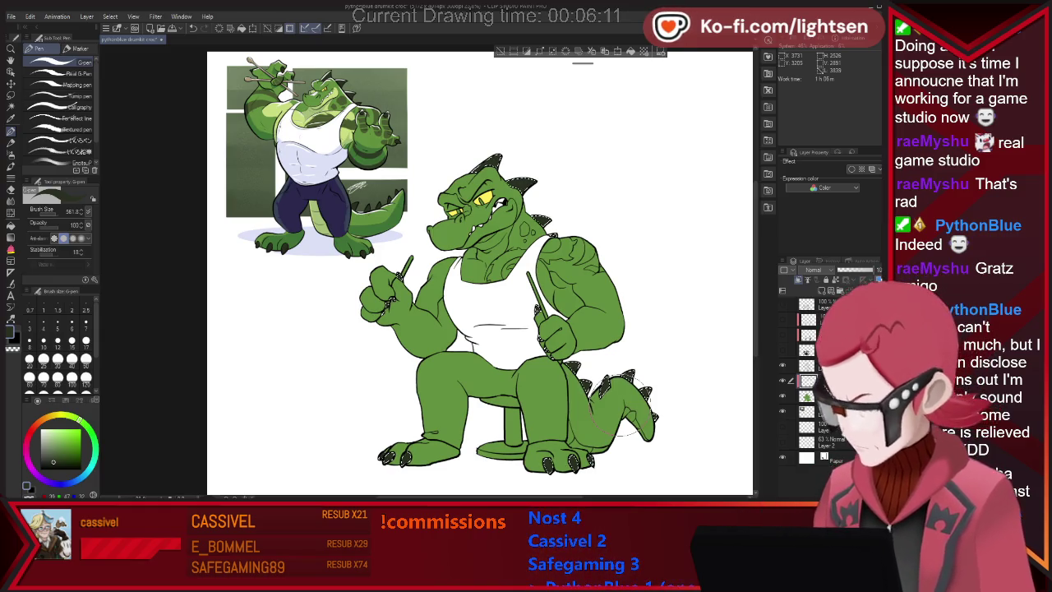
key(w)
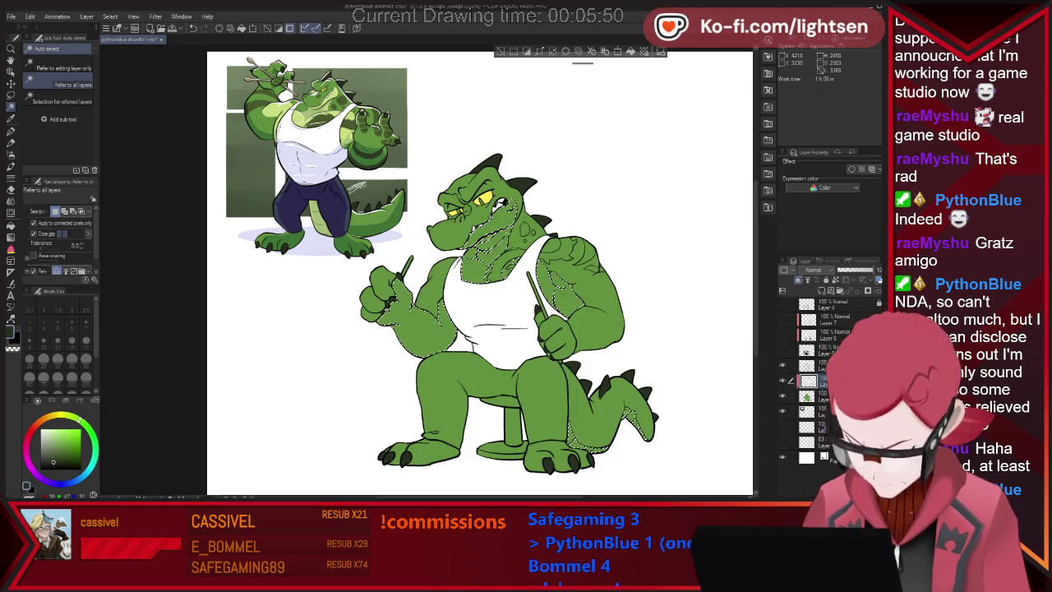
- Paint the reference's light green over the selected shoulder and arm areas
key(i)
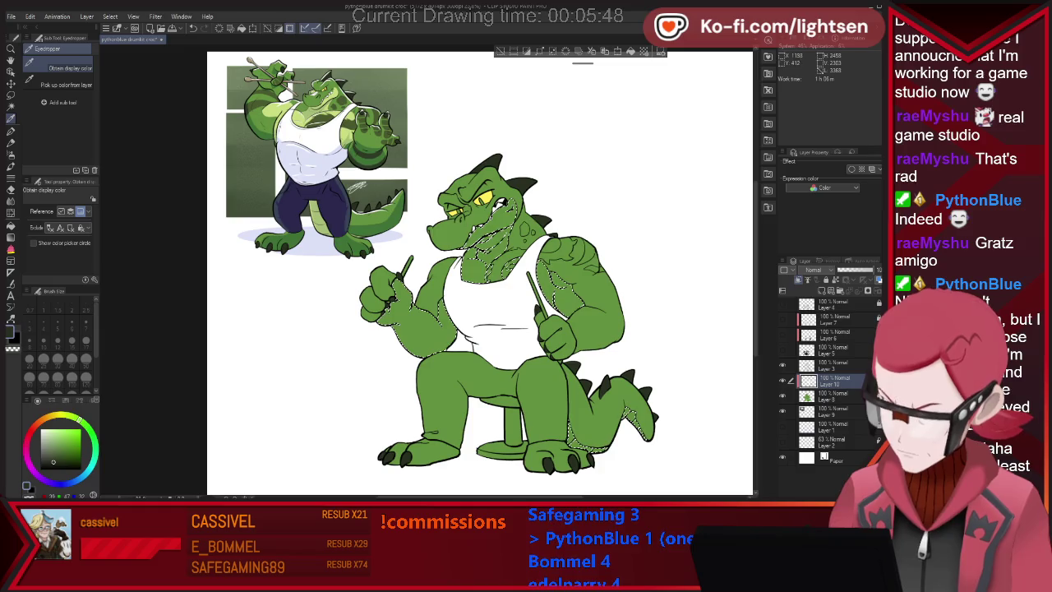
key(p)
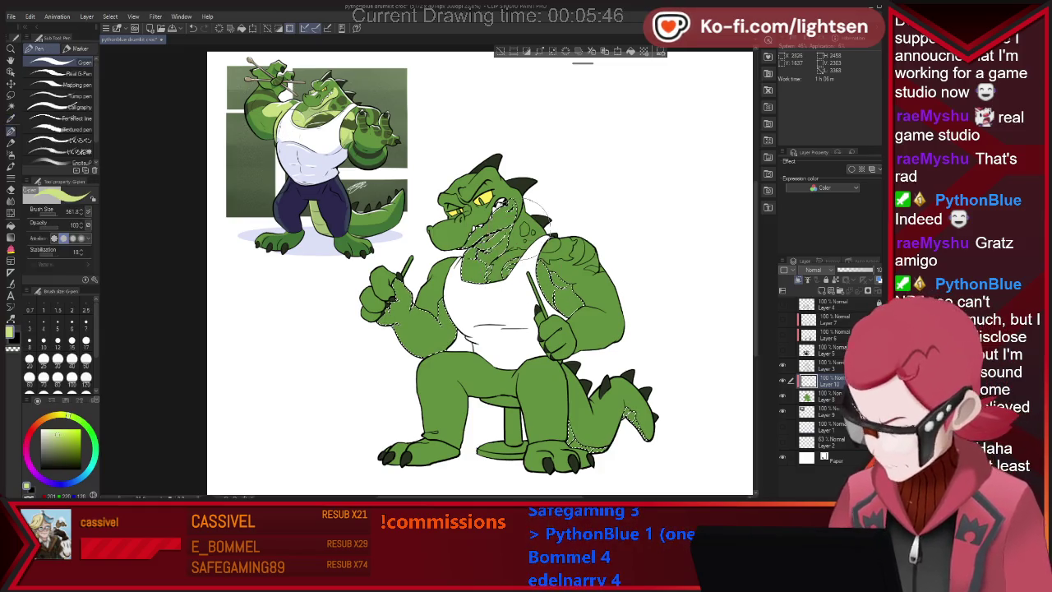
drag(546, 259, 584, 242)
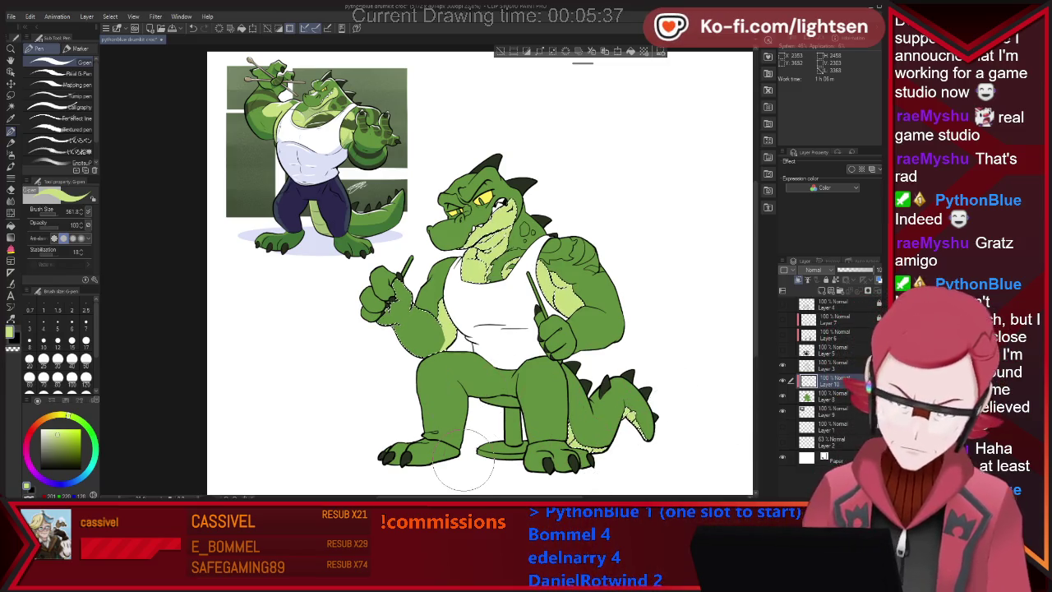
key(w)
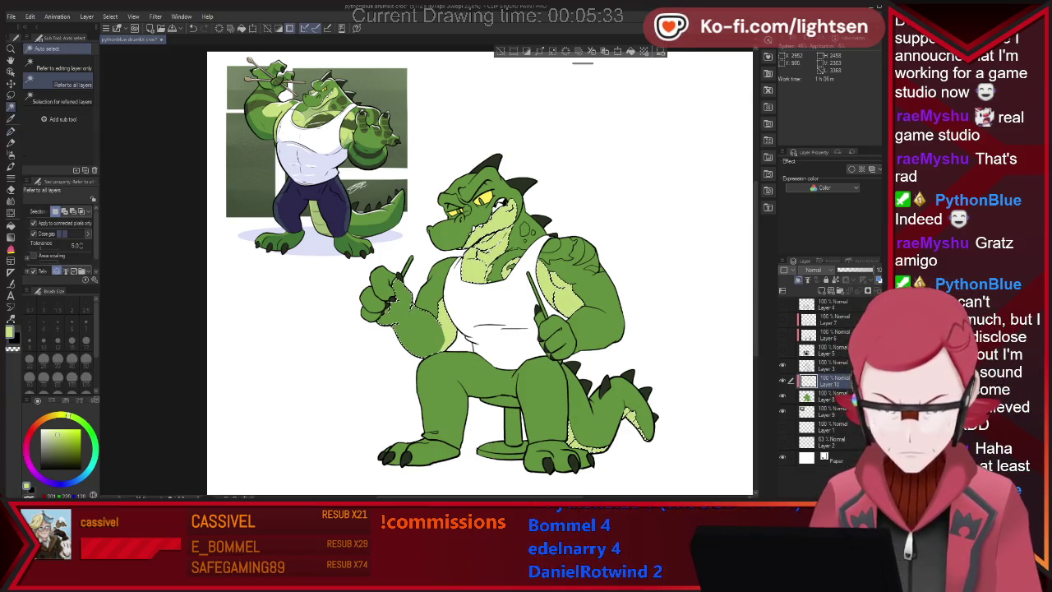
scroll(526, 155, up, 2)
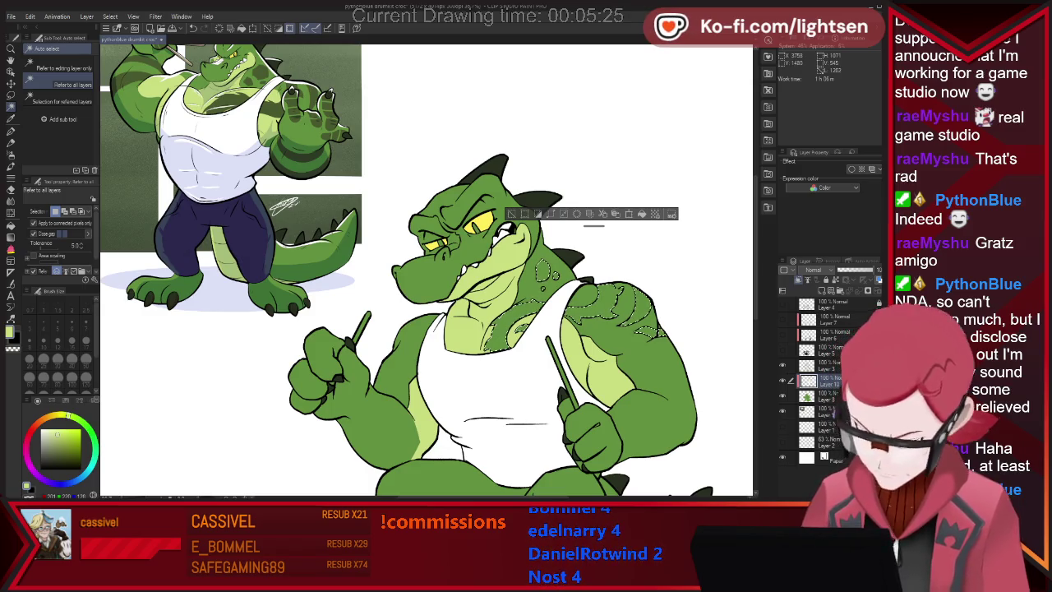
- Auto-select the yellow eye and the other eye area
key(i)
key(p)
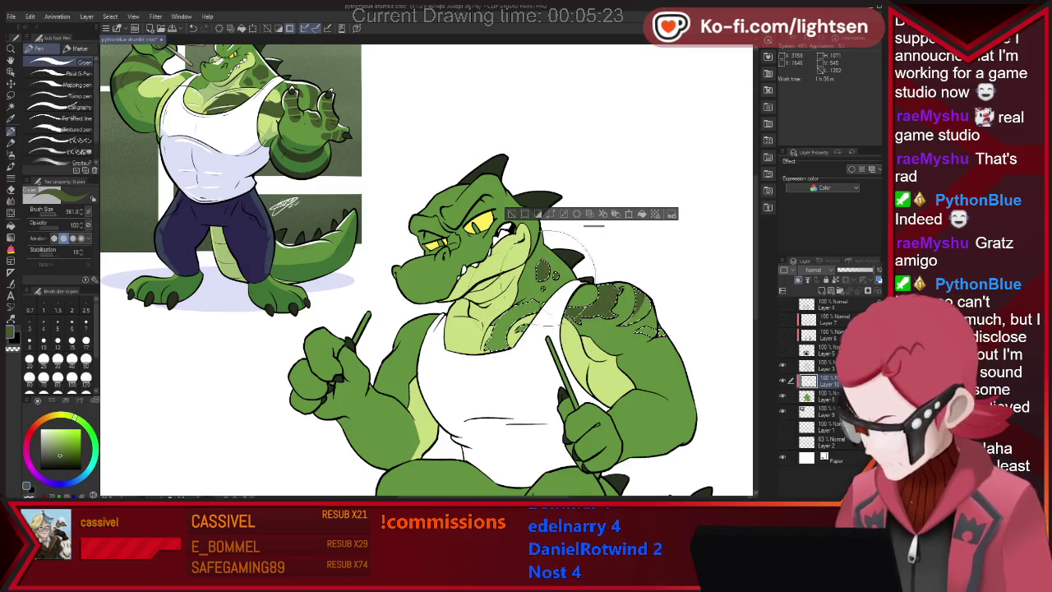
key(ctrl+d)
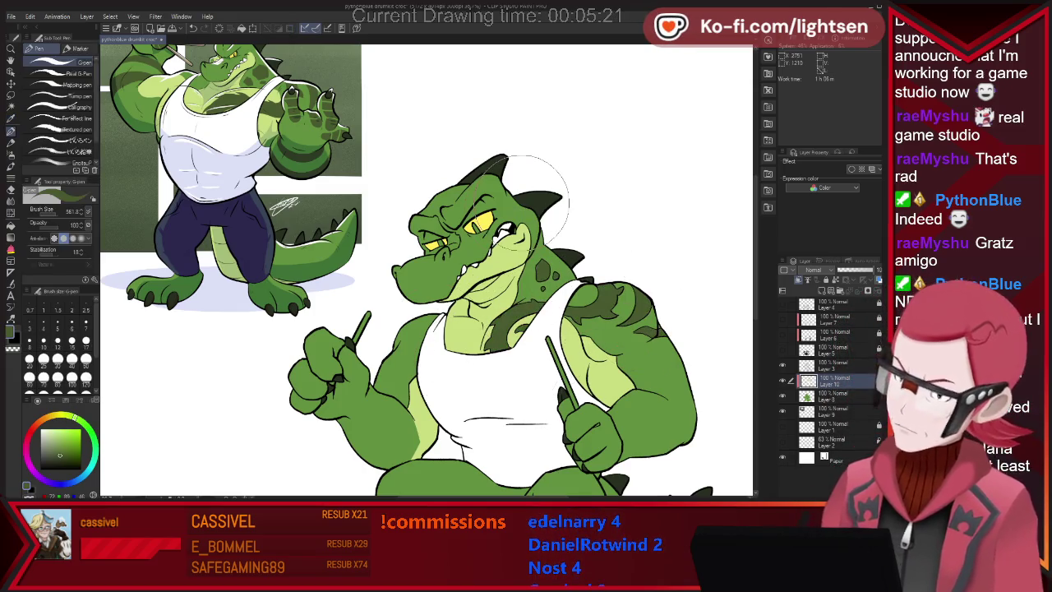
key(w)
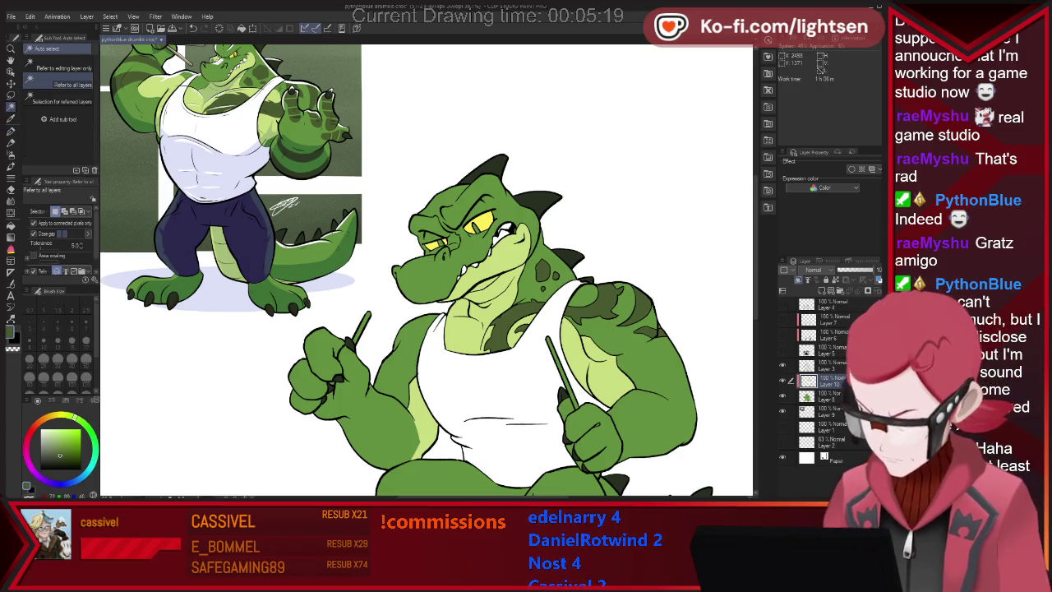
click(479, 222)
shift+click(433, 243)
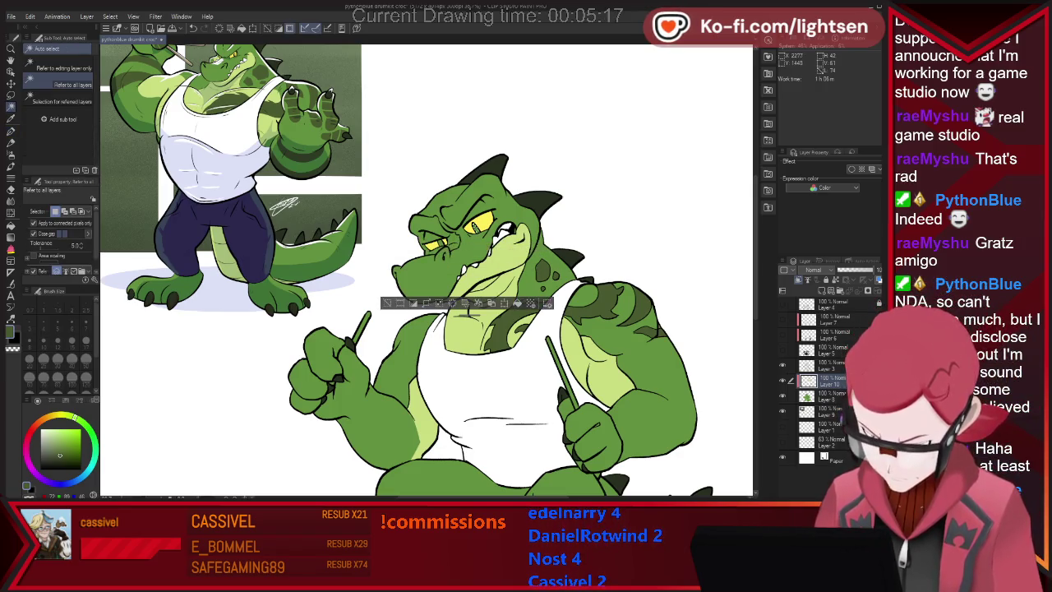
- Paint lighter green detail around the eyes with a smaller brush, then deselect
key(p)
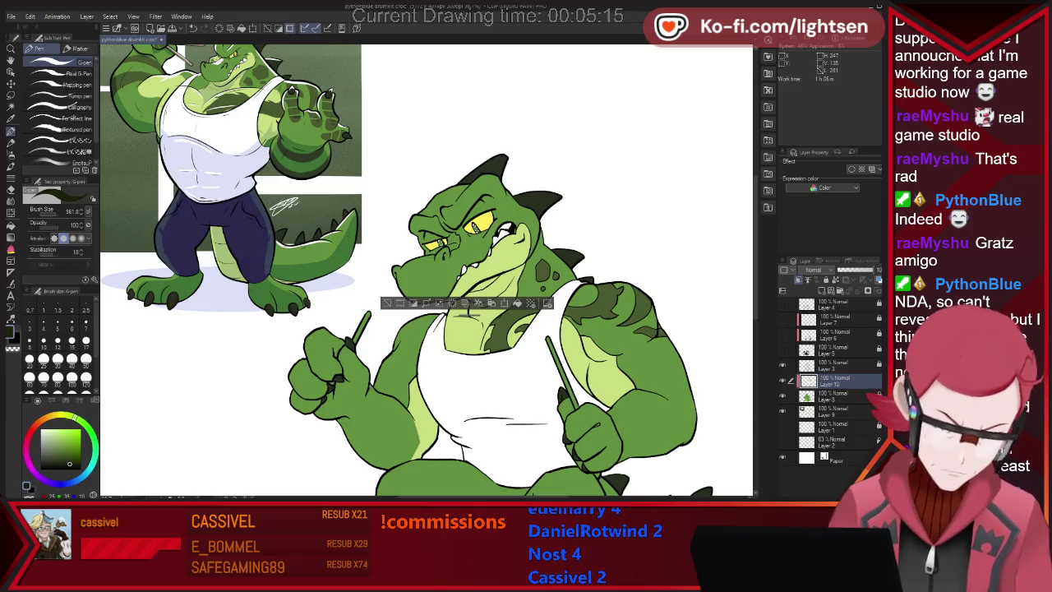
alt+click(271, 362)
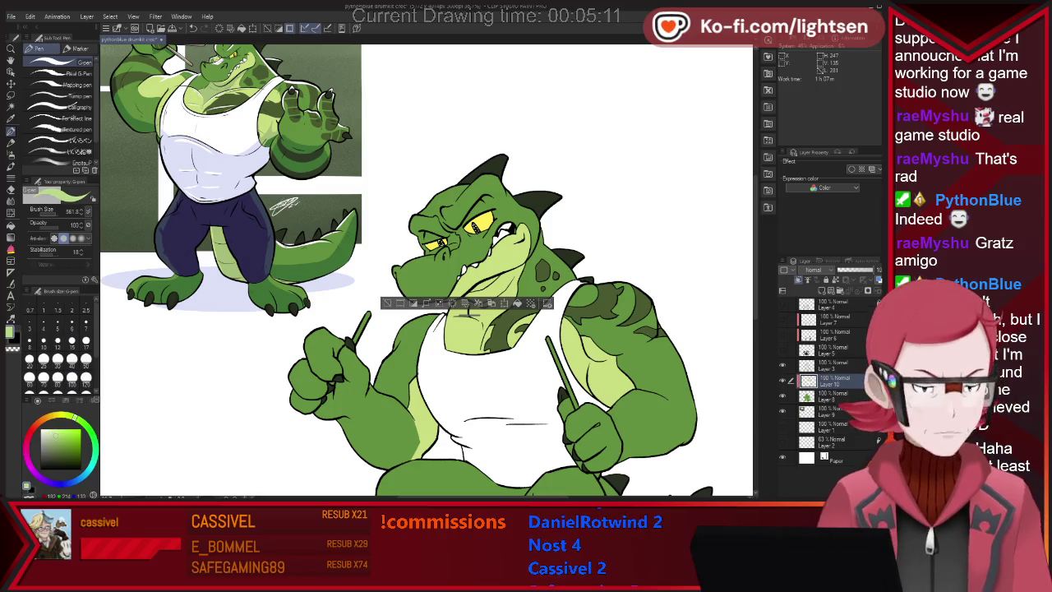
key(bracketleft)
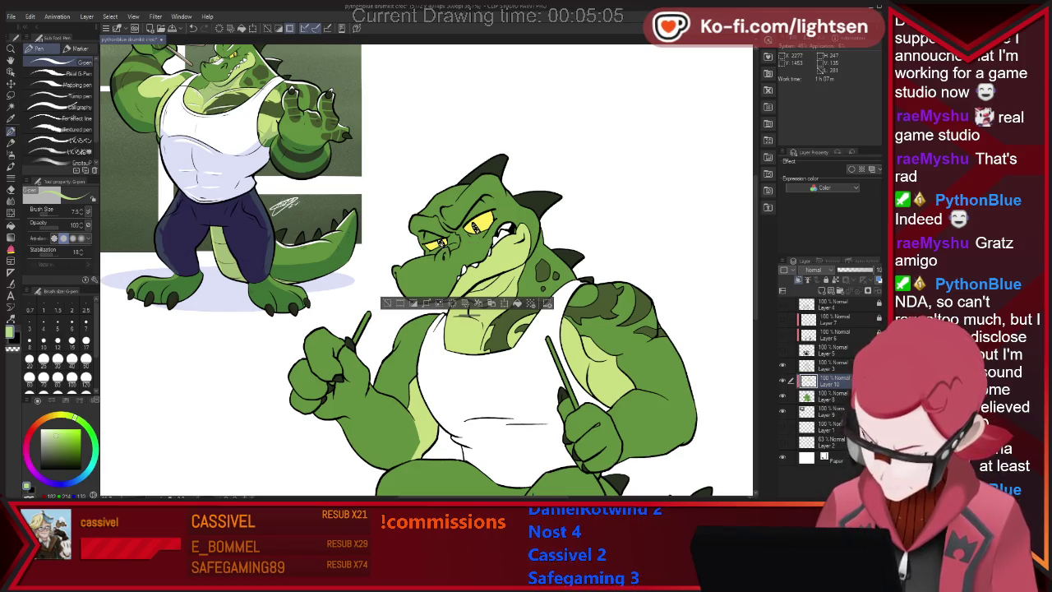
key(ctrl+d)
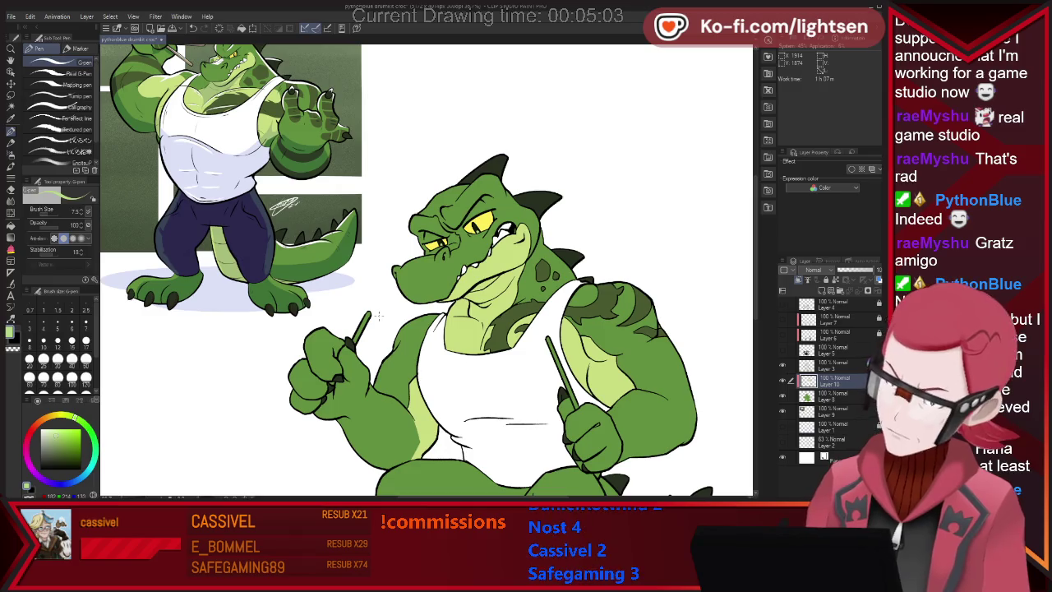
key(w)
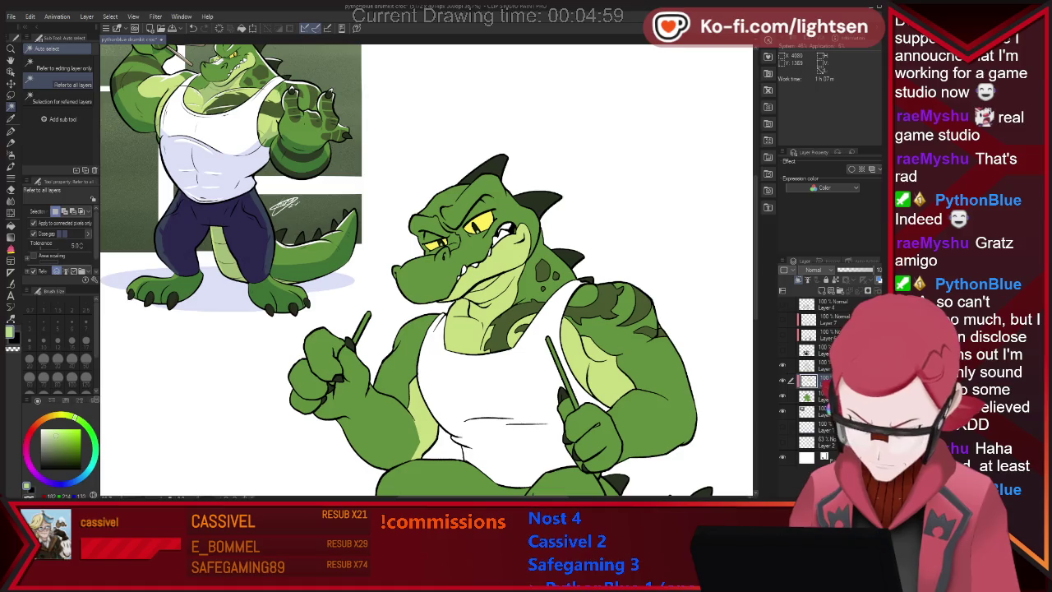
scroll(426, 272, down, 2)
scroll(426, 271, down, 2)
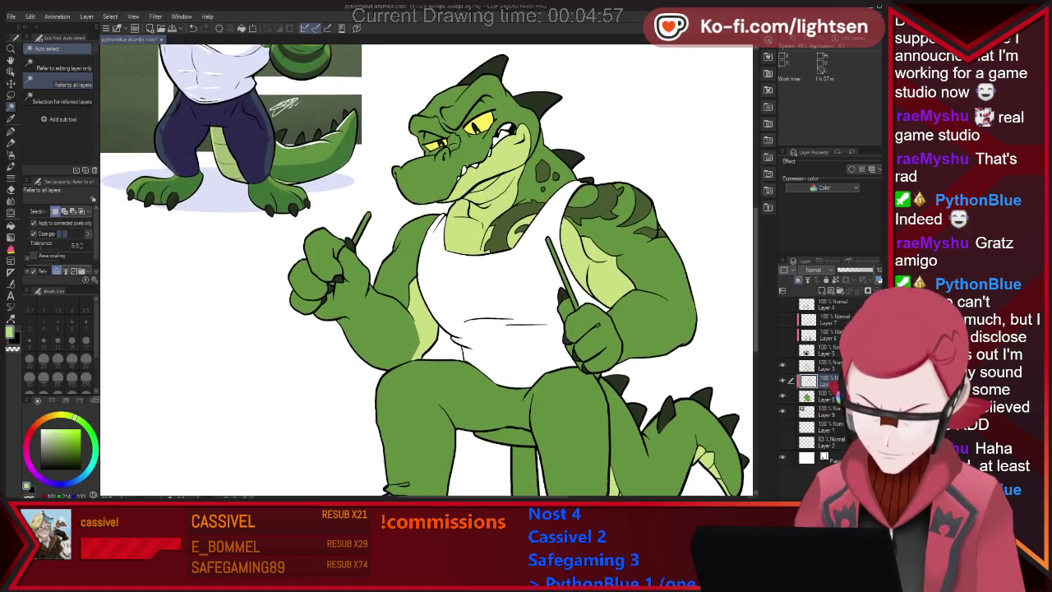
scroll(426, 272, up, 2)
scroll(426, 271, up, 1)
scroll(426, 271, up, 2)
- Auto-select the crocodile's right arm and enlarge the pen brush
key(i)
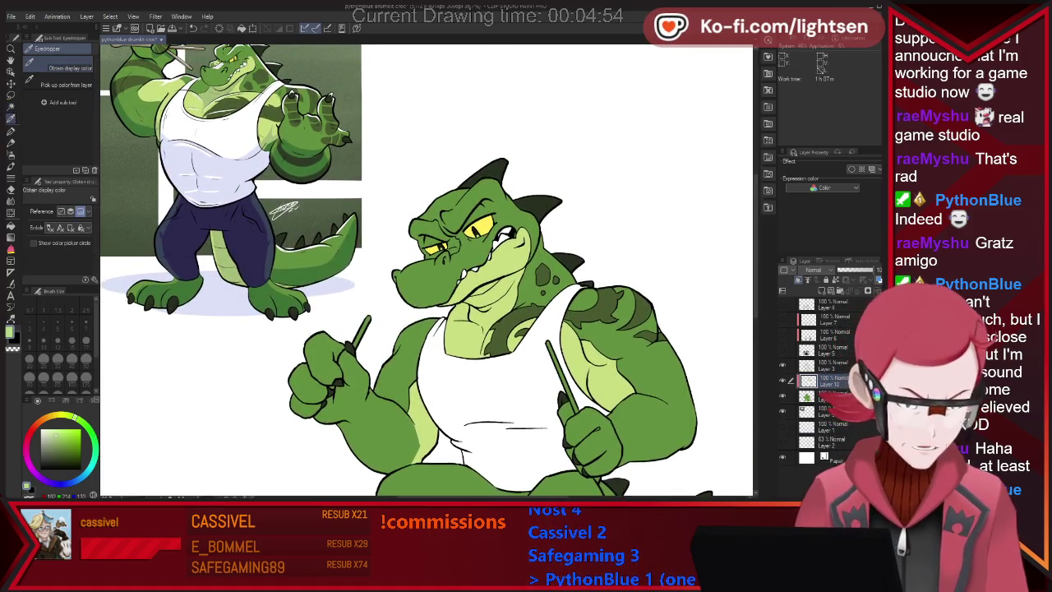
key(p)
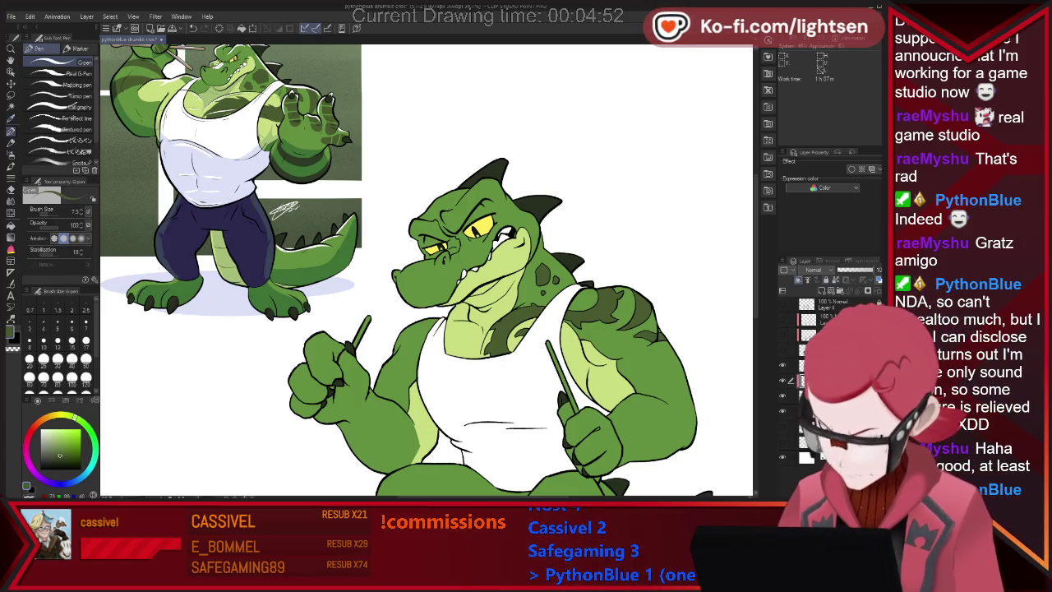
key(w)
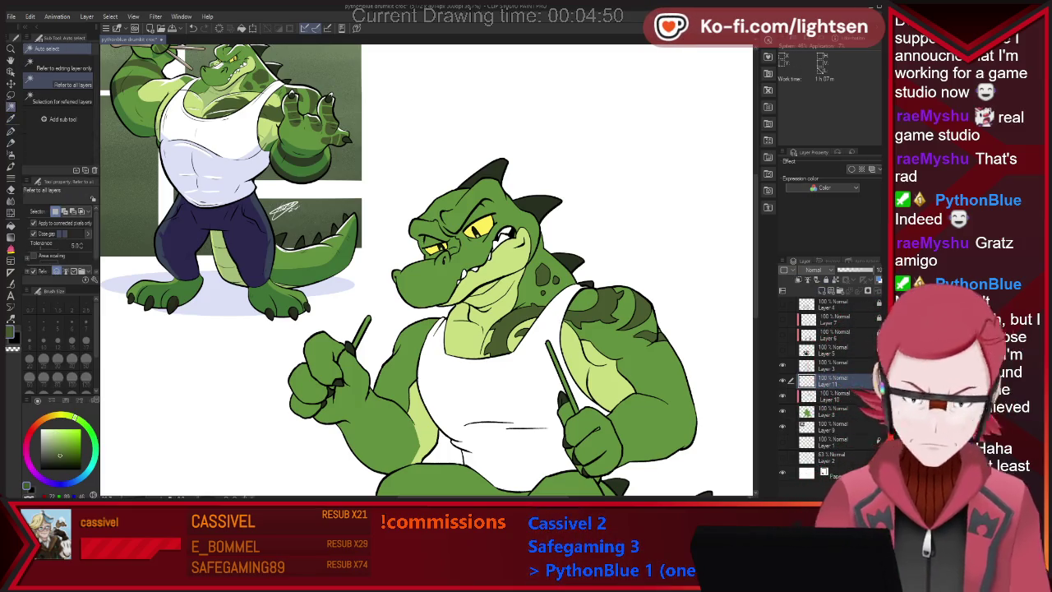
click(641, 362)
key(ctrl+minus)
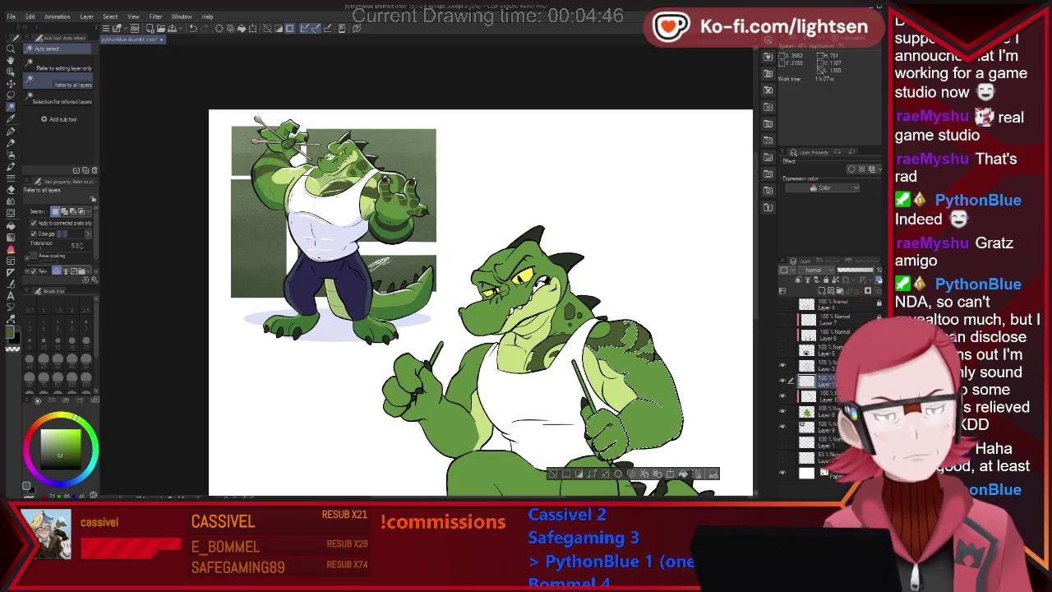
key(p)
key(p)
key(p)
key(bracketright)
key(bracketright)
key(bracketright)
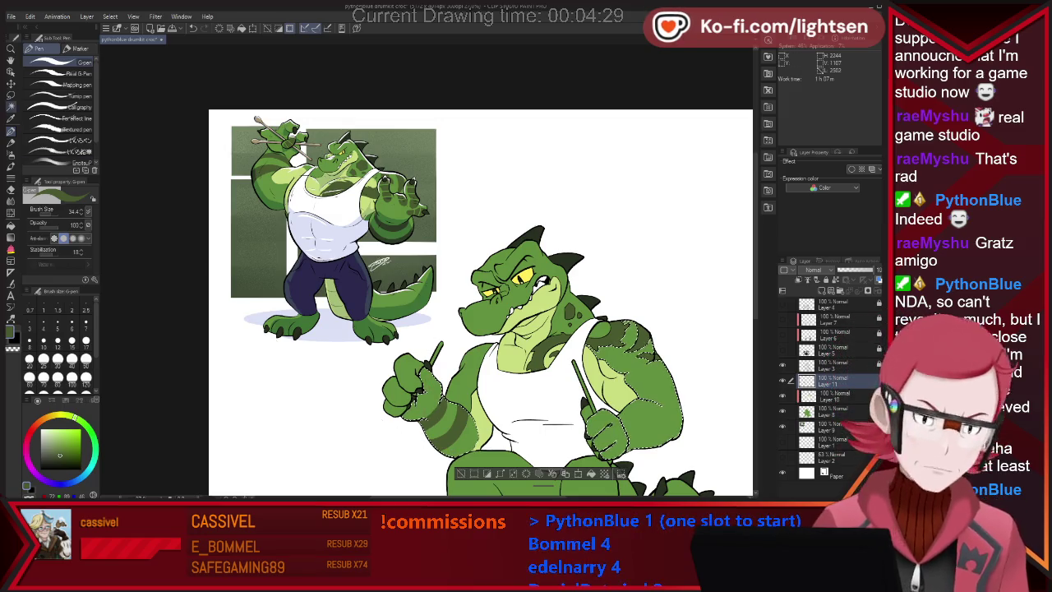
- Paint dark green stripes with a 44 px G-pen on the left fist, then the right arm
key(w)
click(405, 386)
key(p)
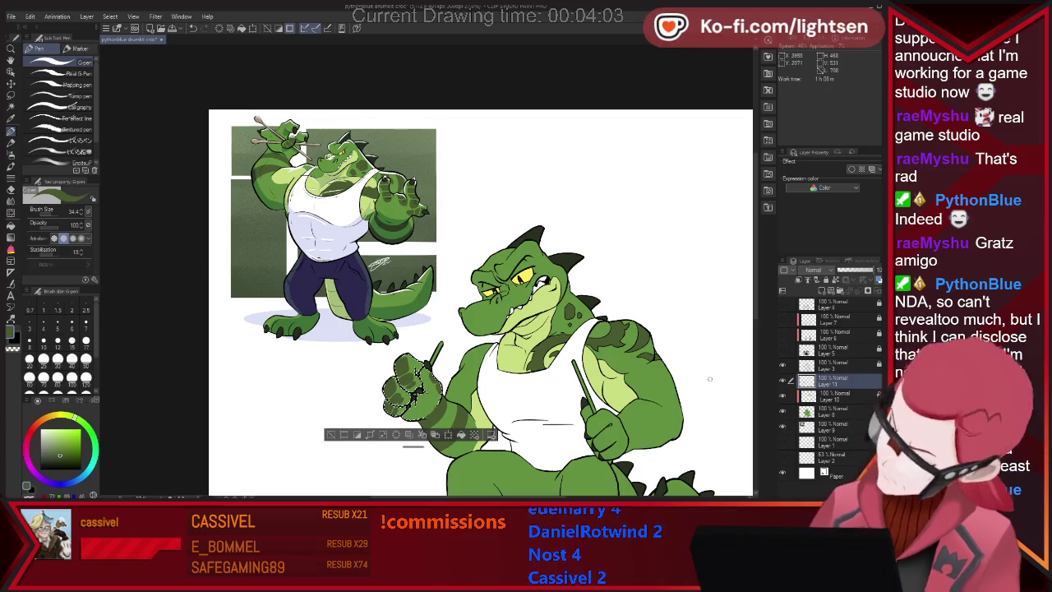
key(w)
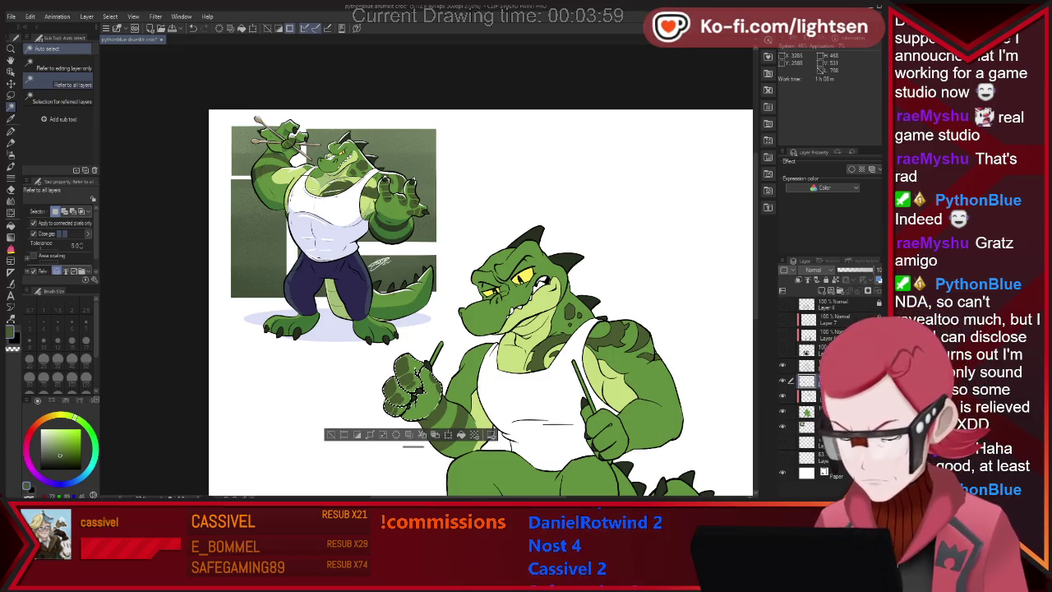
click(608, 440)
shift+click(641, 362)
key(p)
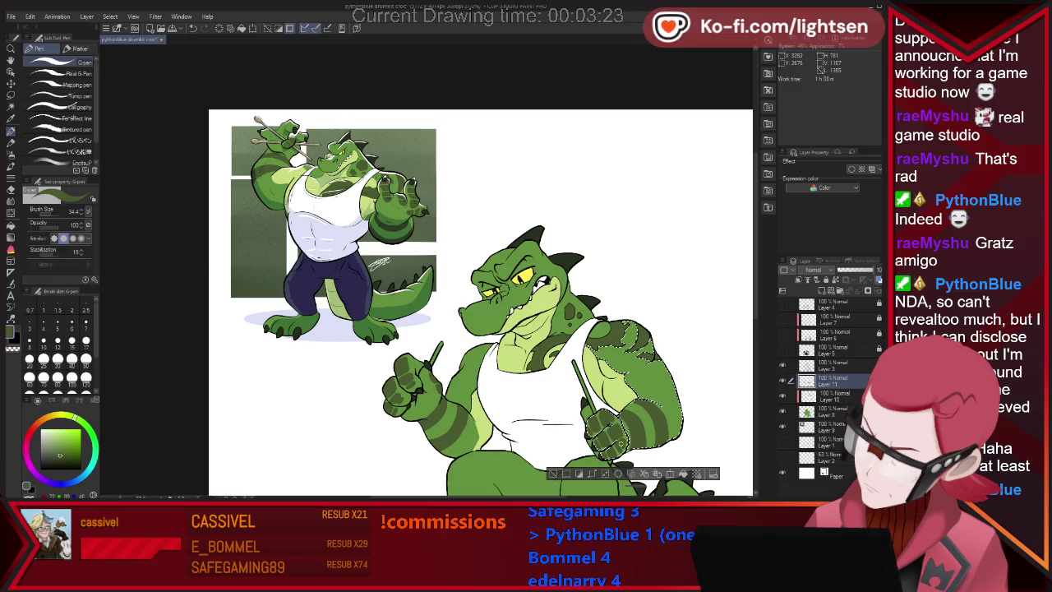
key(ctrl+d)
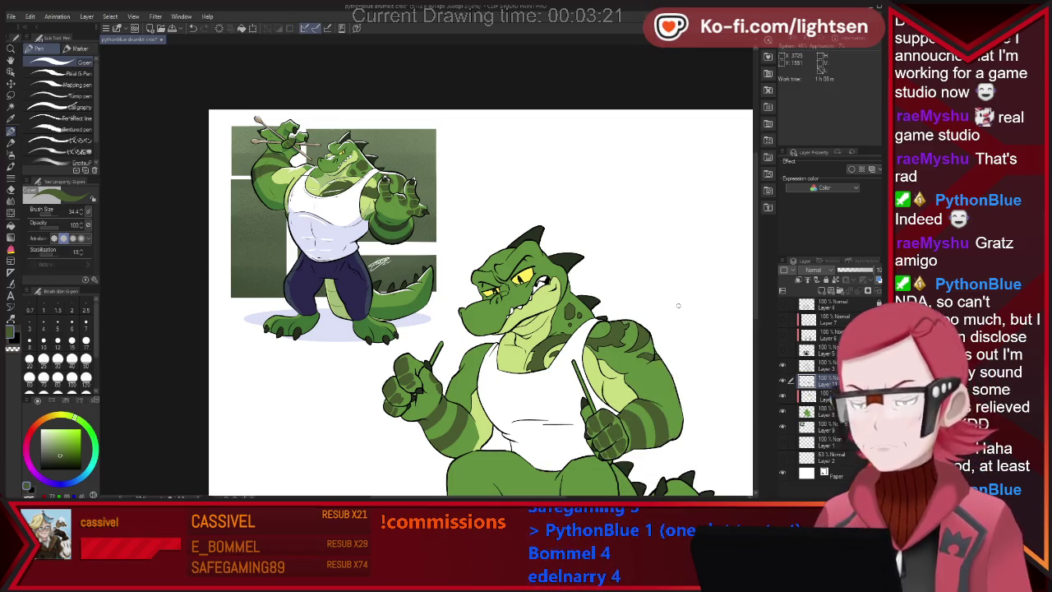
- Undo to restore the previous arm selection, then clear it
scroll(682, 320, down, 1)
scroll(699, 354, down, 1)
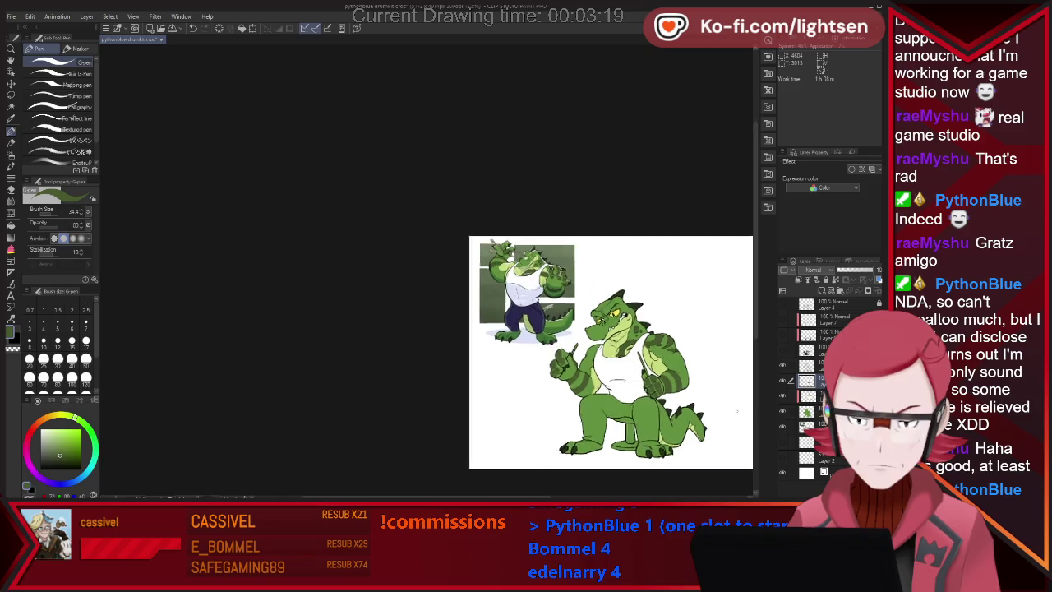
scroll(731, 411, up, 1)
scroll(731, 411, up, 1)
scroll(732, 410, up, 1)
key(ctrl+z)
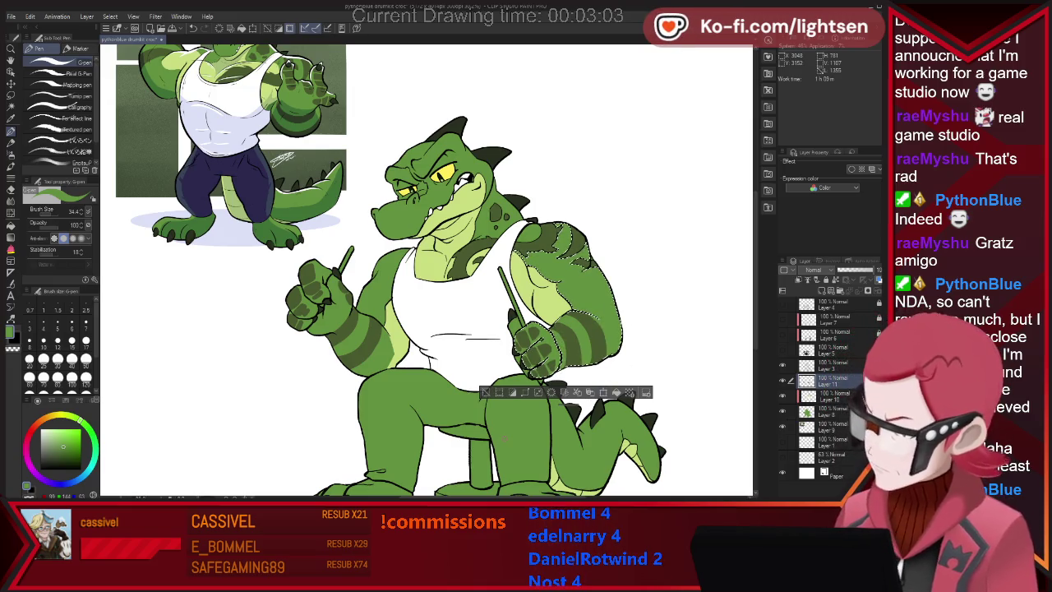
scroll(505, 436, down, 2)
scroll(504, 436, down, 2)
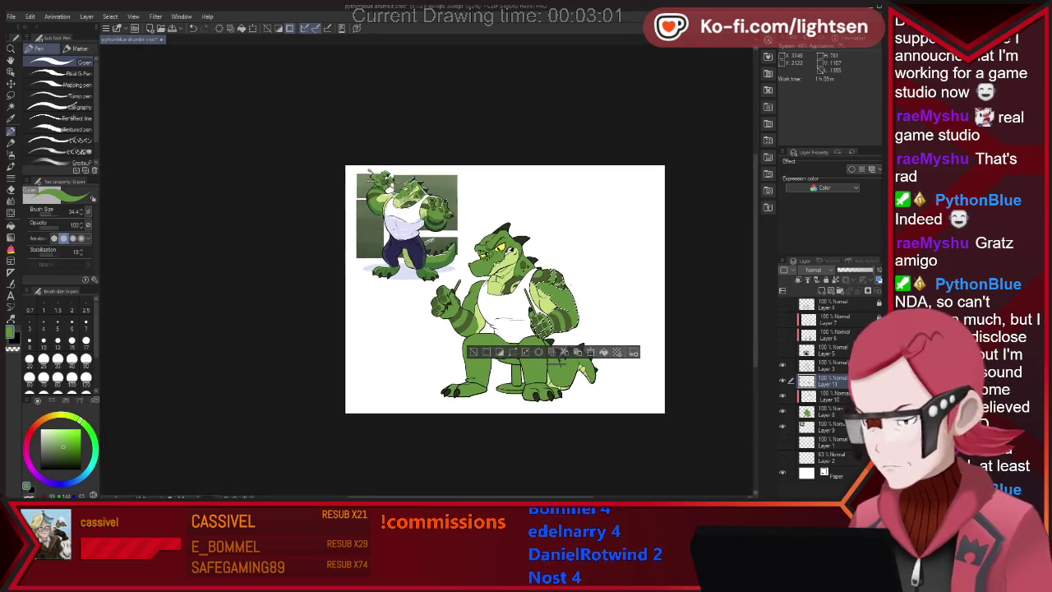
scroll(586, 278, up, 1)
key(ctrl+d)
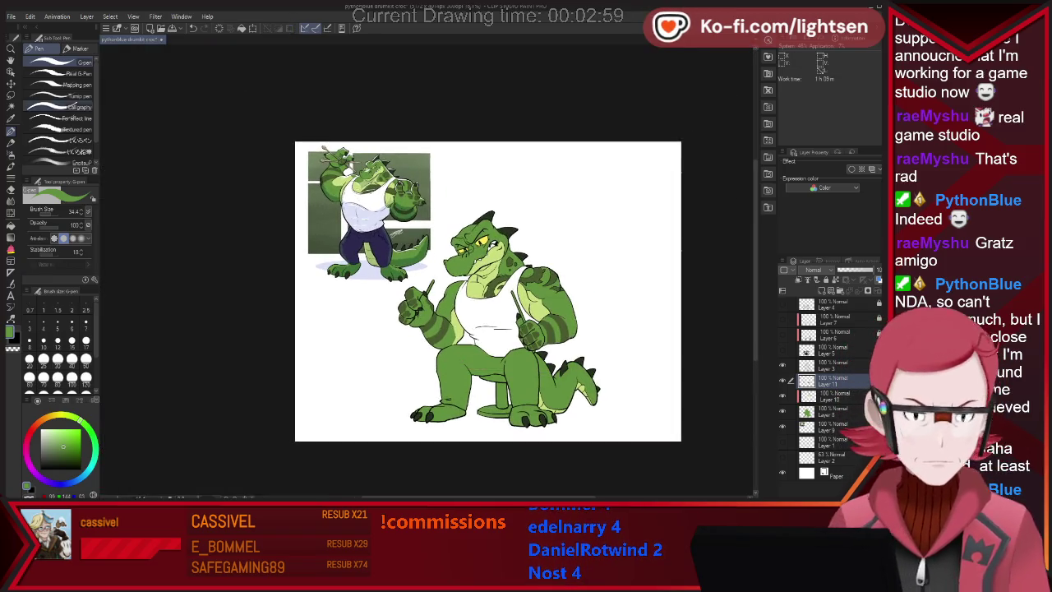
- Select the lower body and fill it with navy sampled from the reference trousers
key(w)
click(485, 374)
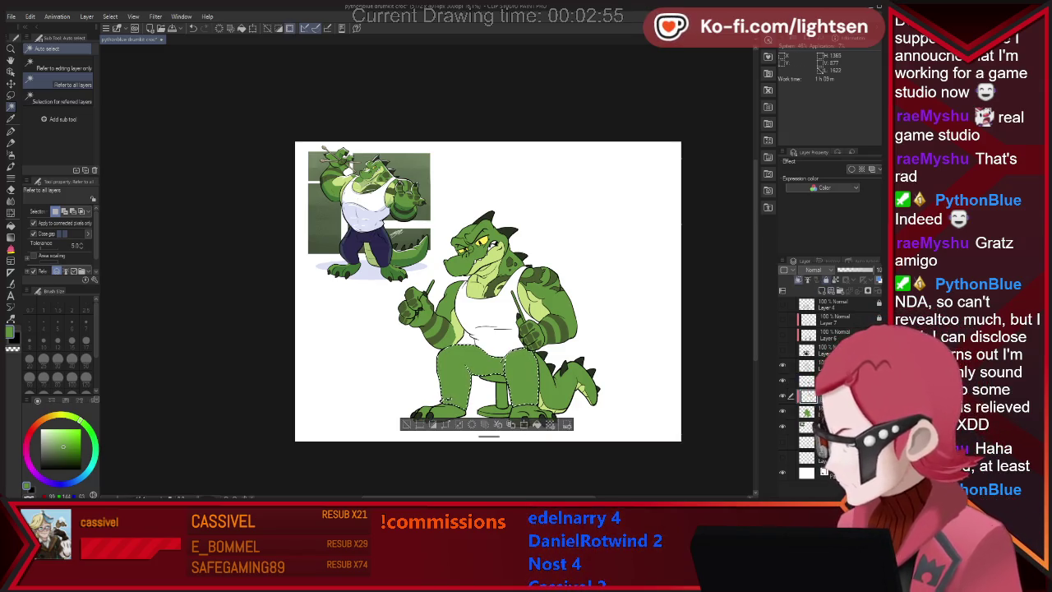
key(i)
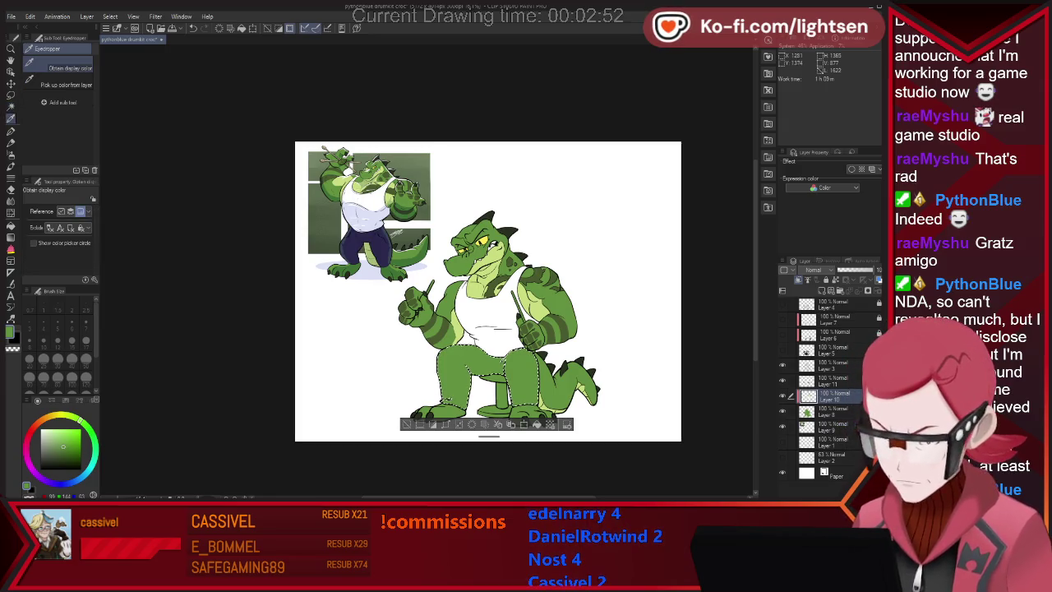
click(353, 247)
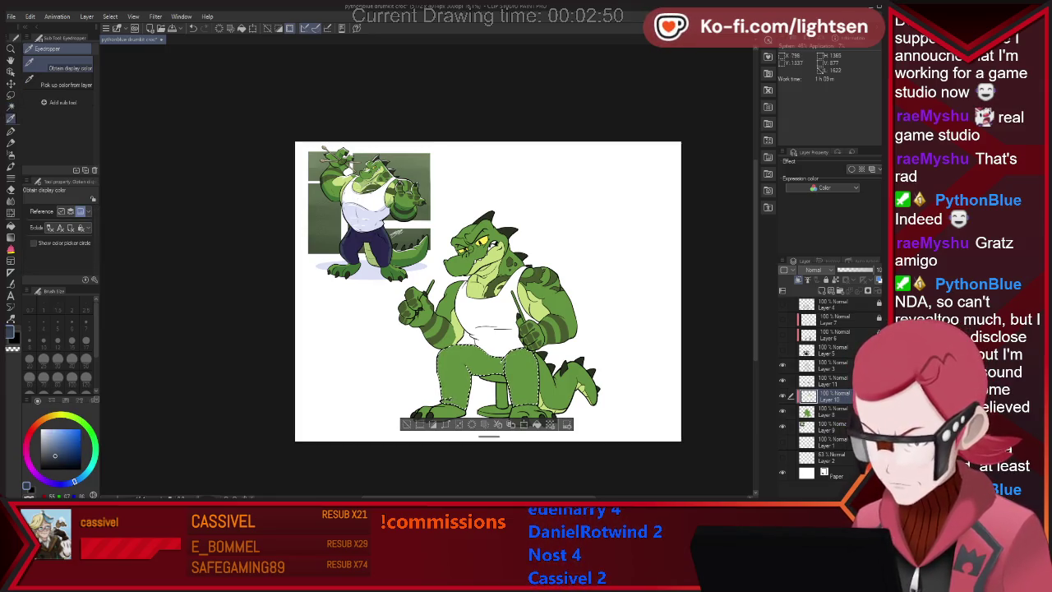
key(p)
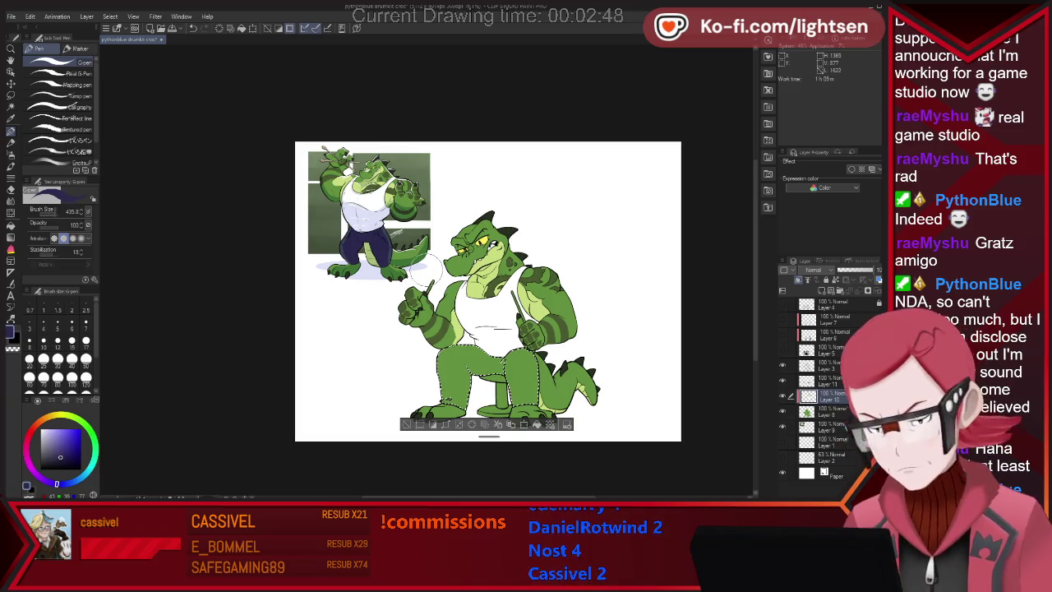
drag(468, 361, 411, 415)
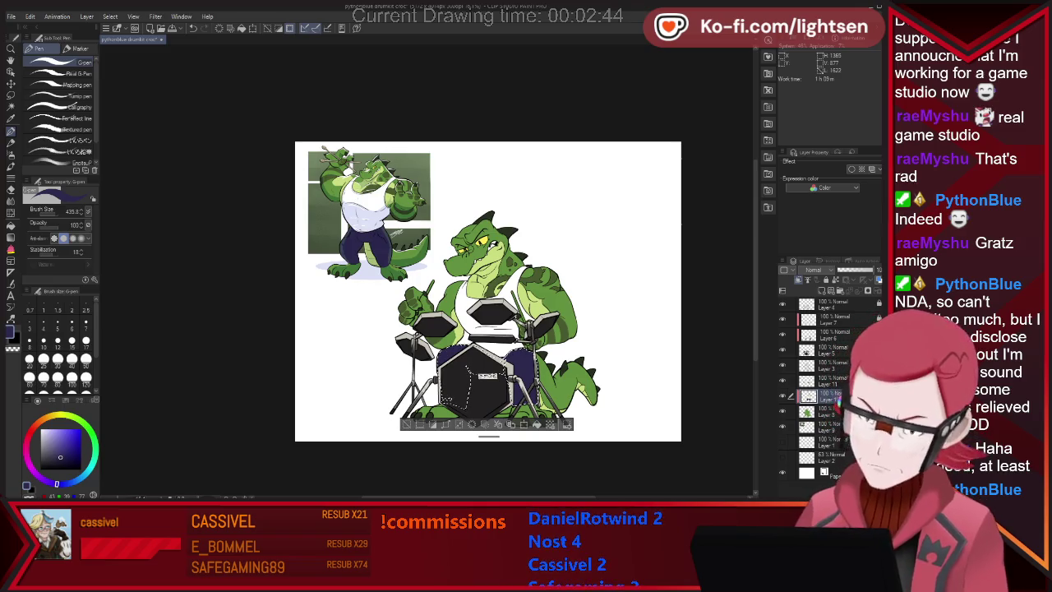
- Deselect the navy-painted trousers
key(ctrl+d)
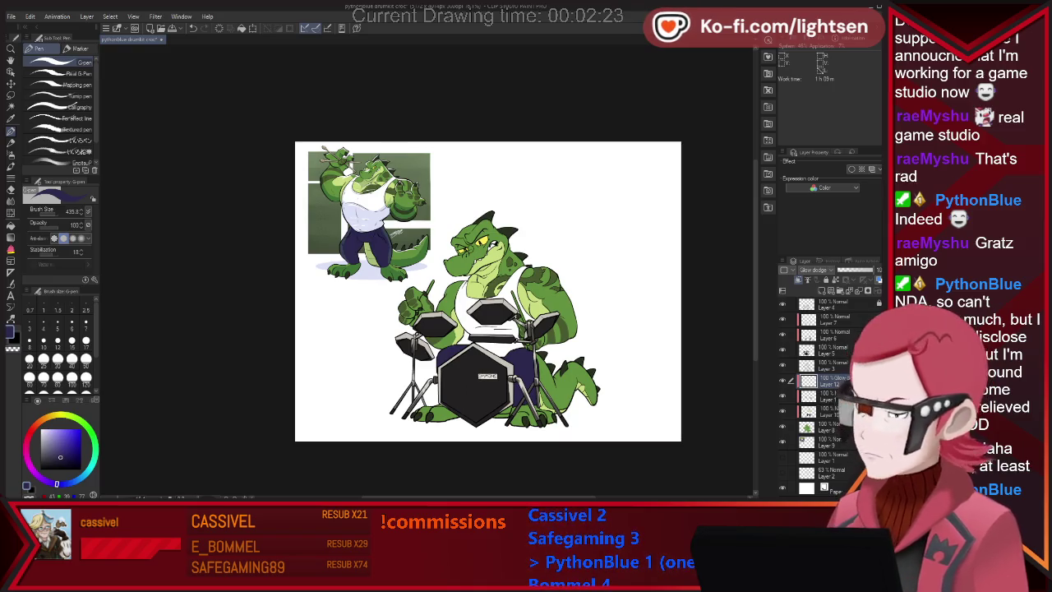
- Set Layer 12 to Add (Glow) blending at 63% opacity
click(813, 270)
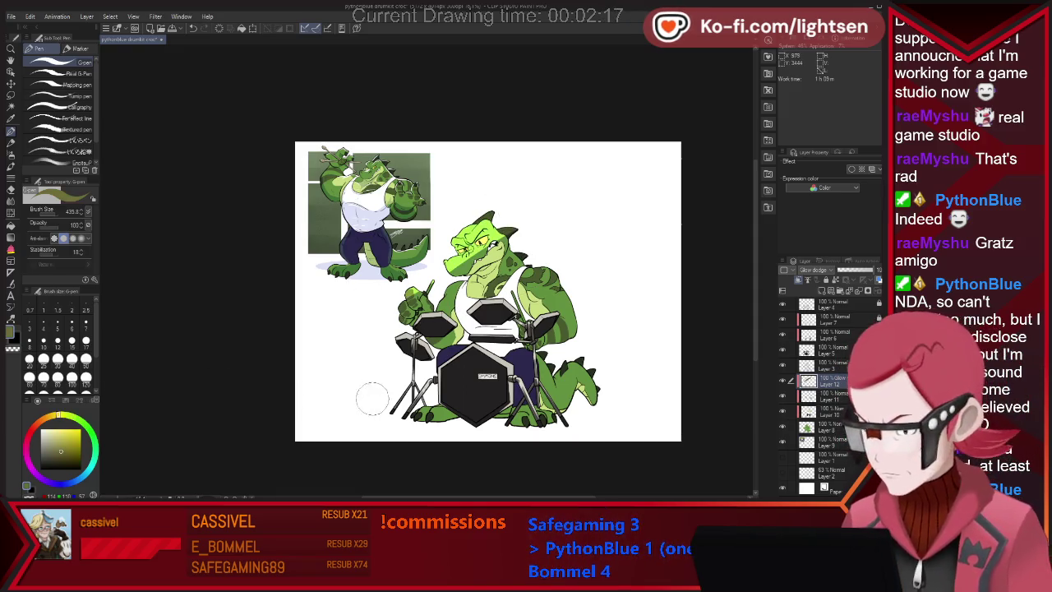
drag(873, 269, 855, 270)
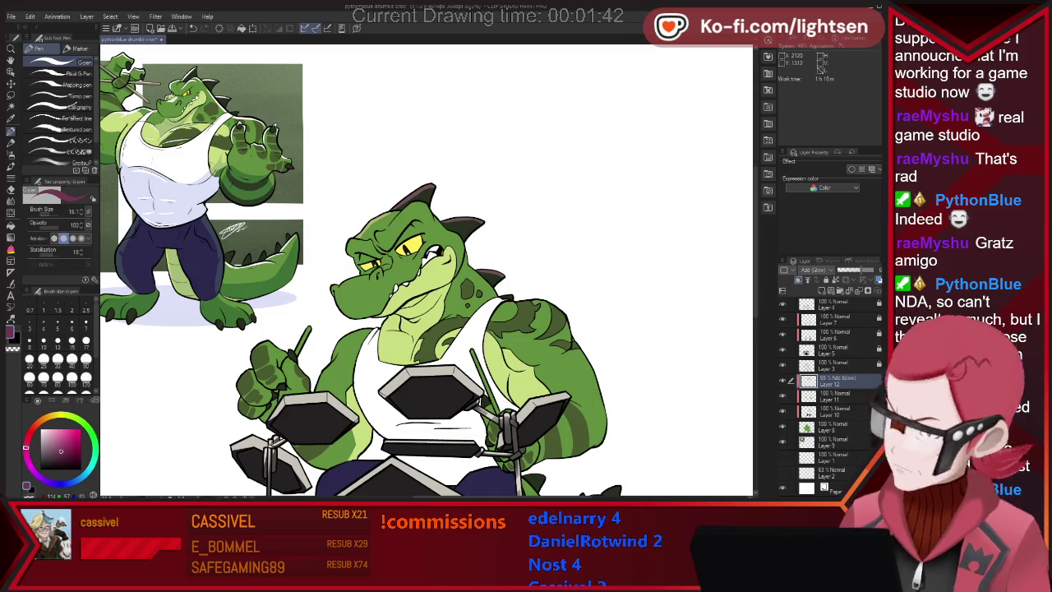
- Enlarge the brush to about 25.7
key(bracketright)
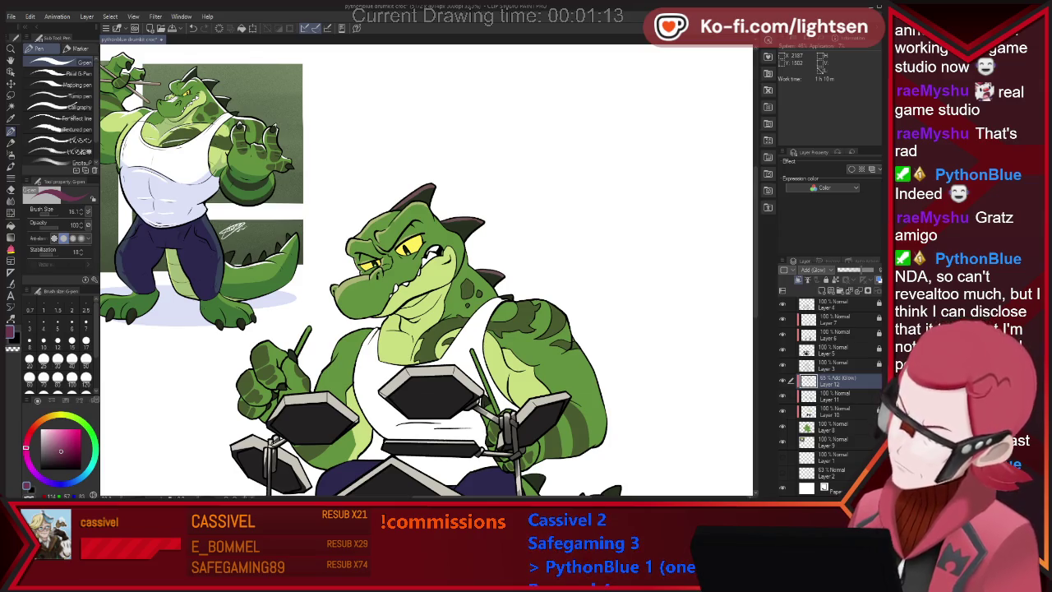
key(bracketright)
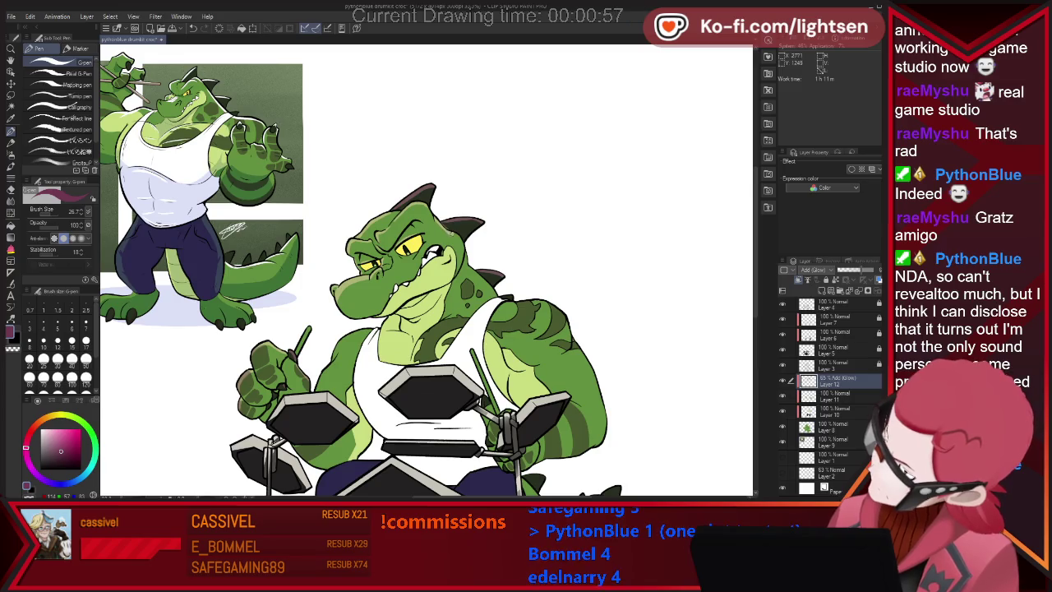
- Paint the last glow highlights with the pen, then zoom out to view the whole drawing
key(e)
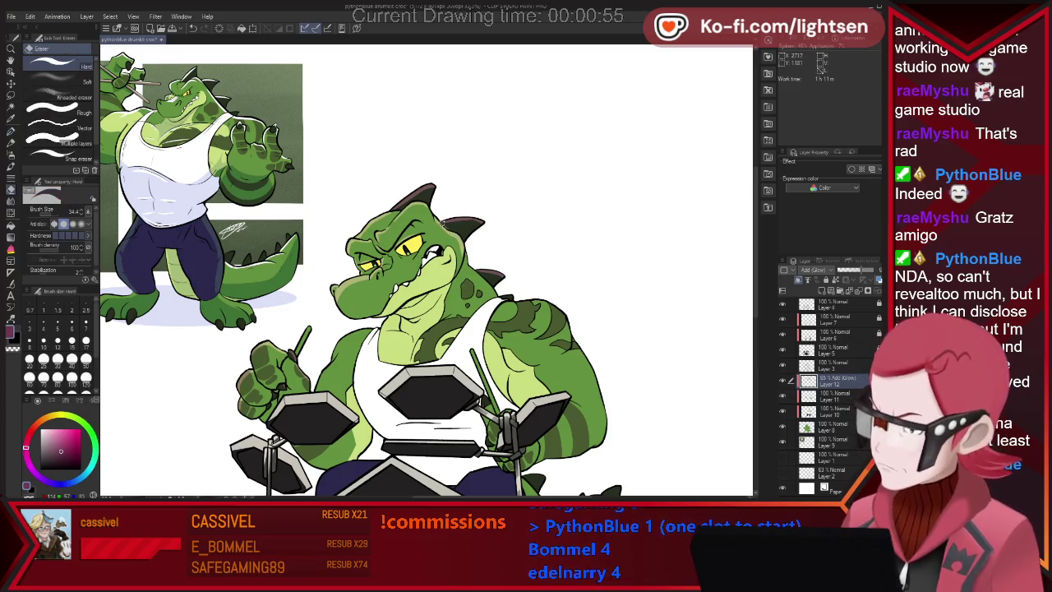
key(p)
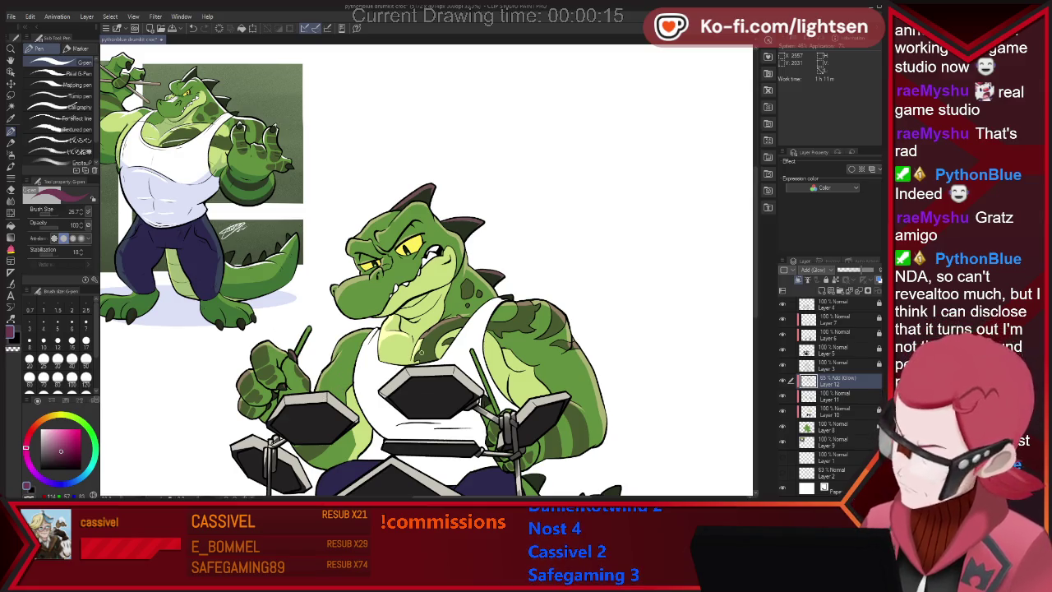
key(ctrl+minus)
key(ctrl+minus)
key(ctrl+minus)
scroll(505, 447, up, 3)
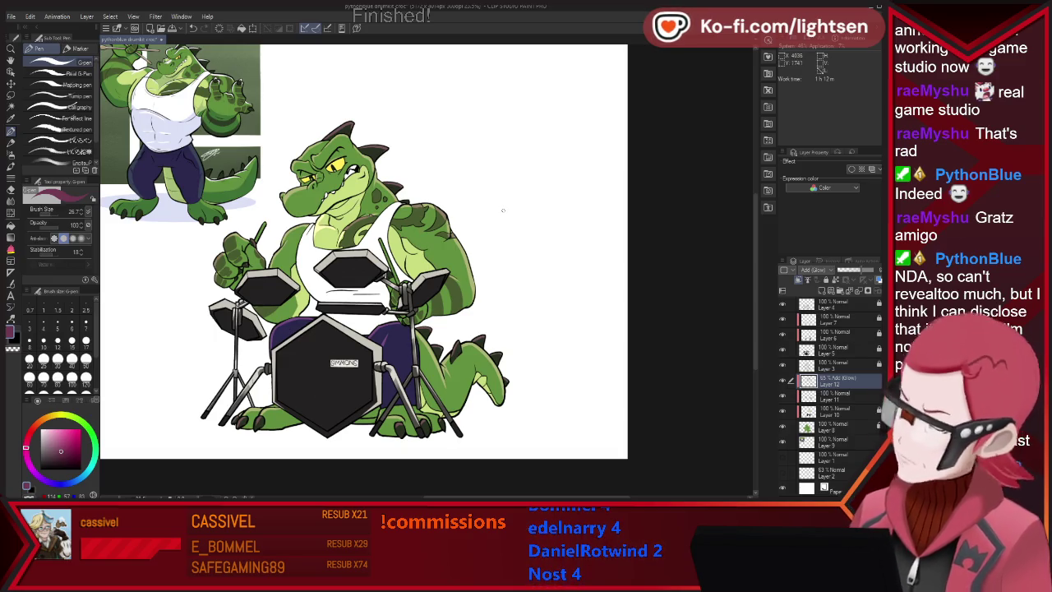
- Pick dark brown and add a new shading layer at about 54% opacity
click(47, 420)
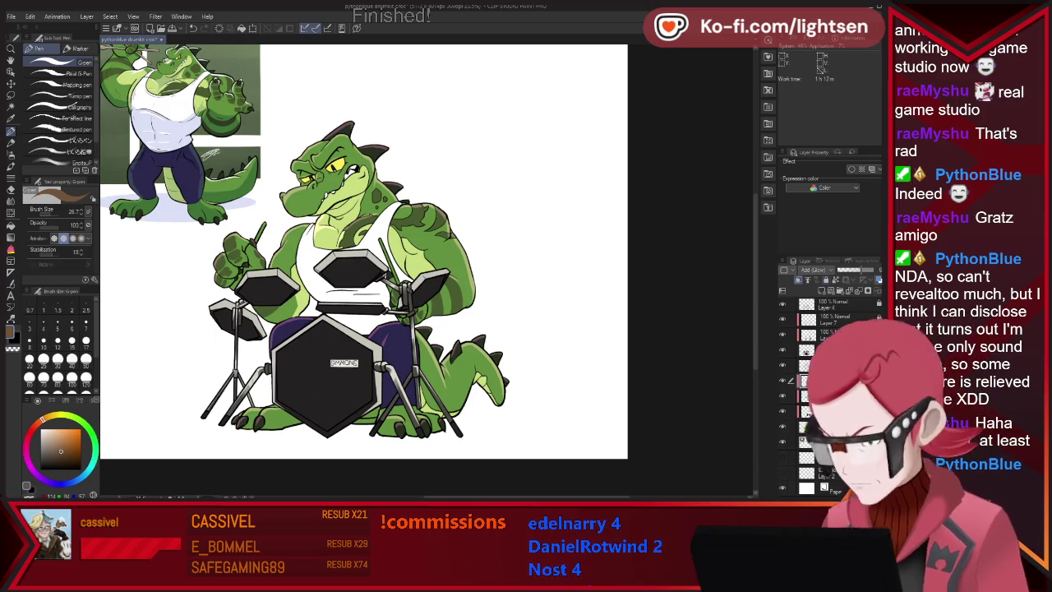
key(alt+bracketleft)
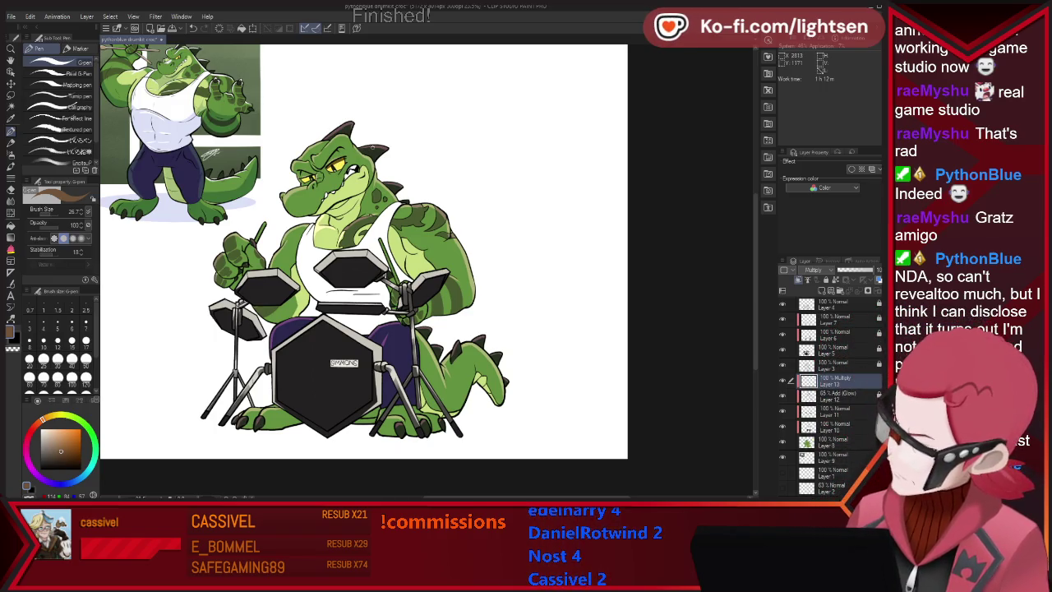
drag(873, 270, 859, 269)
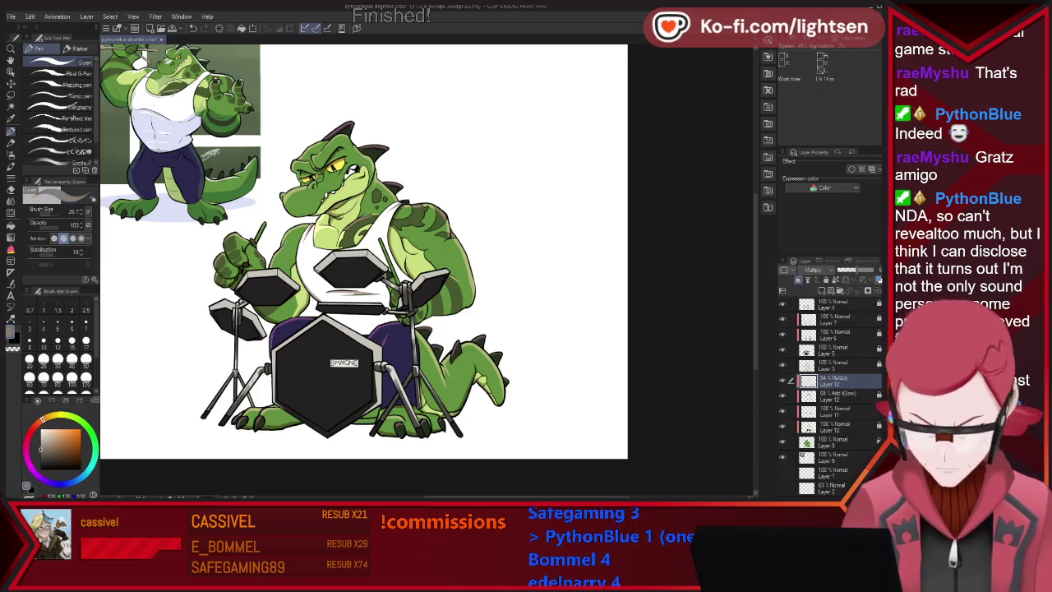
- Select Layer 10 further down the stack and pick a brown colour
key(alt+bracketleft)
key(alt+bracketleft)
key(alt+bracketleft)
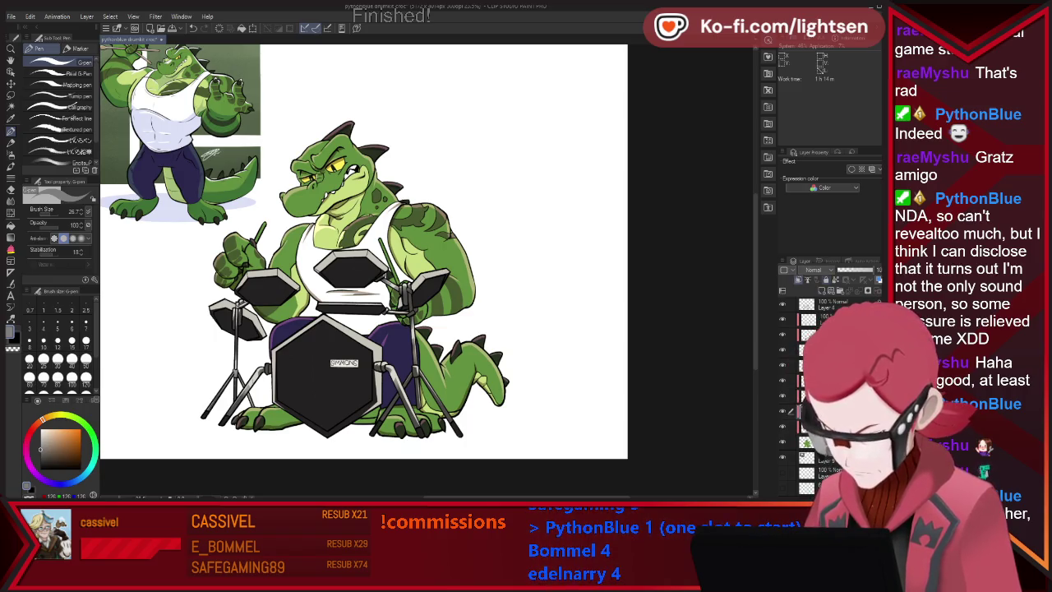
key(alt+bracketleft)
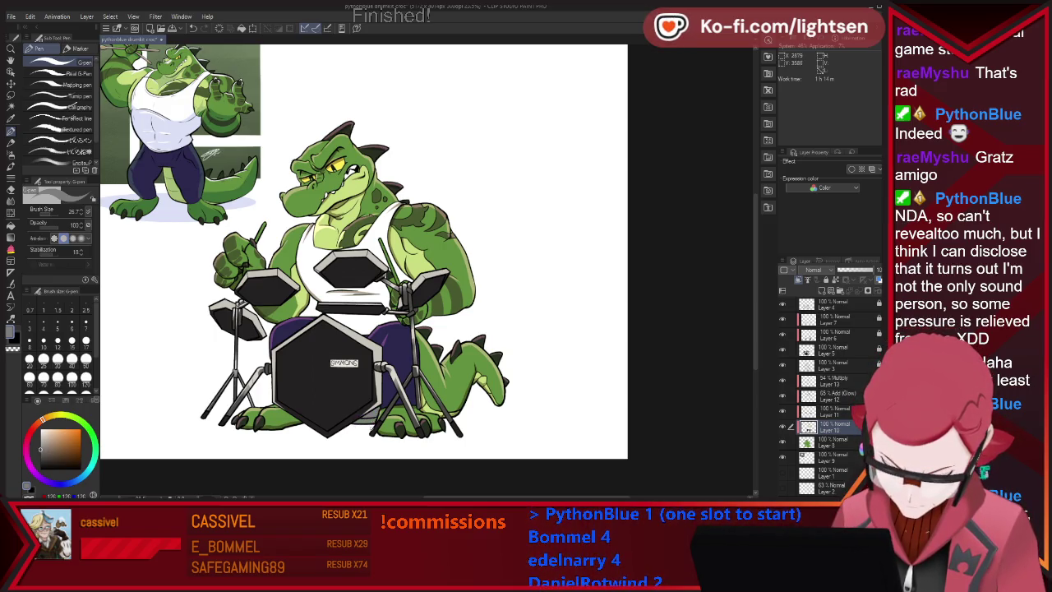
click(70, 448)
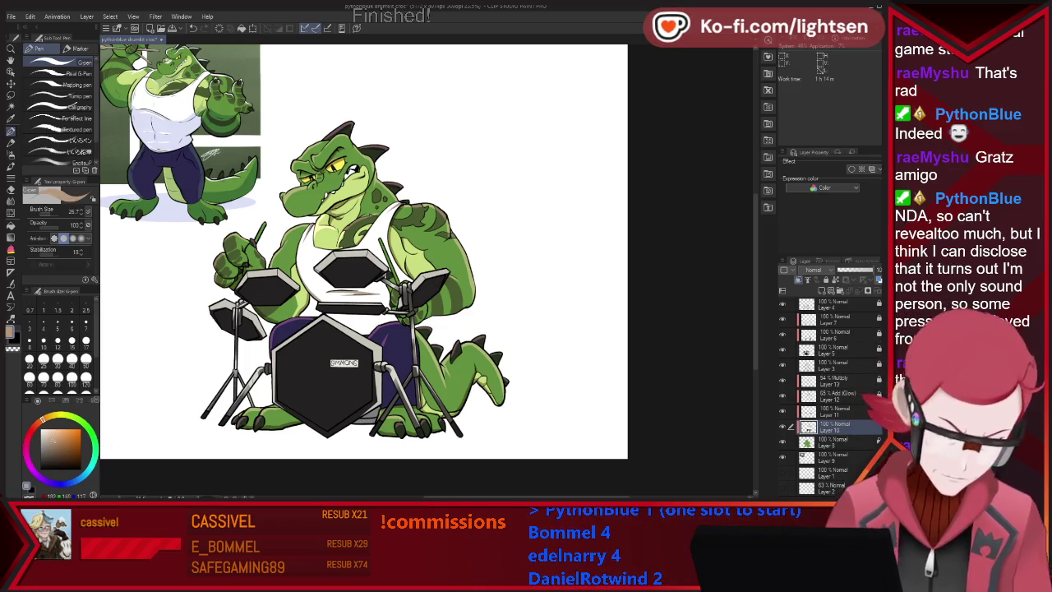
- Darken the brown and hide the crocodile reference image
drag(70, 448, 59, 454)
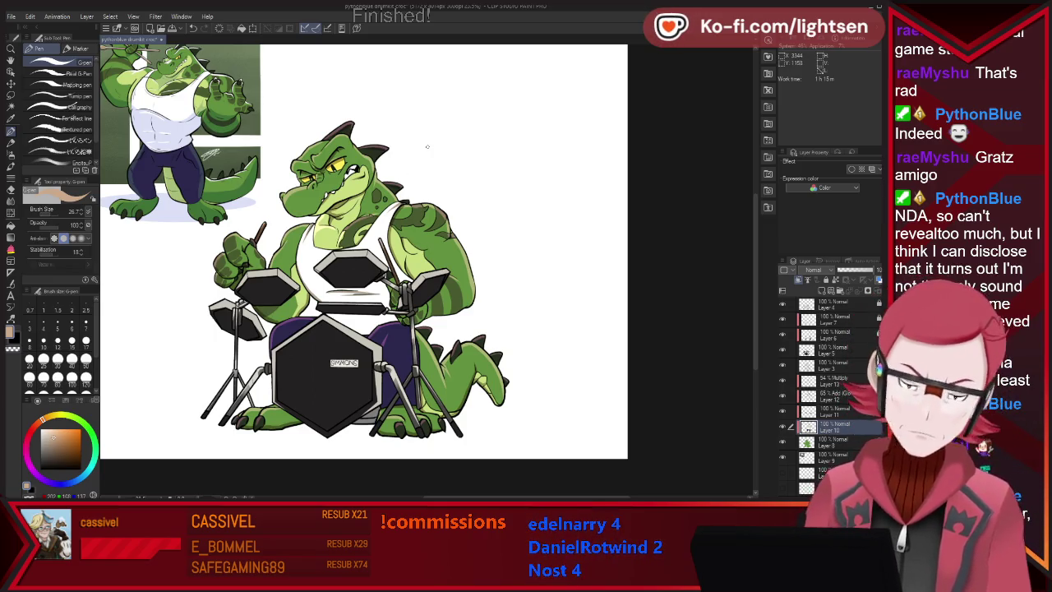
scroll(426, 146, down, 3)
scroll(385, 64, up, 1)
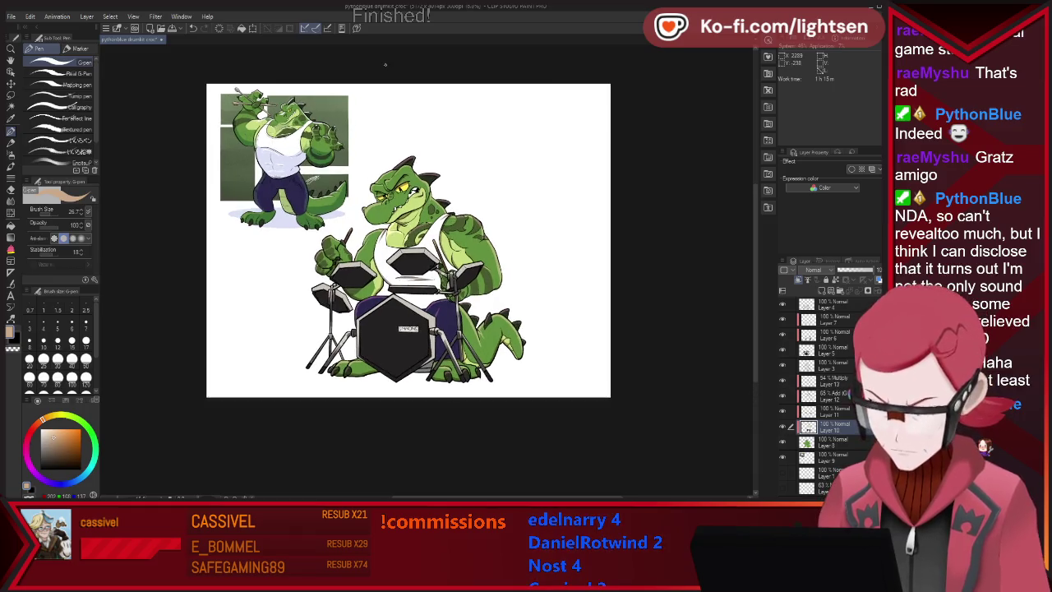
key(ctrl+z)
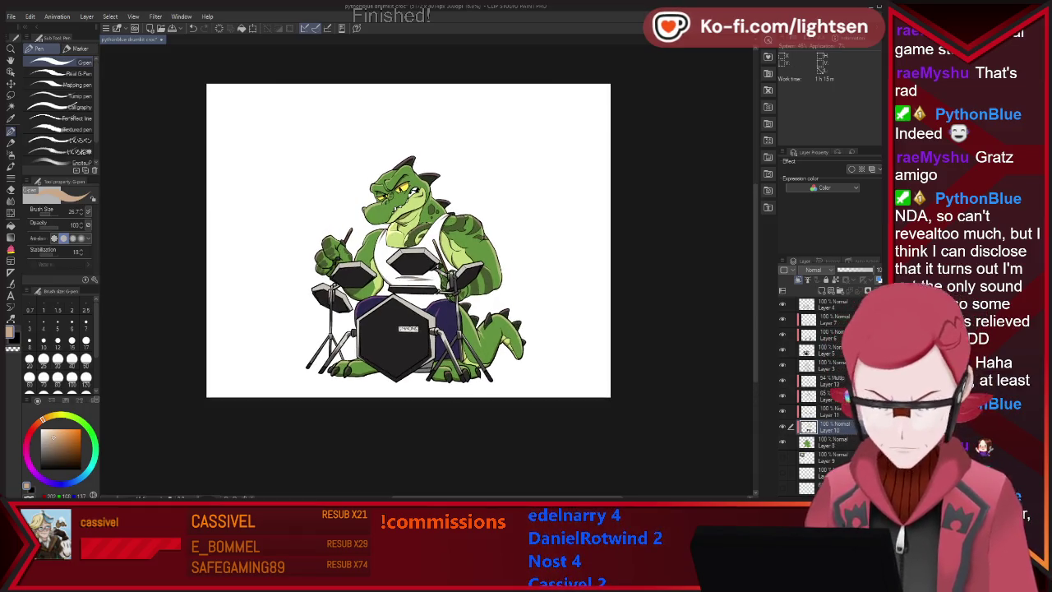
- Zoom in and out to review the finished crocodile drummer on the white canvas
scroll(409, 240, down, 1)
scroll(408, 240, up, 2)
scroll(368, 292, down, 1)
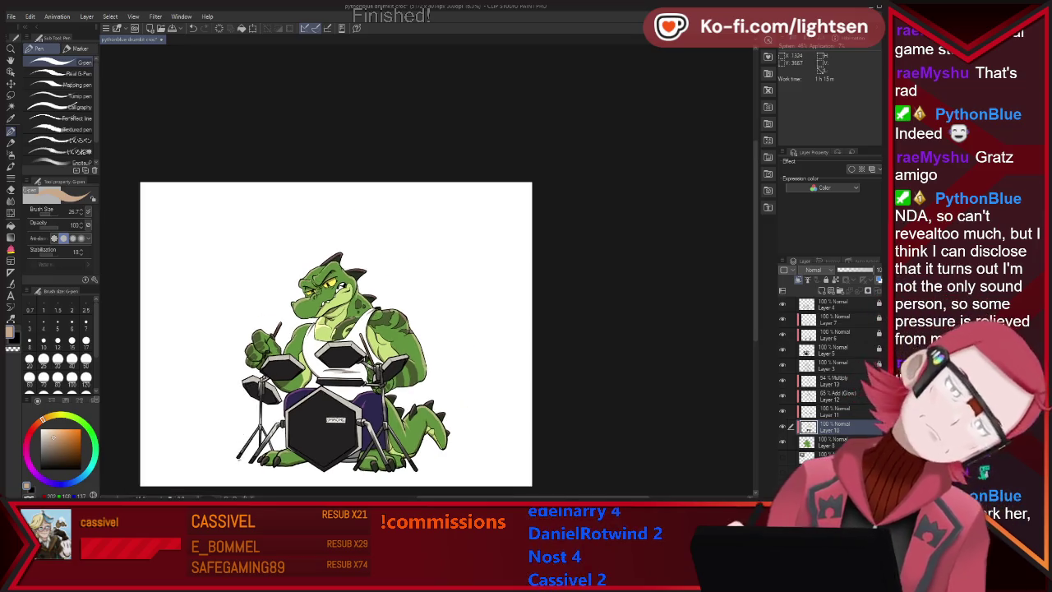
scroll(368, 291, up, 1)
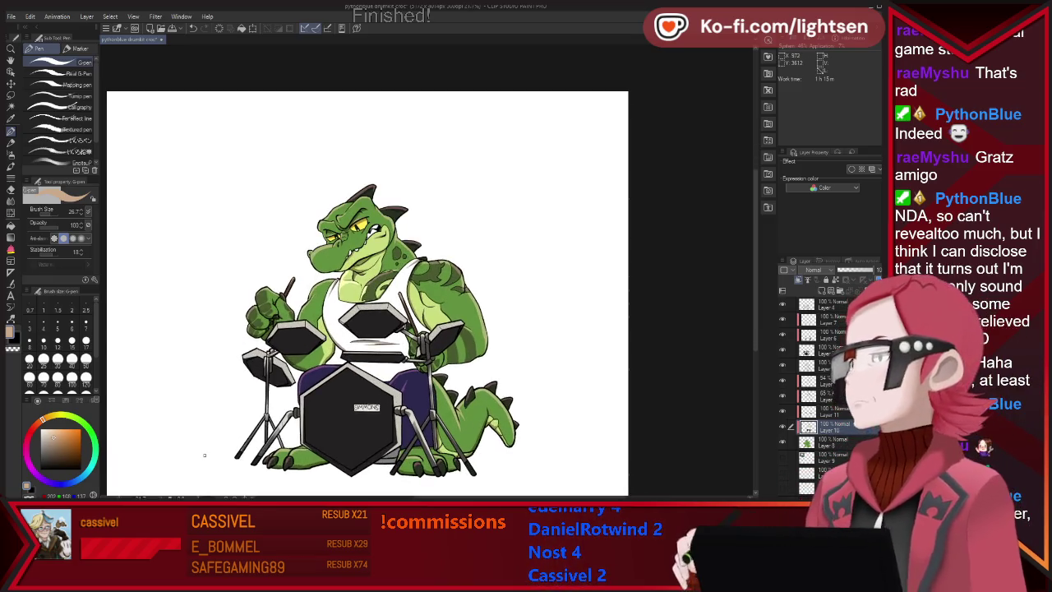
scroll(205, 454, down, 1)
scroll(260, 464, down, 1)
scroll(268, 433, up, 1)
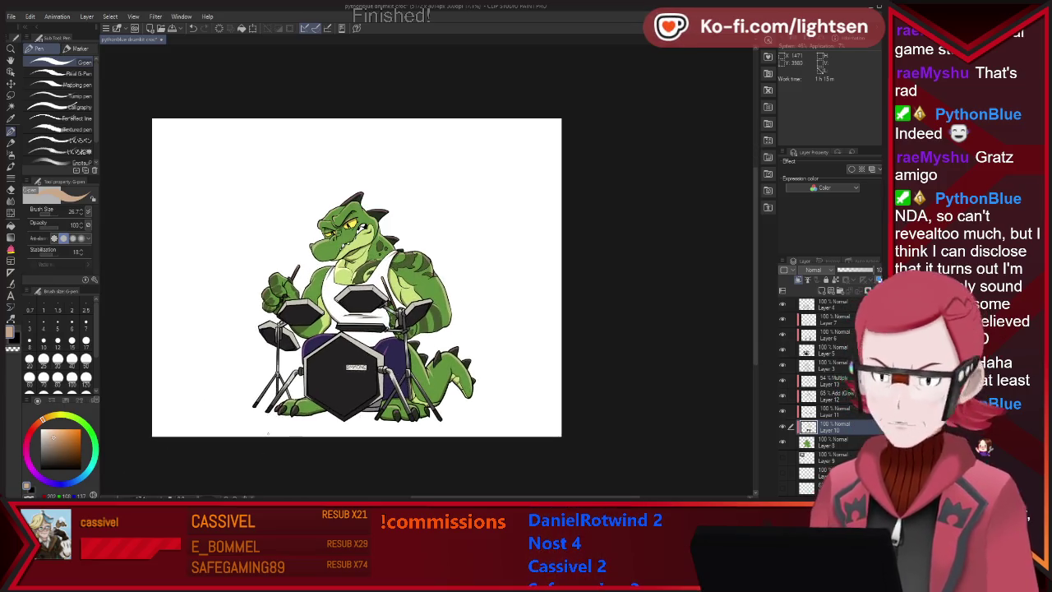
scroll(268, 433, up, 1)
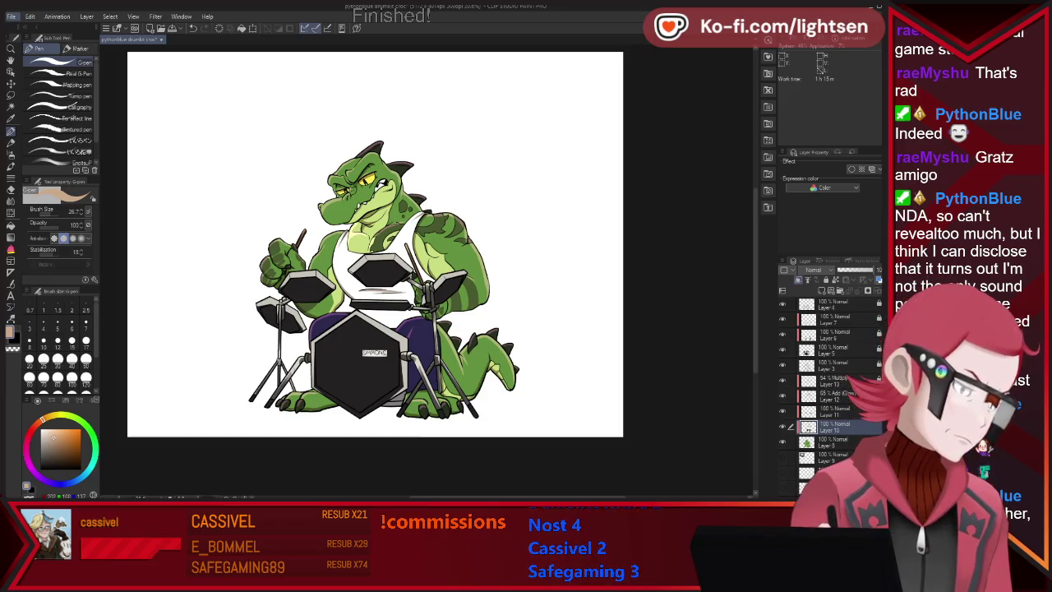
scroll(453, 162, down, 2)
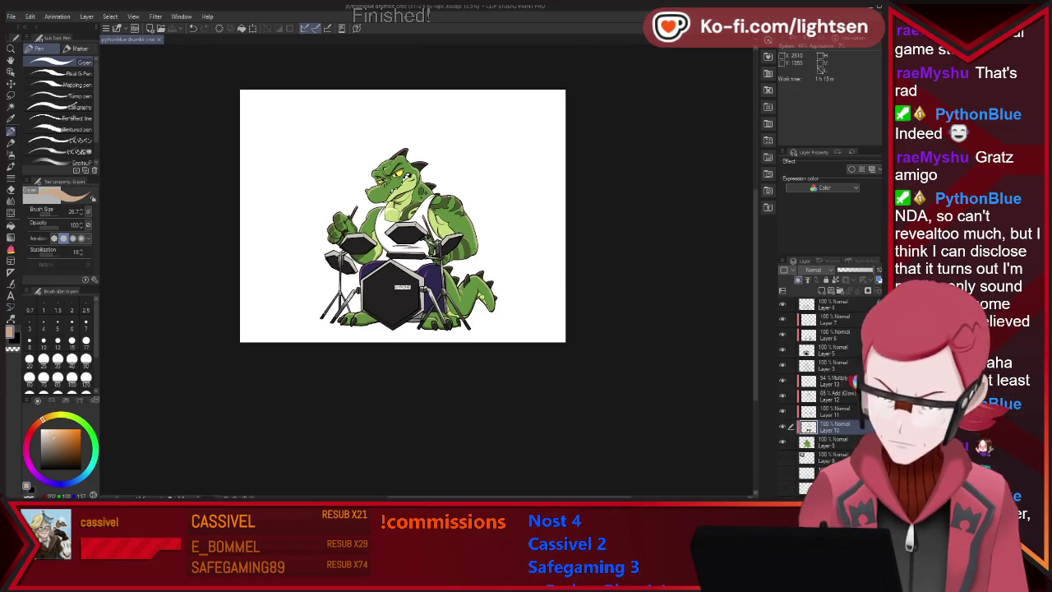
scroll(400, 155, up, 2)
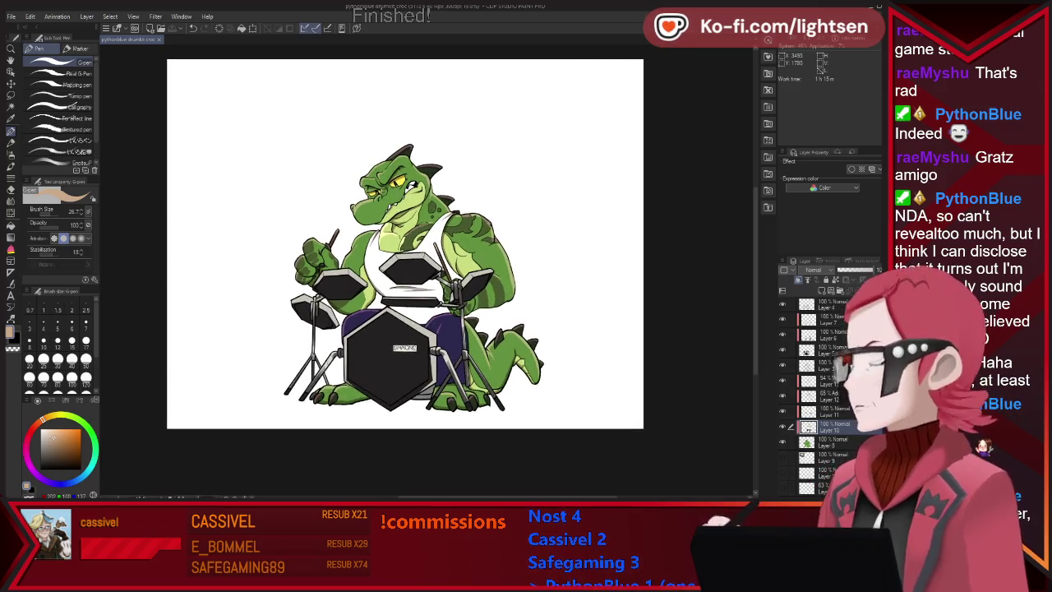
scroll(487, 211, up, 1)
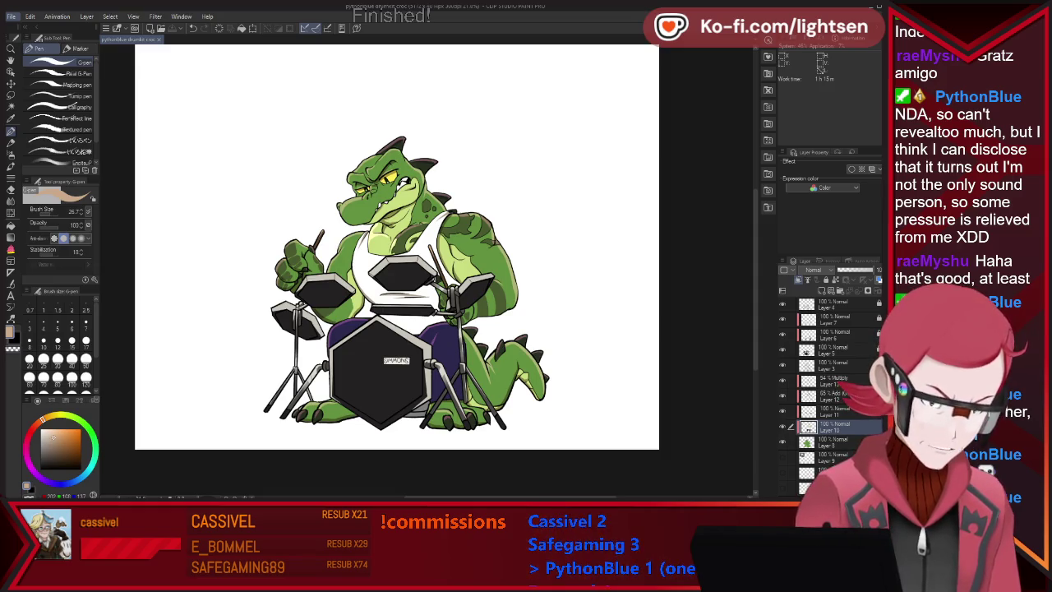
key(alt)
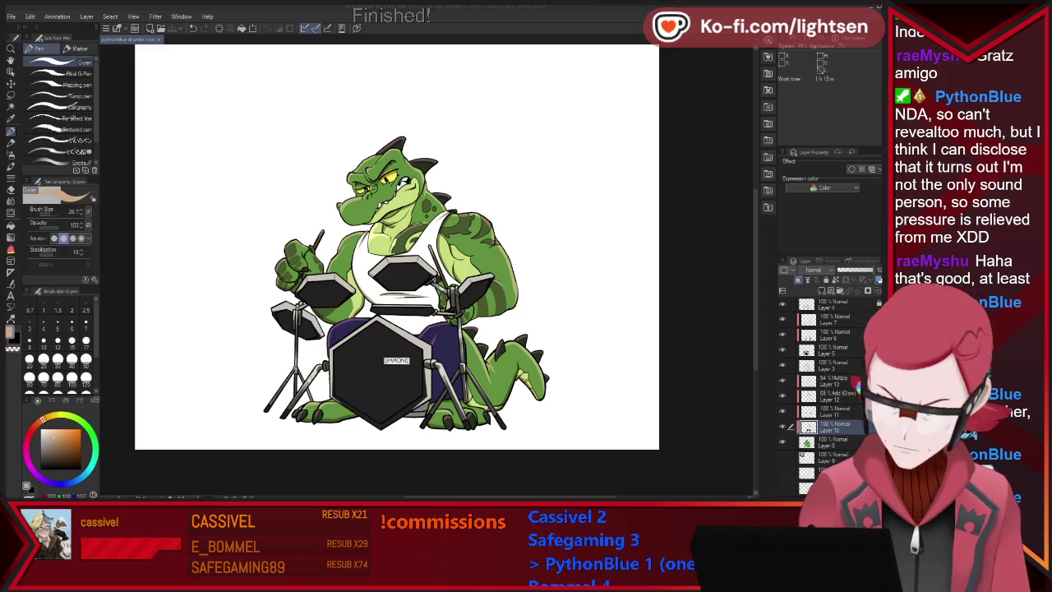